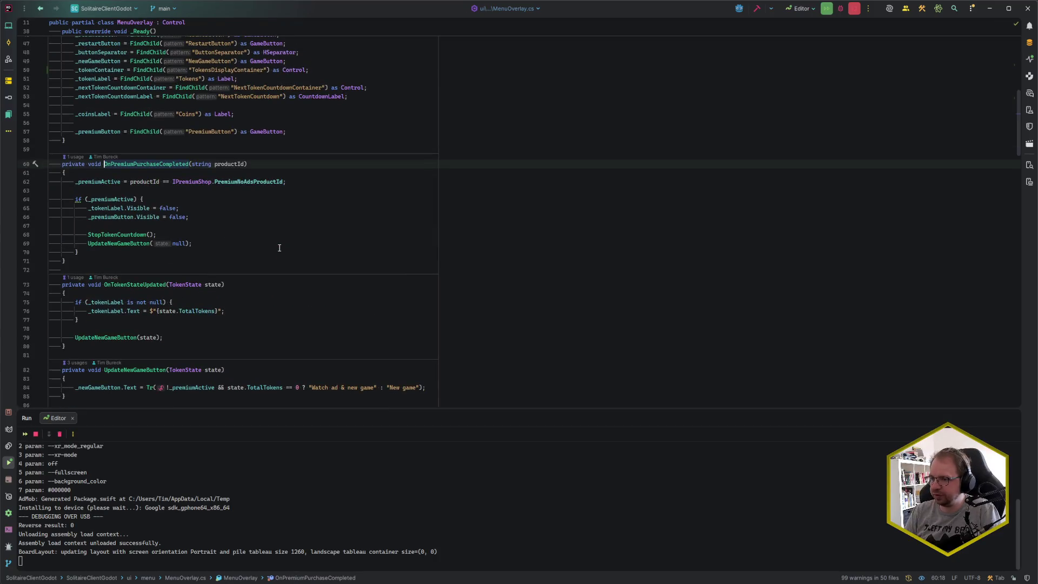
- On line 65, hide _tokenContainer instead of _tokenLabel, then bring up the Android emulator
left_click(127, 210)
key("BackSpace")
key("BackSpace")
key("BackSpace")
type("Con")
key("Return")
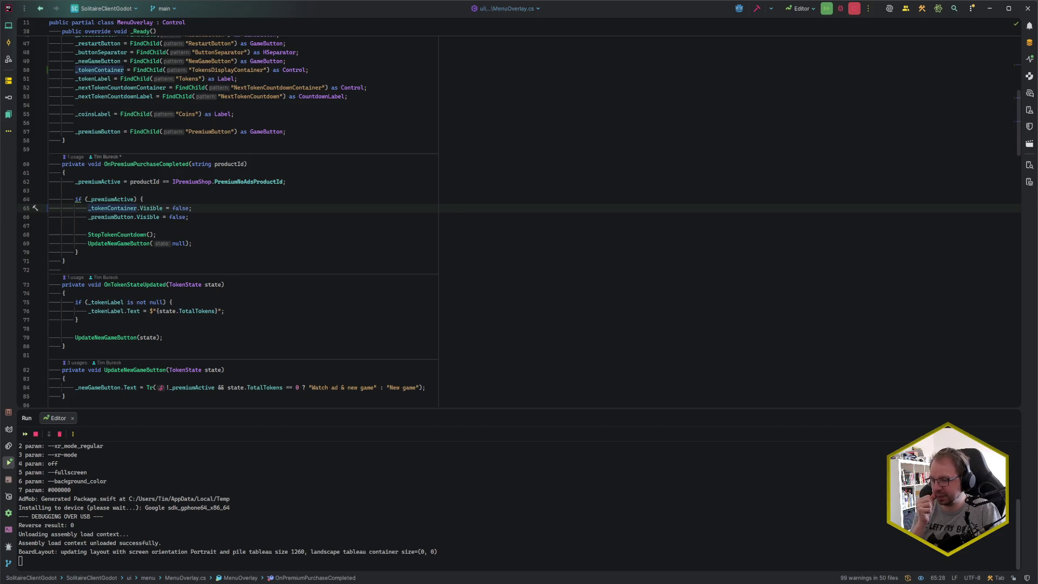
key("End")
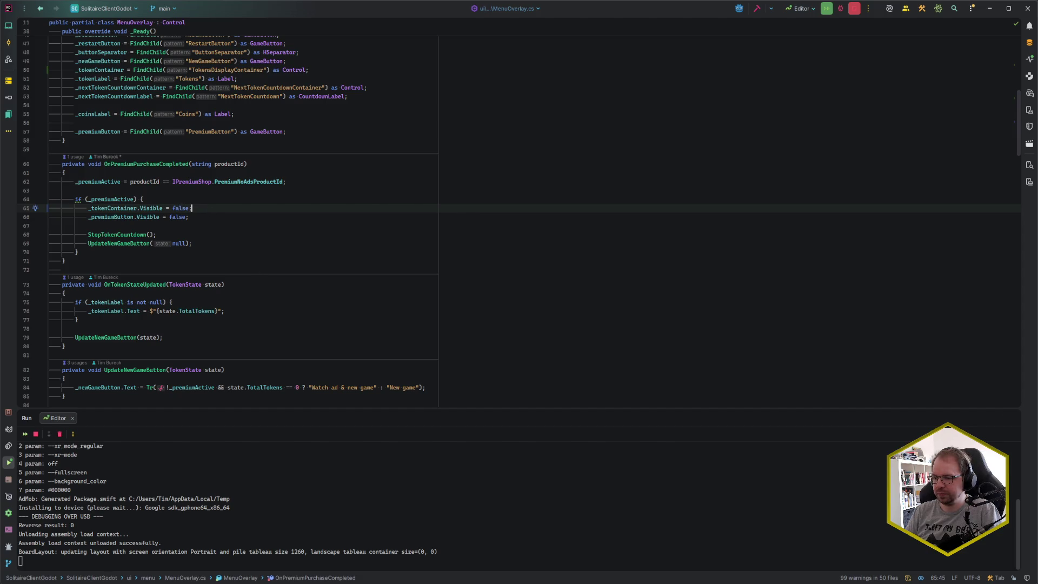
left_click(118, 527)
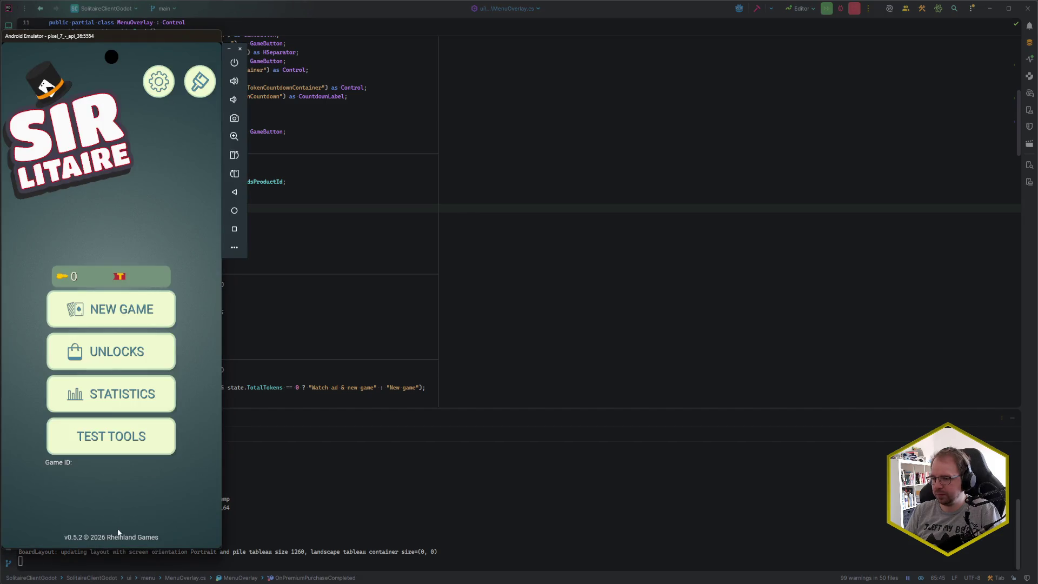
- Swipe the Sir Litaire game away to the emulator home screen and pick a deploy target
left_click_drag(118, 546, 144, 430)
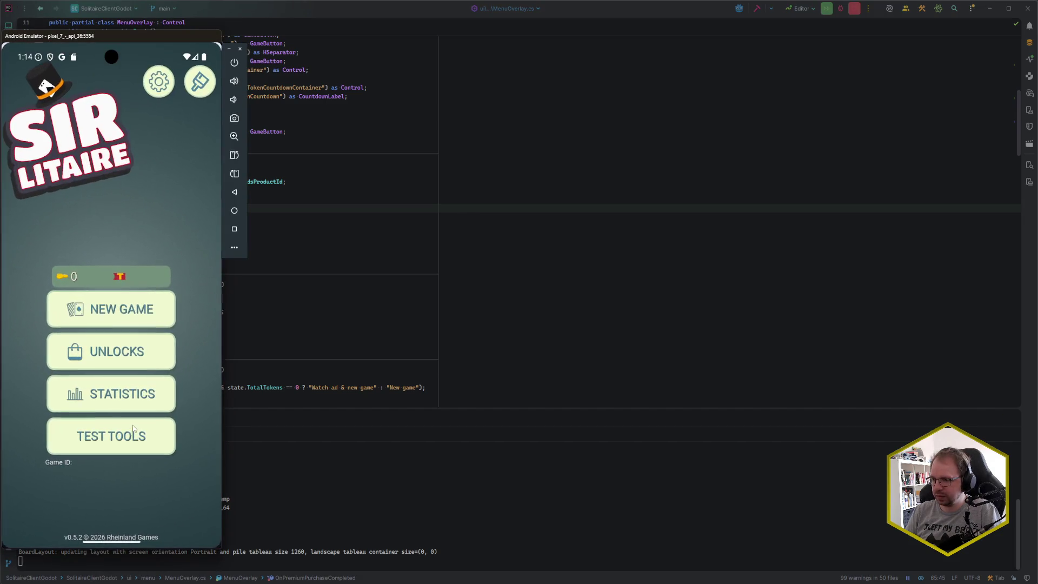
mouse_move(112, 546)
left_mouse_down()
mouse_move(112, 474)
mouse_move(165, 443)
mouse_move(142, 440)
mouse_move(135, 216)
left_mouse_up()
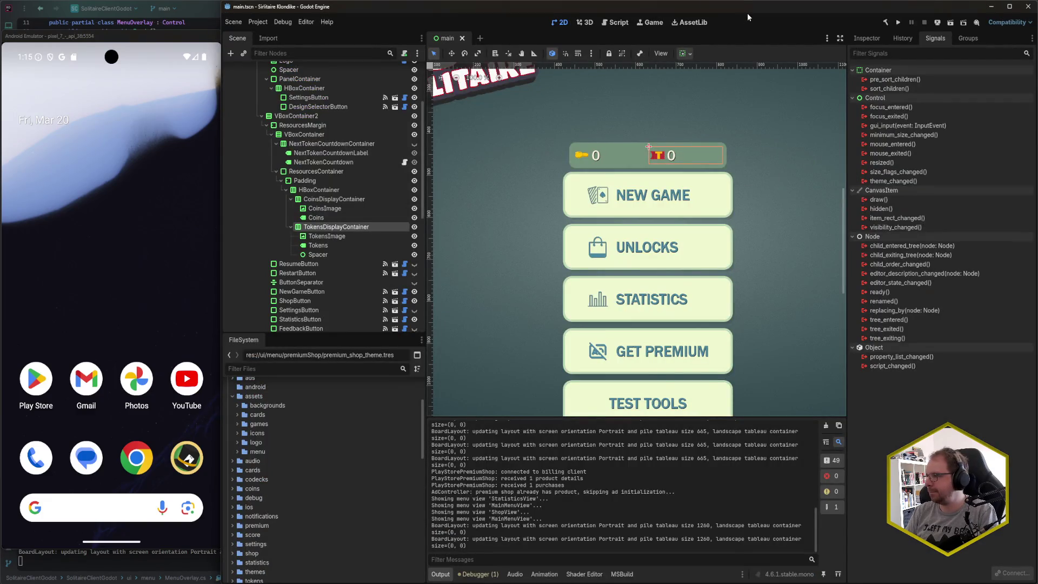
left_click(939, 26)
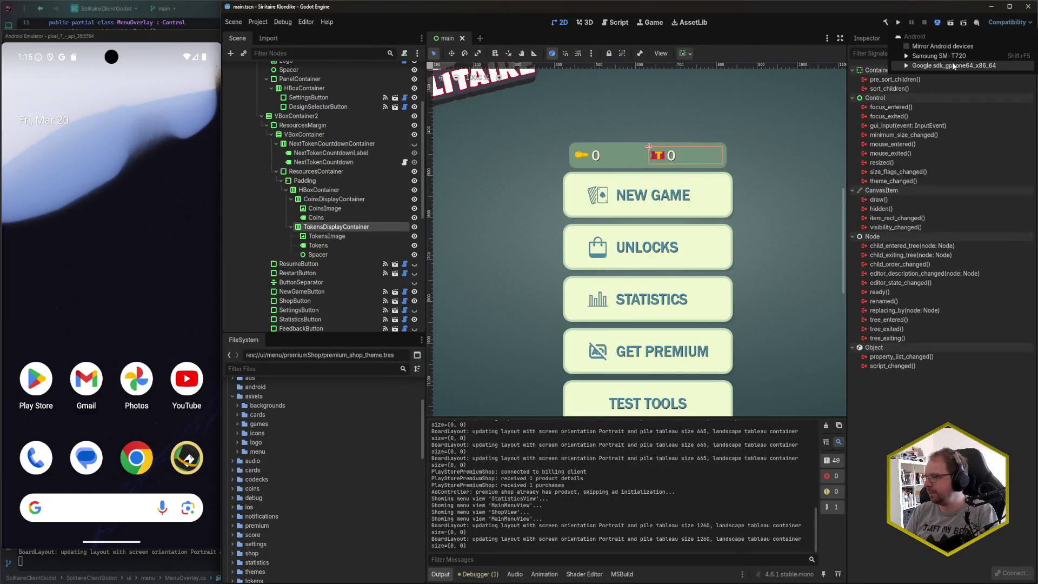
- Deploy the game to the emulator and check the menu shows only the coin count
left_click(1000, 65)
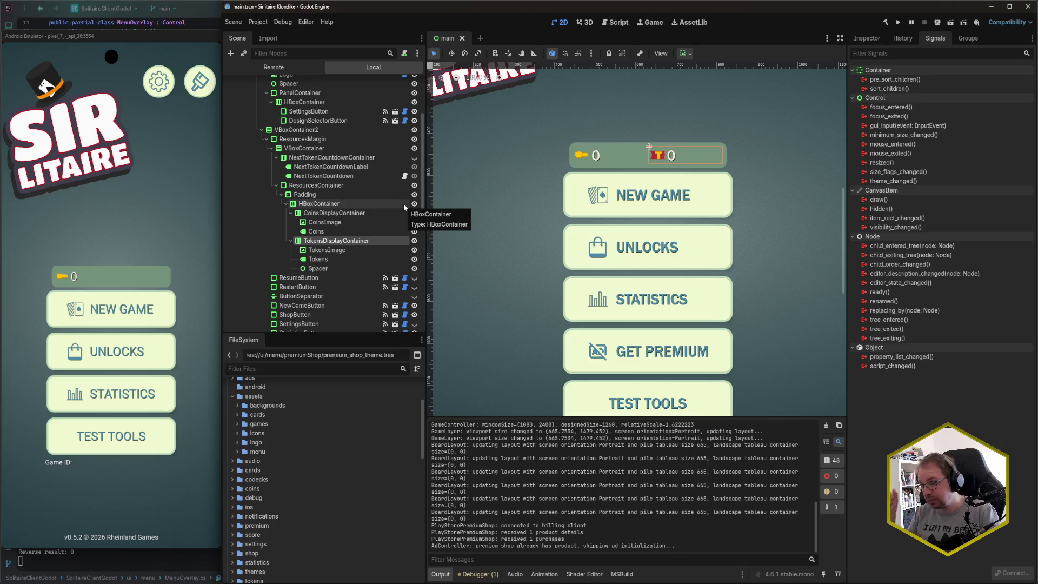
left_click(101, 252)
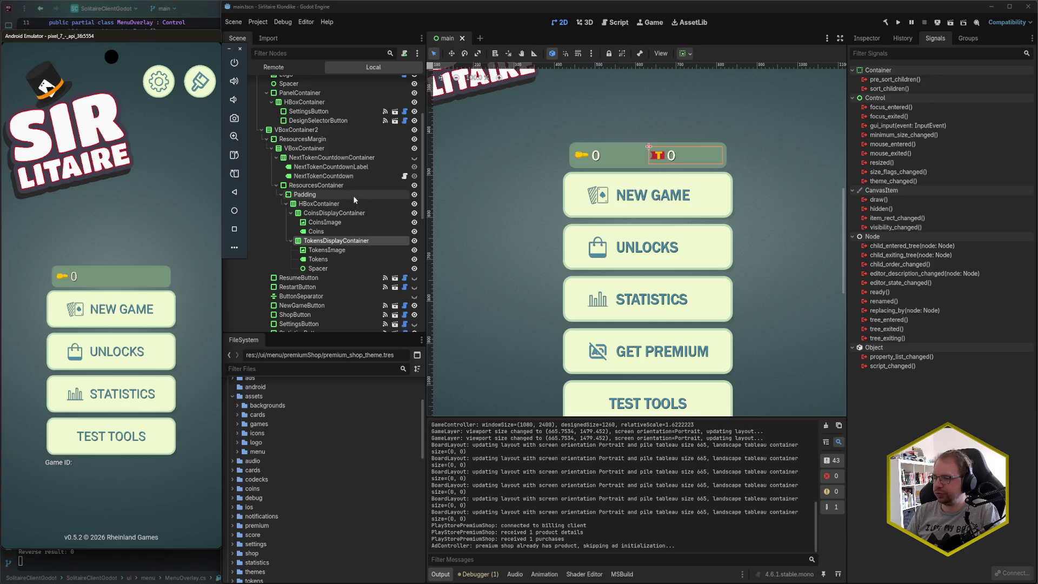
left_click(383, 10)
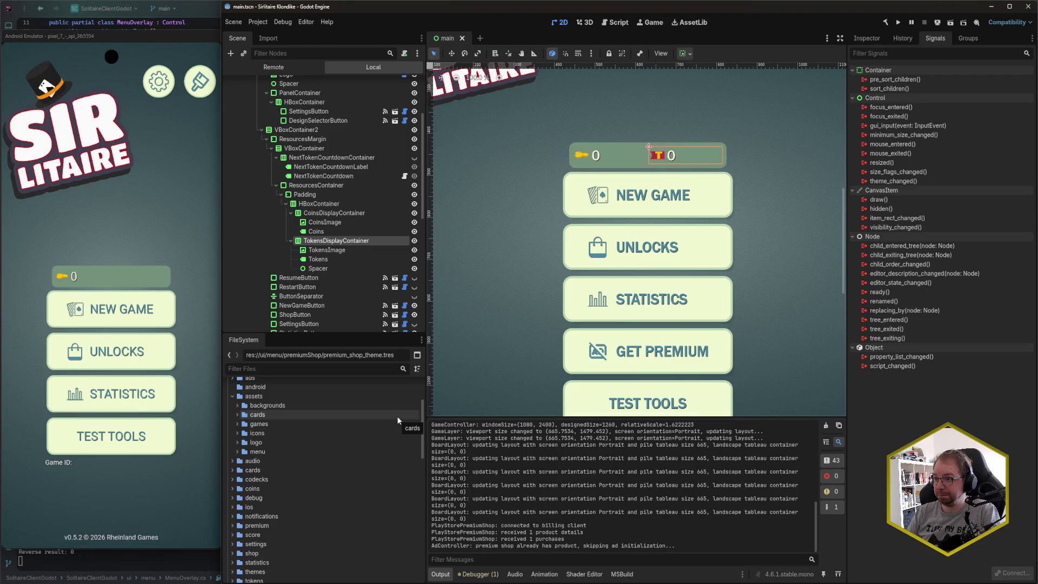
key("alt+Tab")
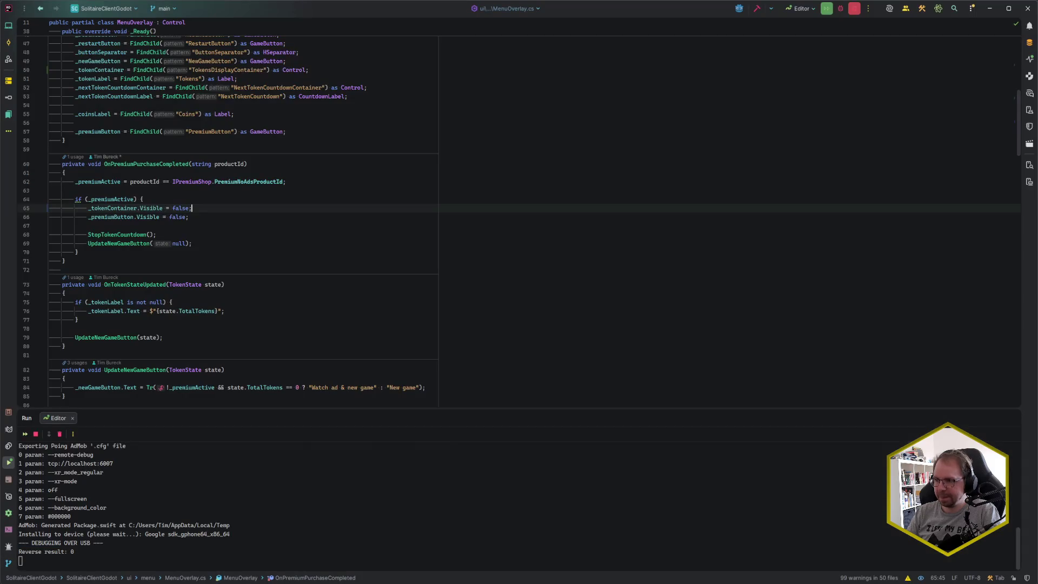
- Open the Commit window with Ctrl+K and review the PlayStorePremiumShop.cs diff
key("ctrl+k")
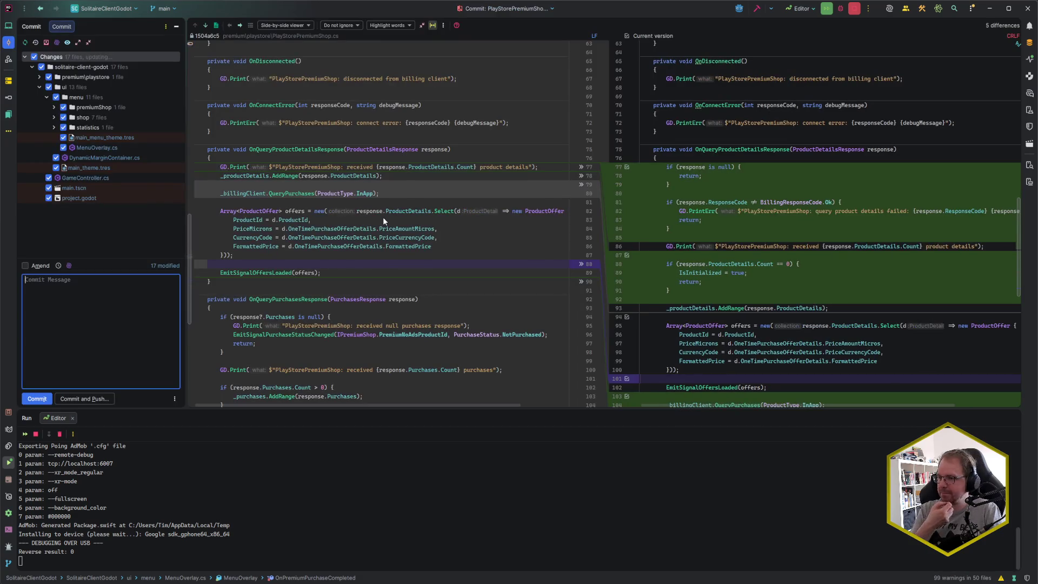
left_click(39, 87)
left_click(40, 77)
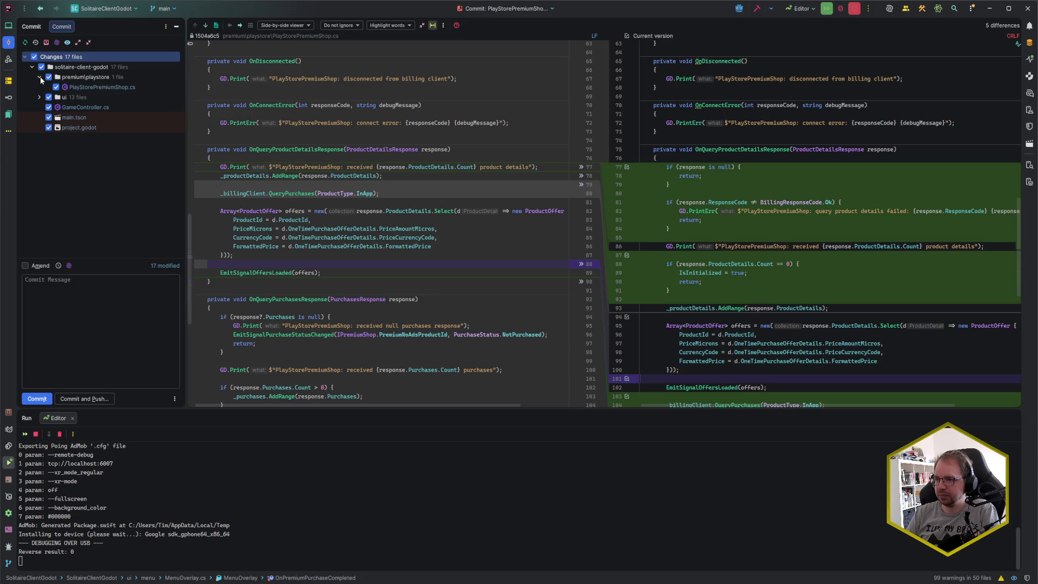
left_click(97, 88)
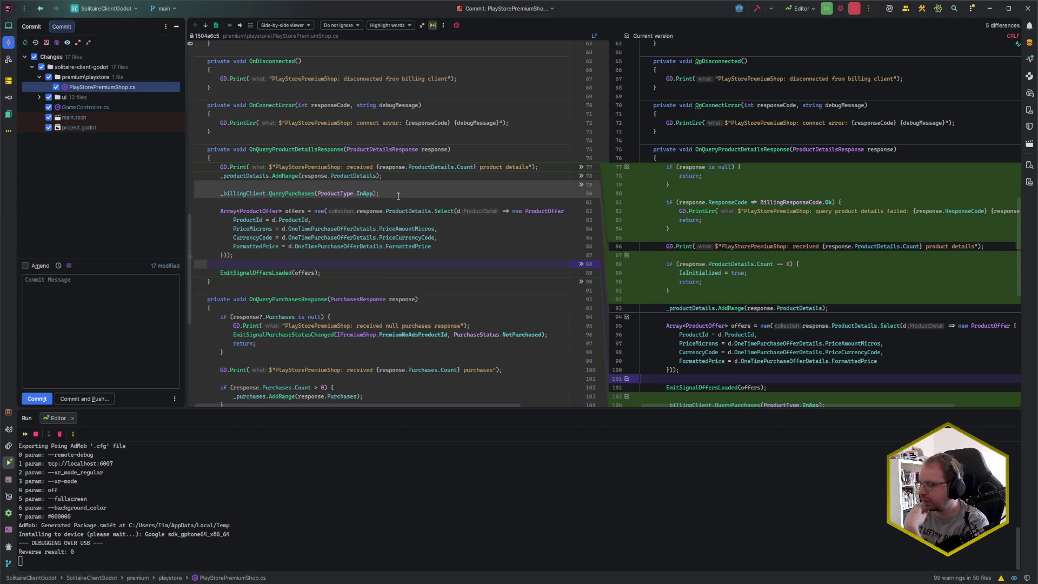
scroll(398, 196, "down", 4)
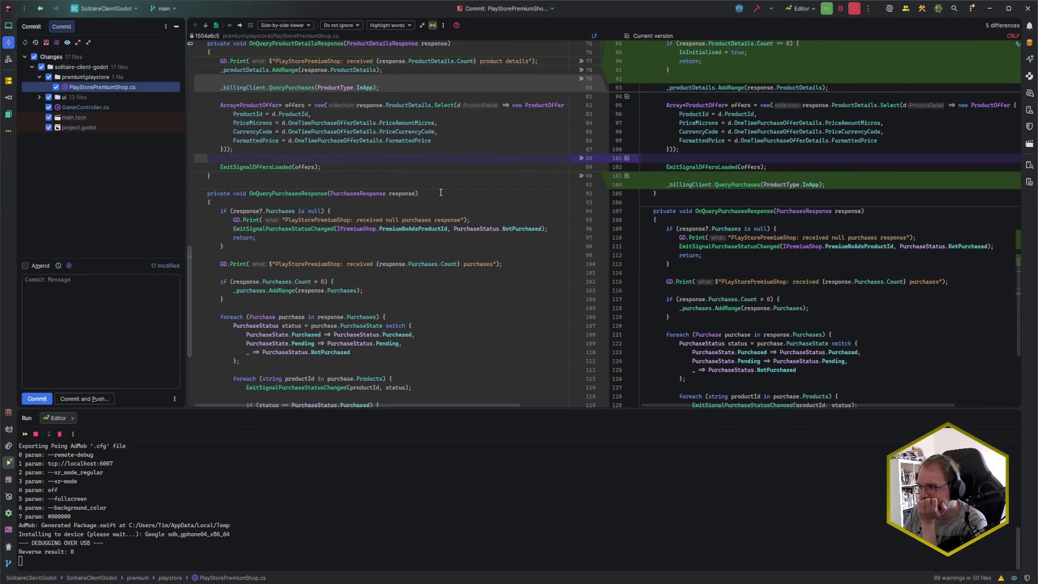
scroll(441, 193, "down", 6)
scroll(441, 192, "up", 9)
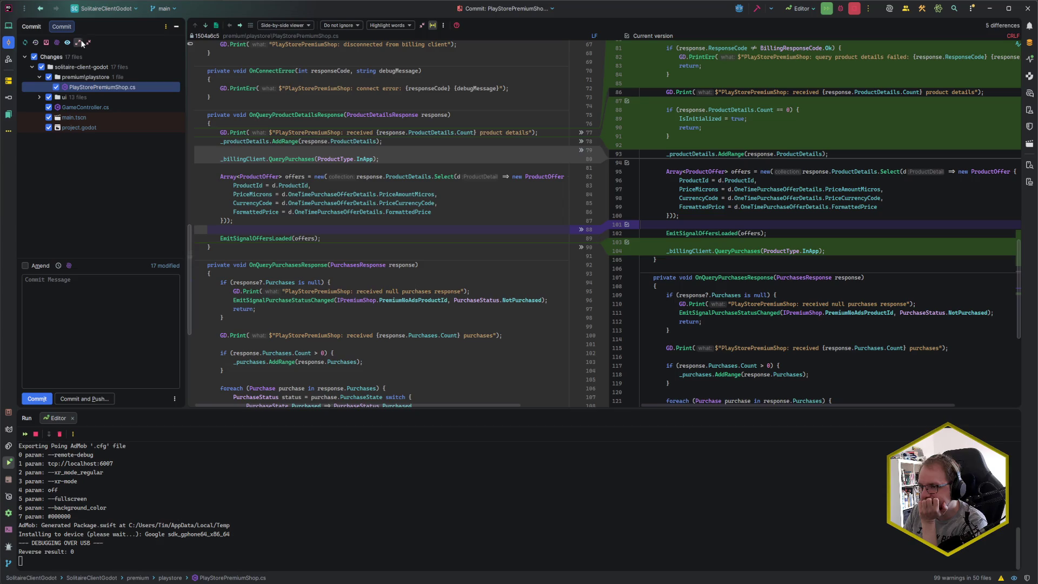
left_click(211, 25)
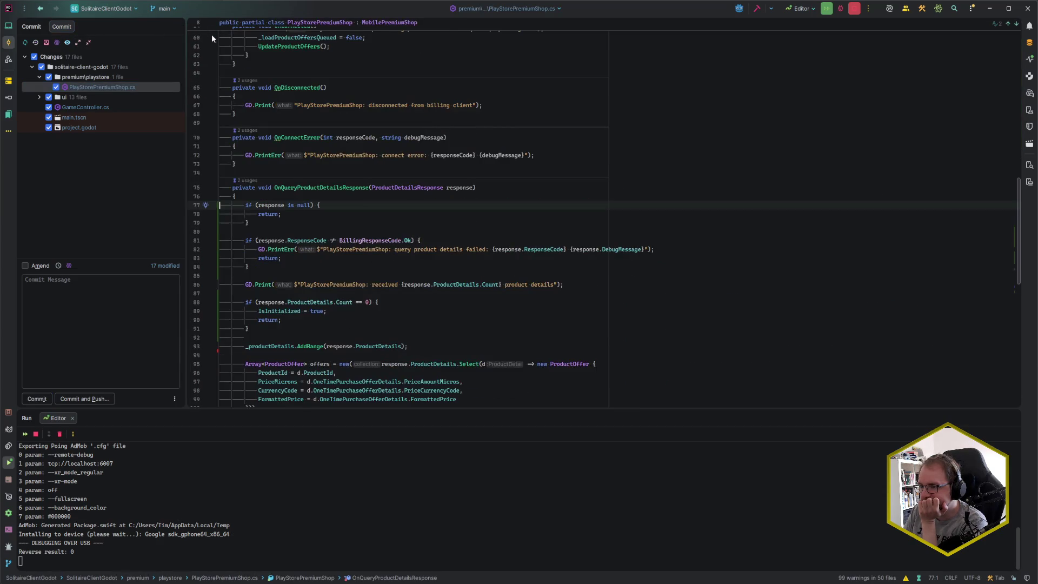
- Expand the ui > menu > premiumShop > shop folders and open the CardBacksideDisplay.cs diff
left_click(39, 98)
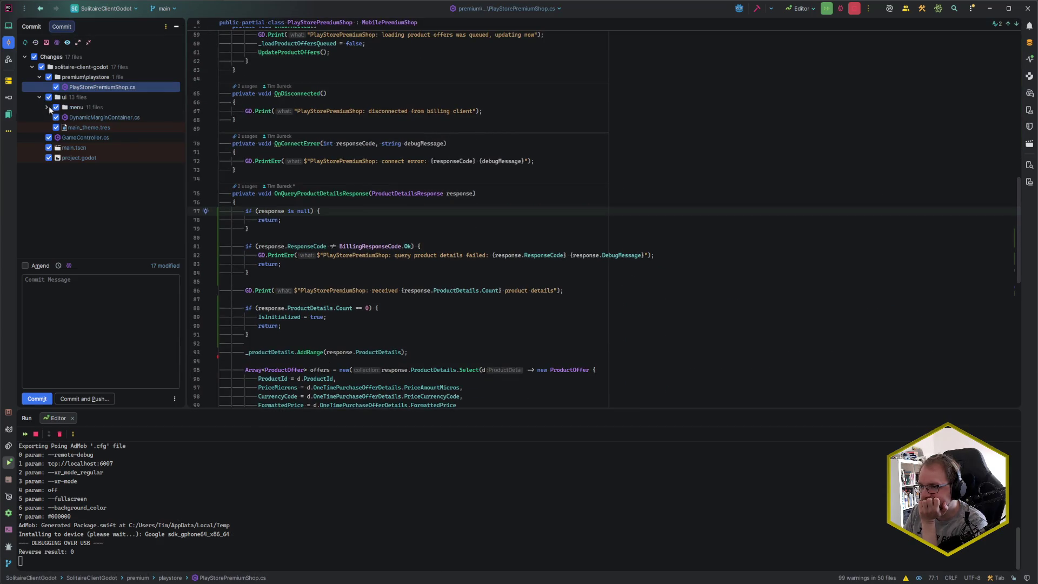
left_click(46, 107)
left_click(54, 117)
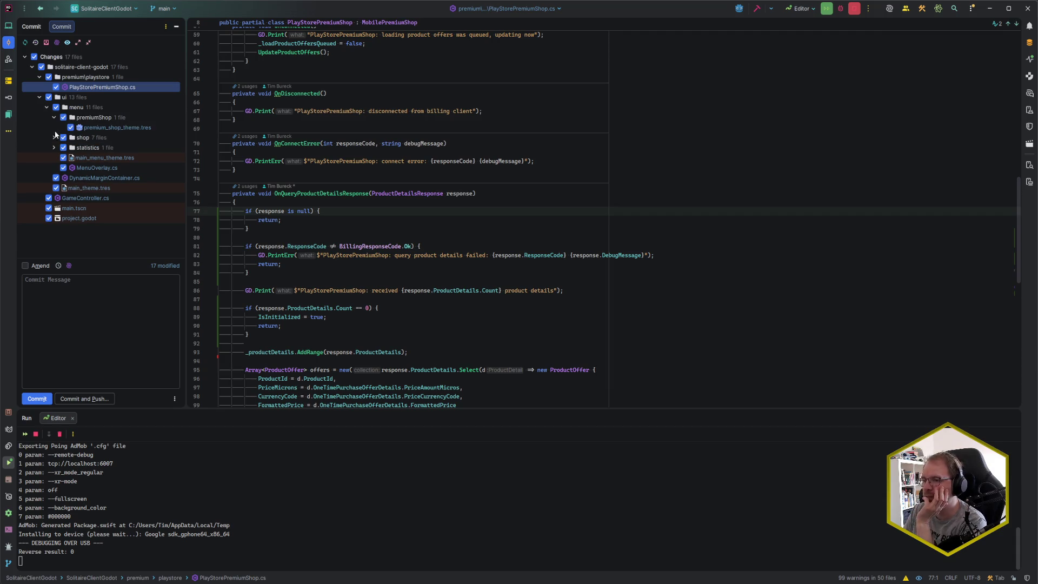
left_click(54, 138)
double_click(137, 165)
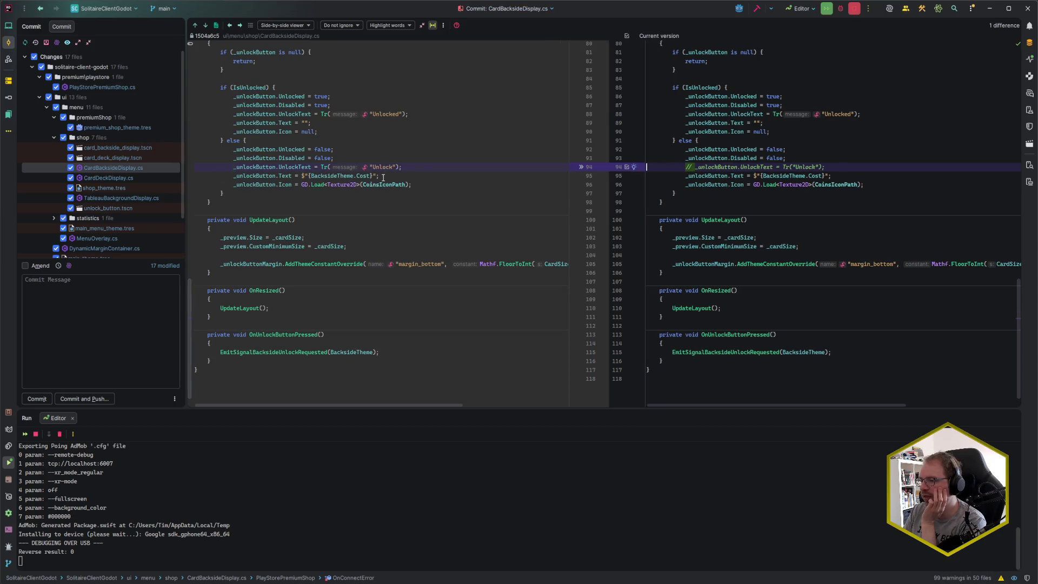
- Delete the commented-out UnlockText lines in CardBacksideDisplay, CardDeckDisplay and TableauBackgroundDisplay
left_click(817, 168)
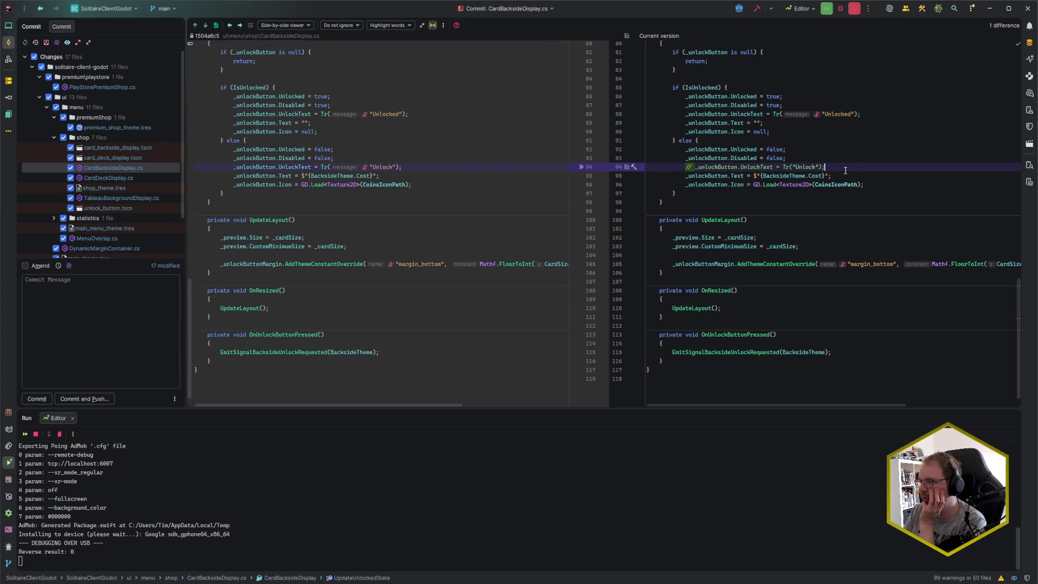
left_click(844, 158)
key("BackSpace")
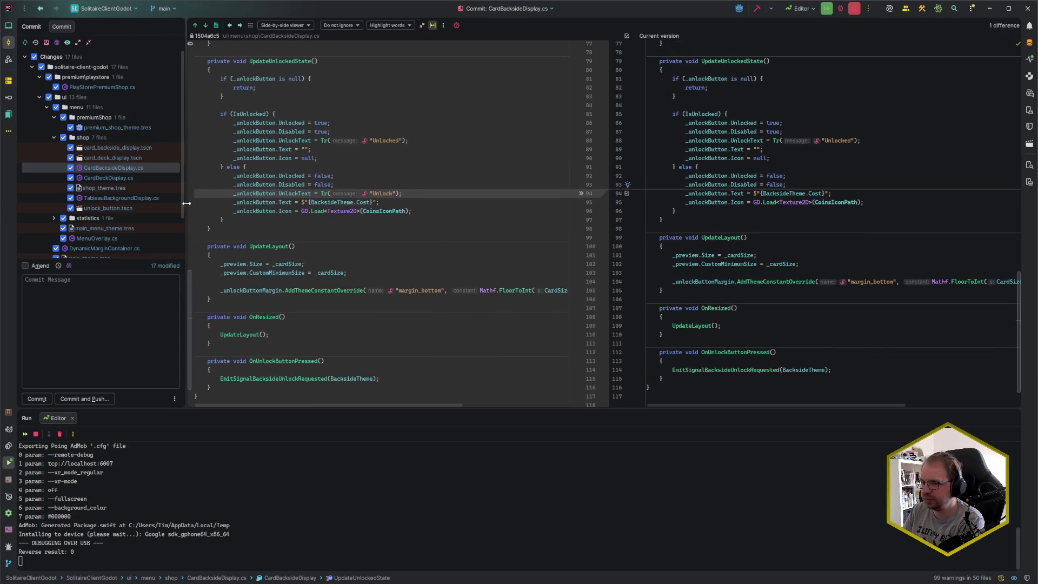
left_click(105, 180)
key("shift+End")
key("BackSpace")
key("BackSpace")
left_click(111, 198)
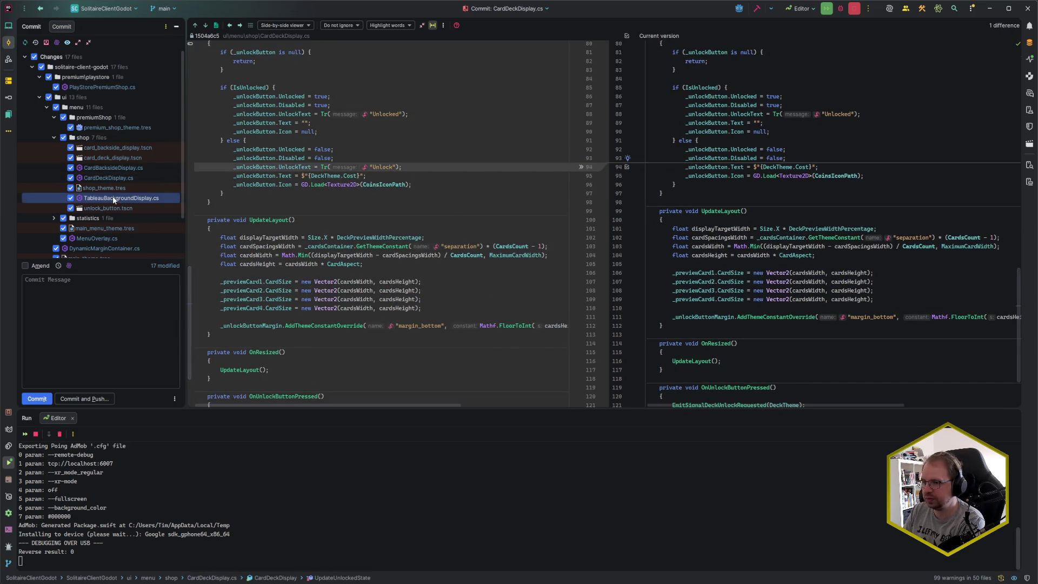
left_click(835, 157)
key("BackSpace")
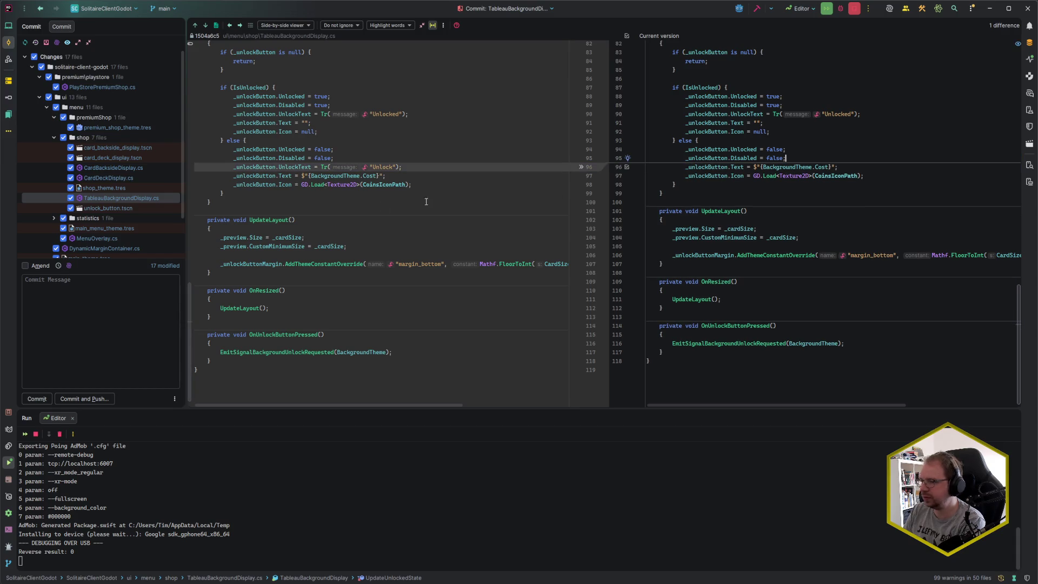
- Review the MenuOverlay.cs diff, then open the DynamicMarginContainer.cs diff
scroll(108, 189, "down", 1)
left_click(52, 185)
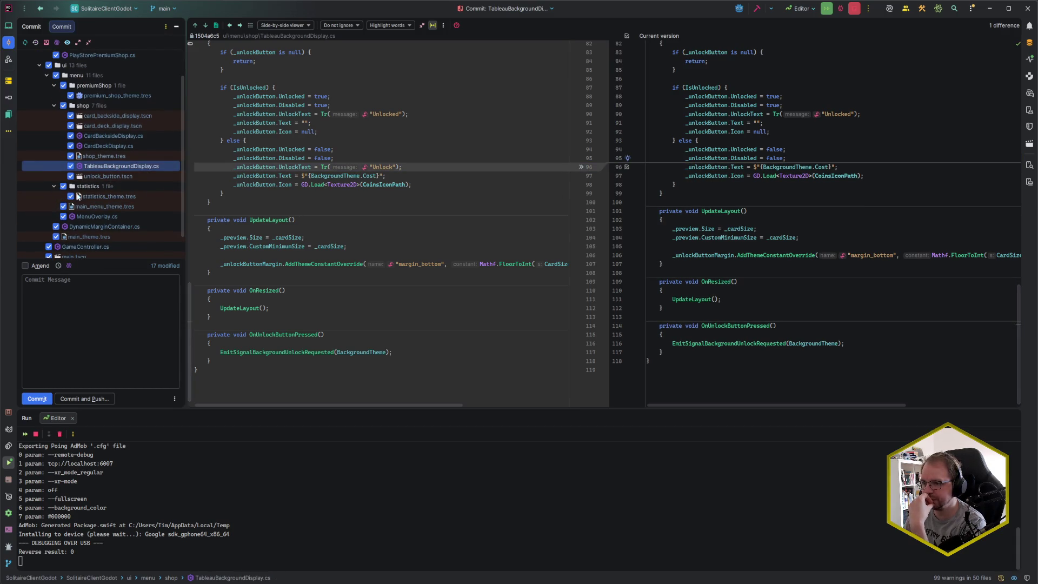
scroll(92, 200, "down", 1)
left_click(103, 193)
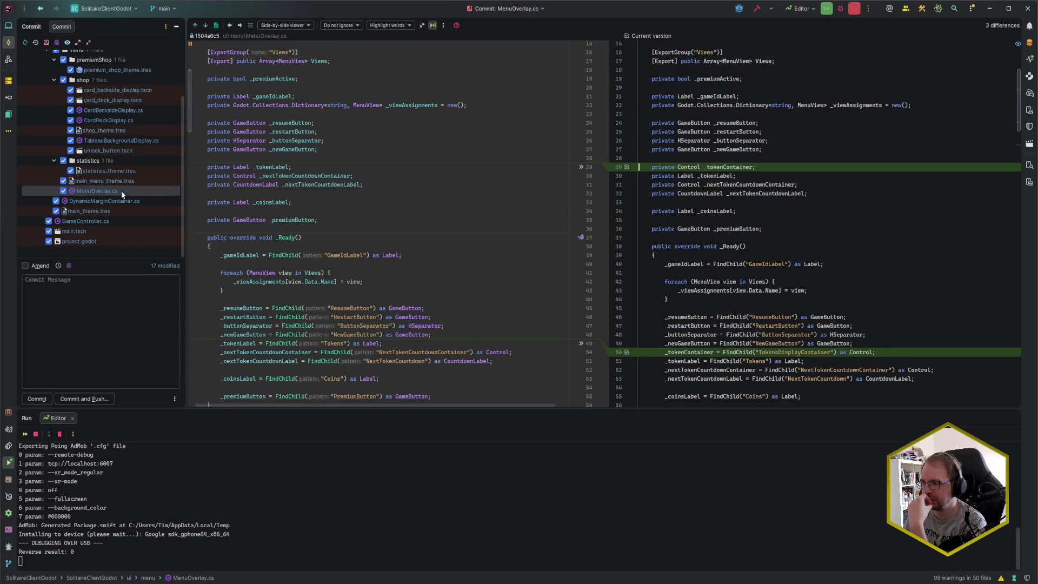
scroll(413, 183, "down", 2)
scroll(413, 183, "down", 3)
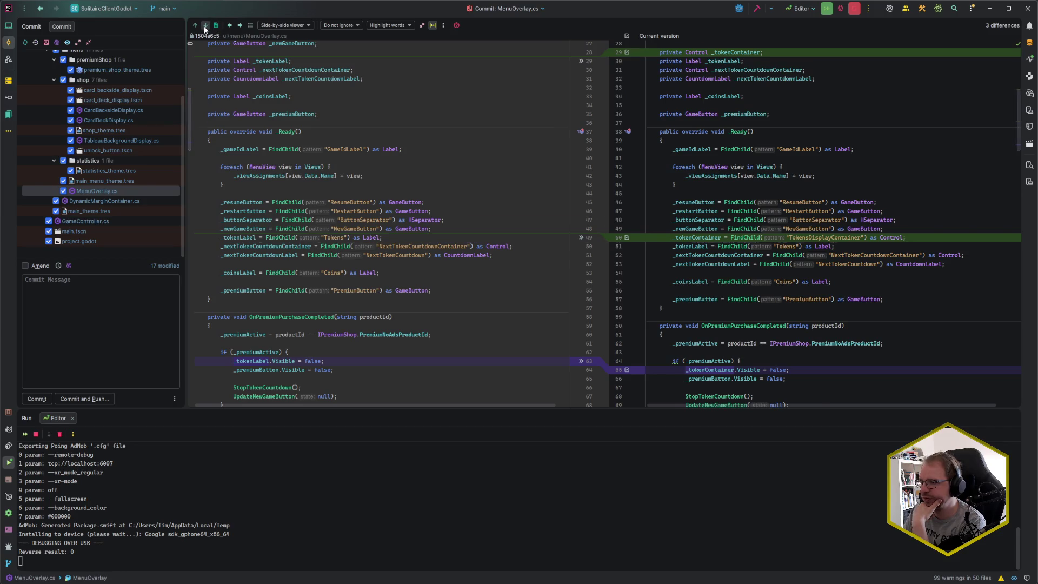
left_click(205, 26)
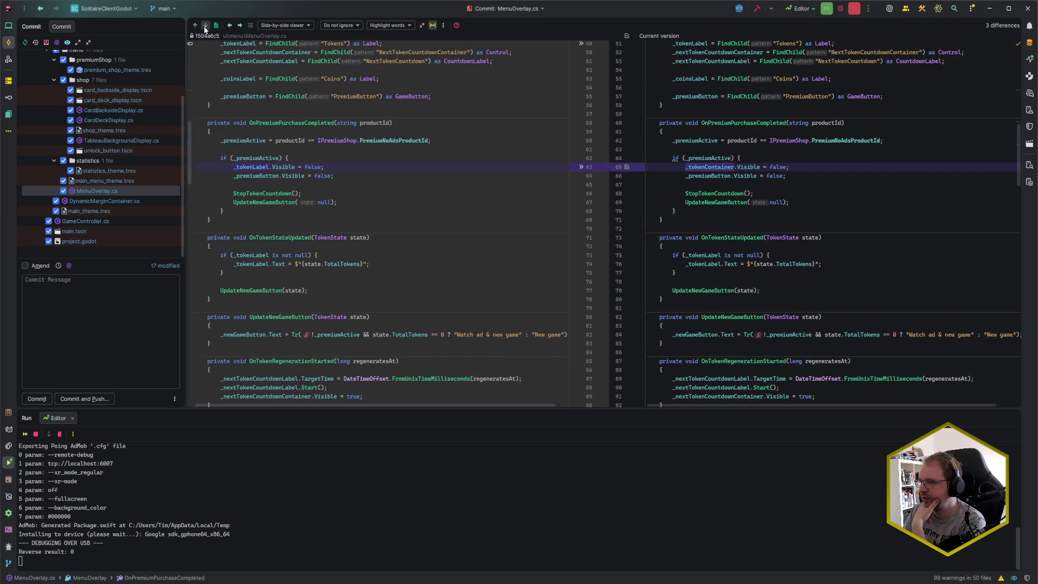
left_click(104, 201)
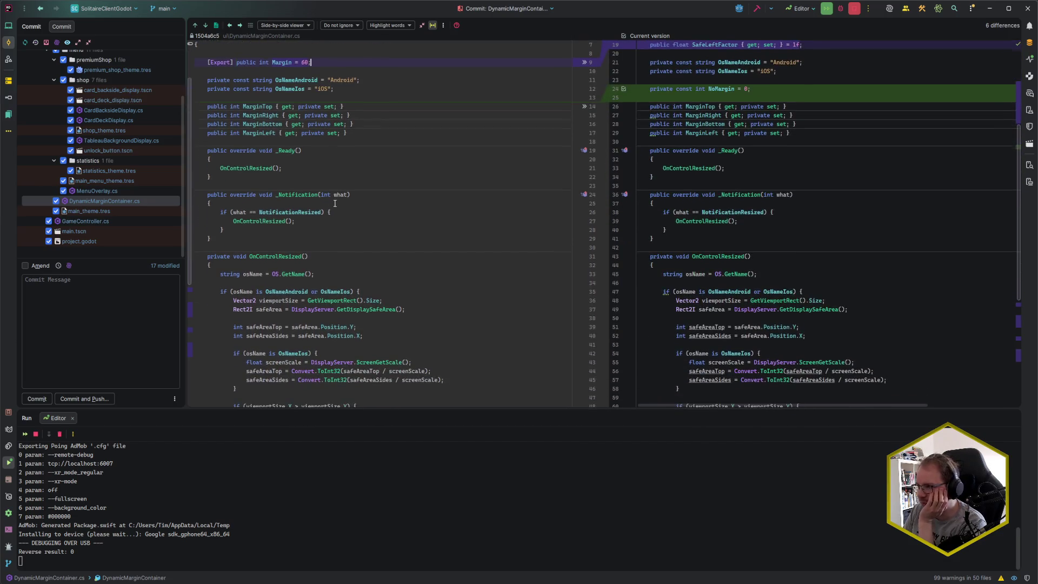
- Step through each GameController.cs change, including the ShowMenu and HideMenu addition, with Next Difference
left_click(206, 25)
left_click(206, 27)
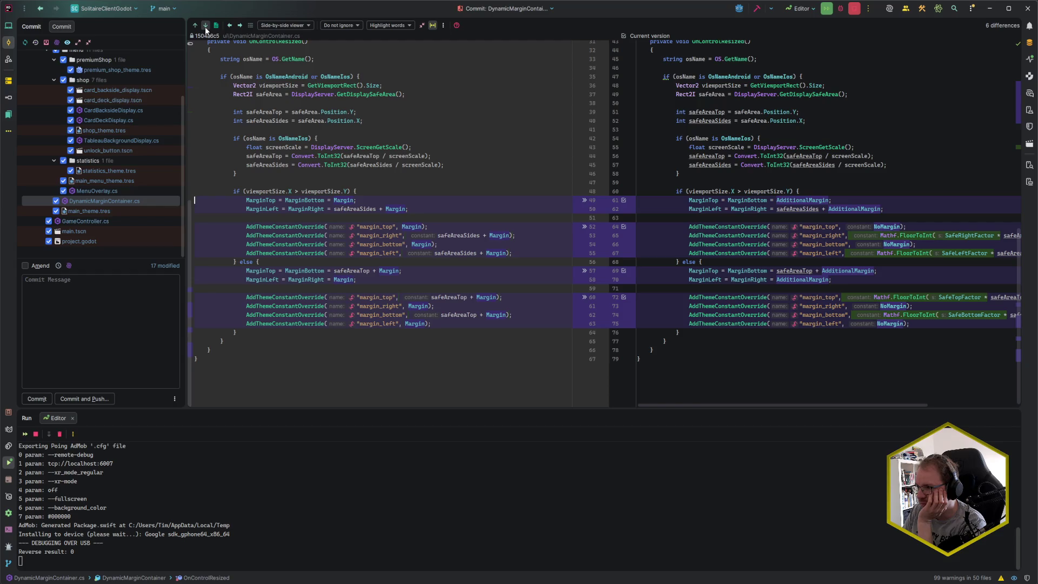
left_click(99, 221)
left_click(327, 126)
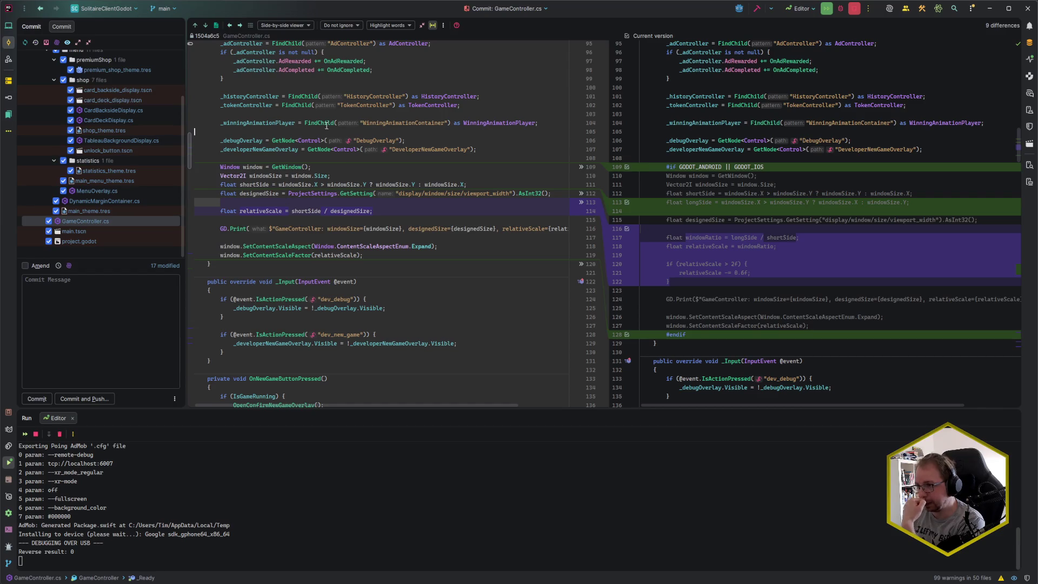
left_click(207, 25)
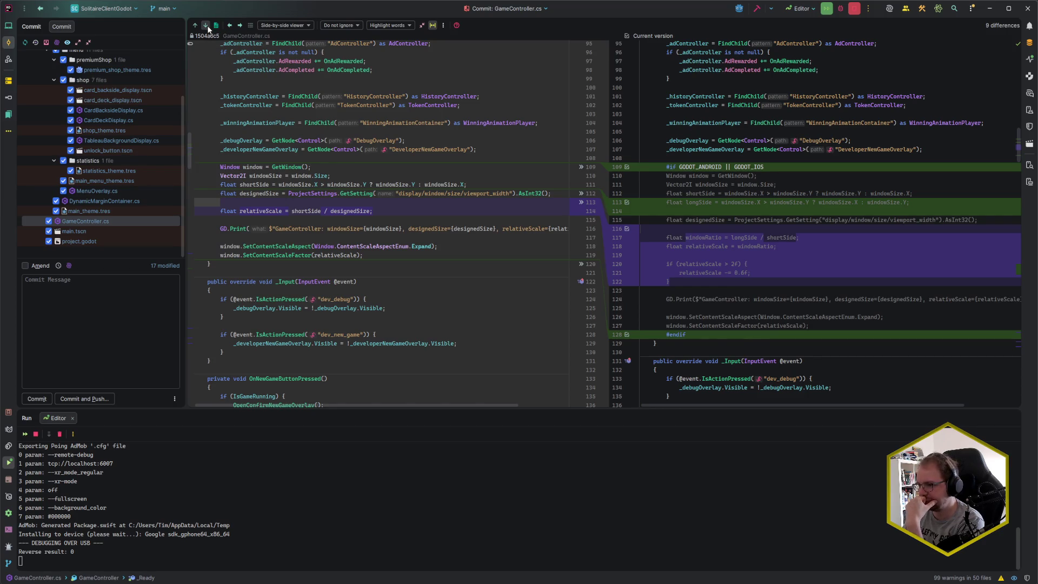
left_click(206, 26)
left_click(206, 25)
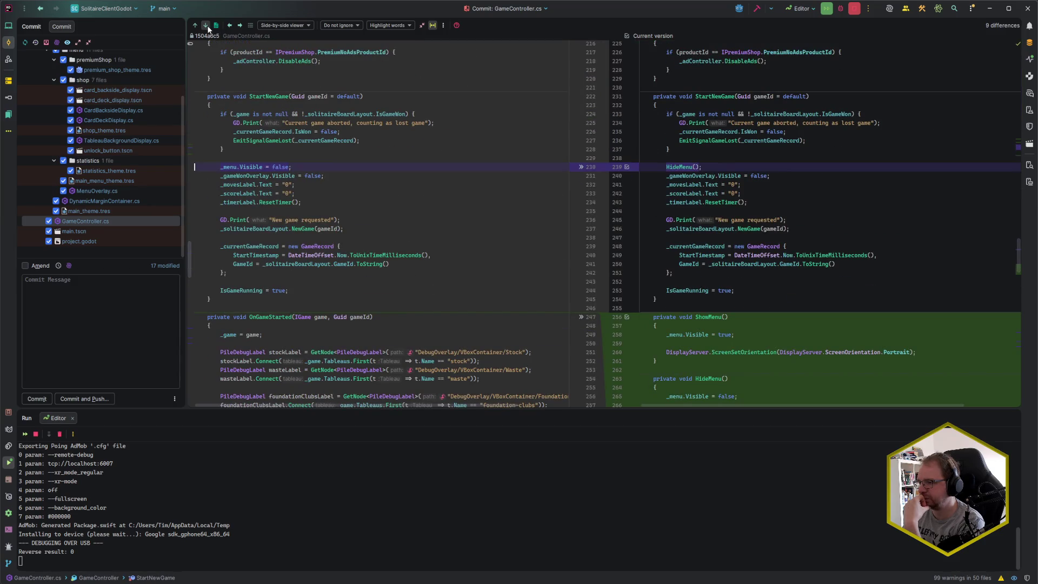
left_click(206, 26)
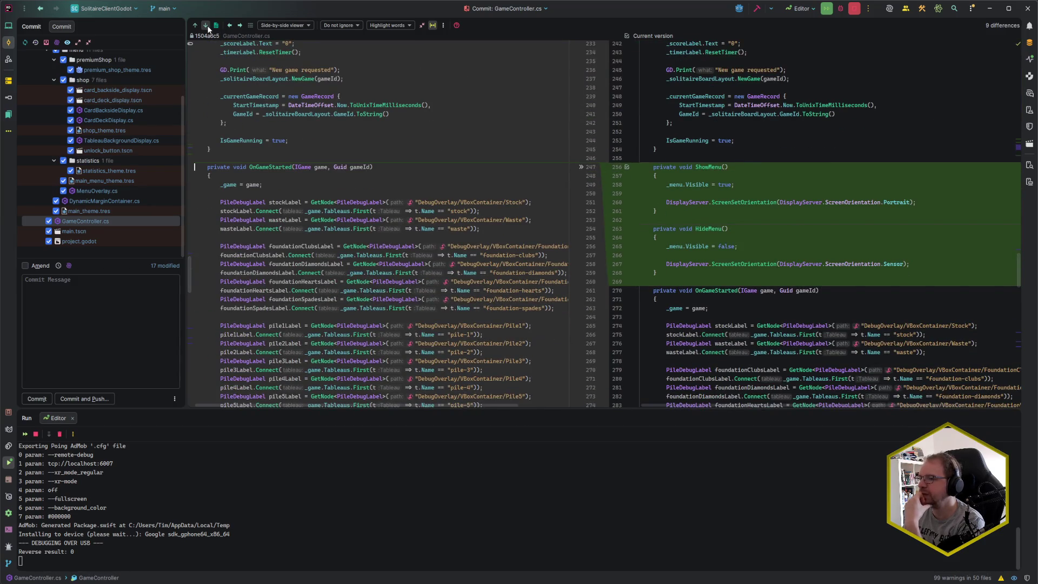
left_click(207, 26)
left_click(207, 26)
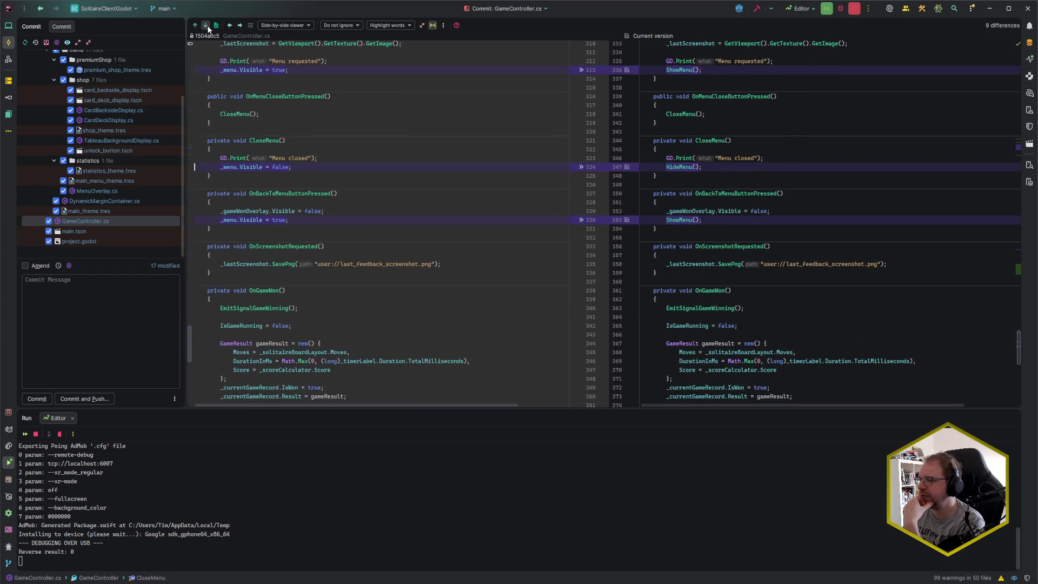
left_click(207, 26)
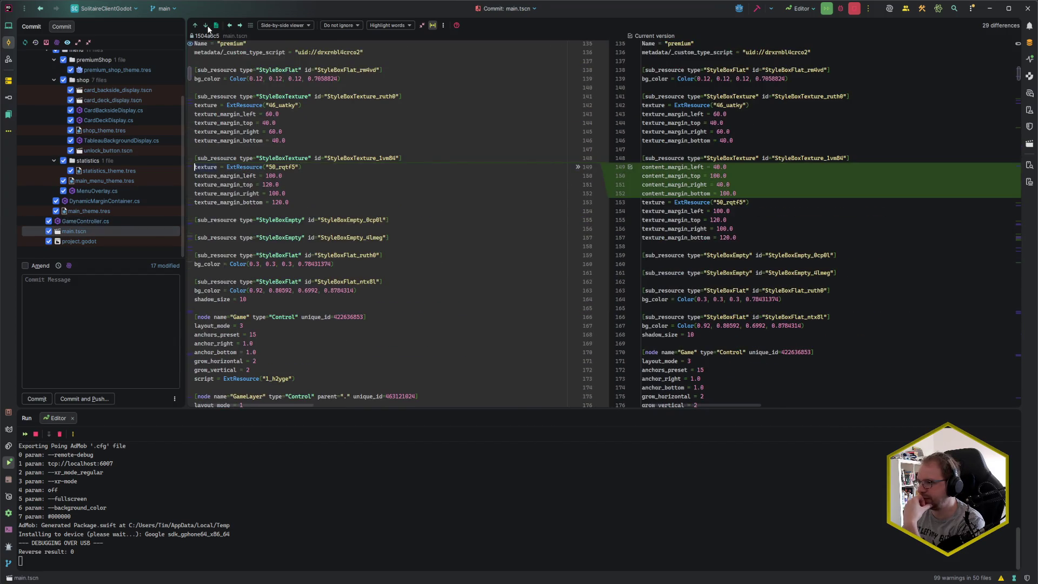
- Review the main.tscn diff, then move on to project.godot
left_click(290, 211)
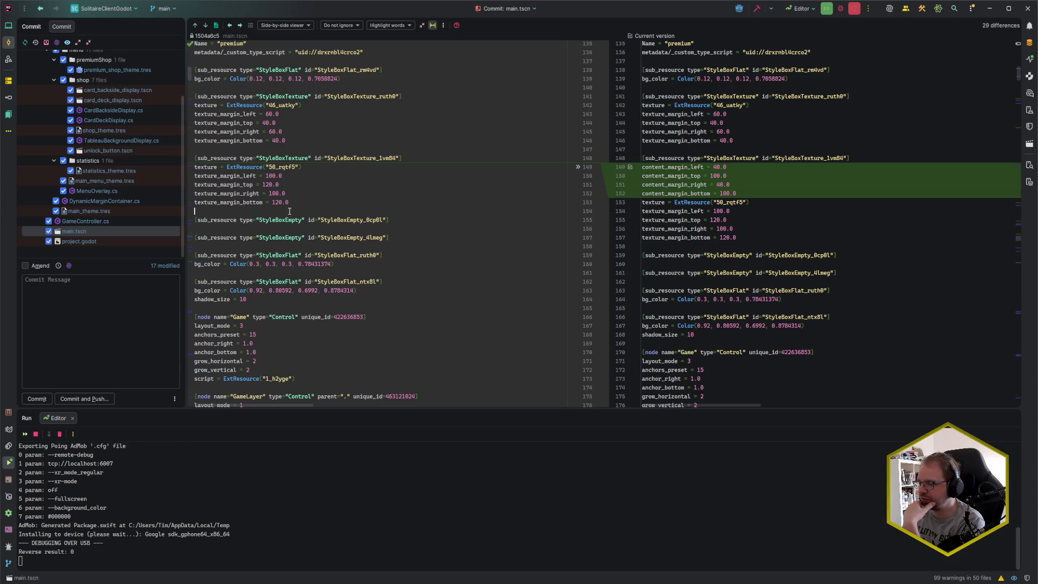
left_click(271, 226)
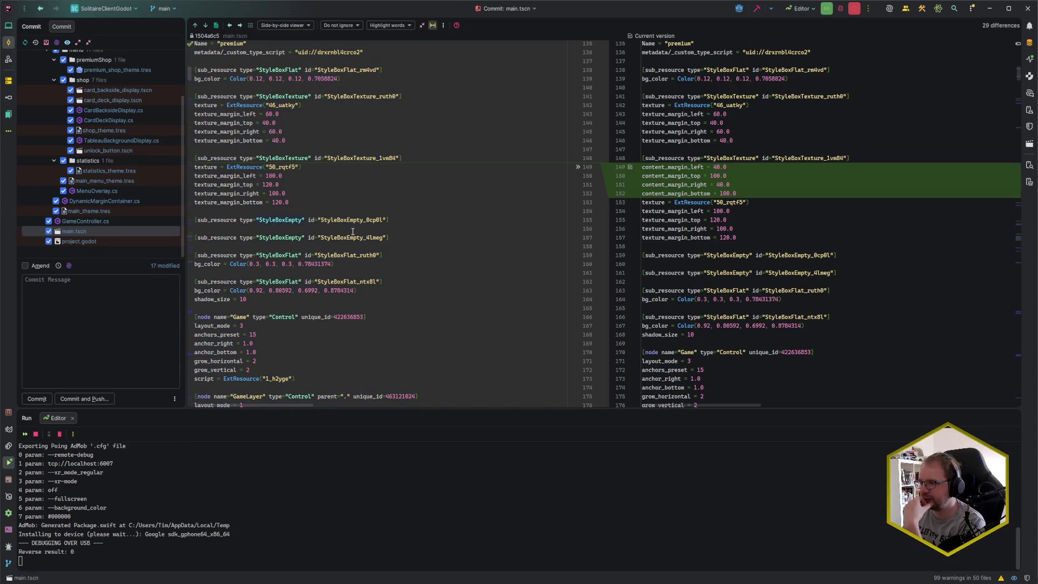
scroll(353, 232, "up", 20)
scroll(352, 244, "down", 3)
scroll(352, 245, "up", 3)
left_click(99, 242)
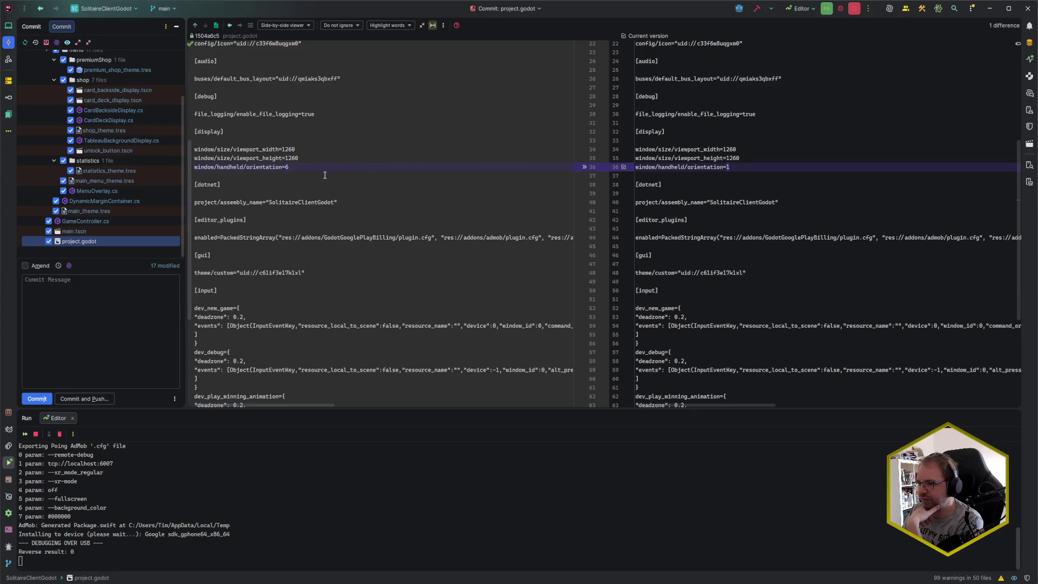
- Check the project.godot orientation change and write the commit message 'feat: update UI to scale better with devices'
left_click(325, 175)
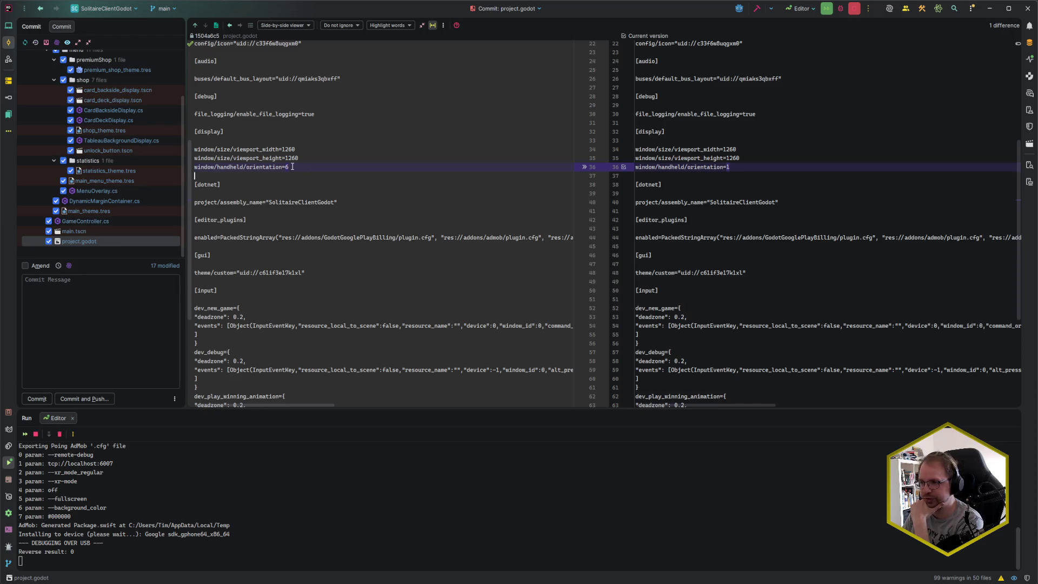
left_click(89, 317)
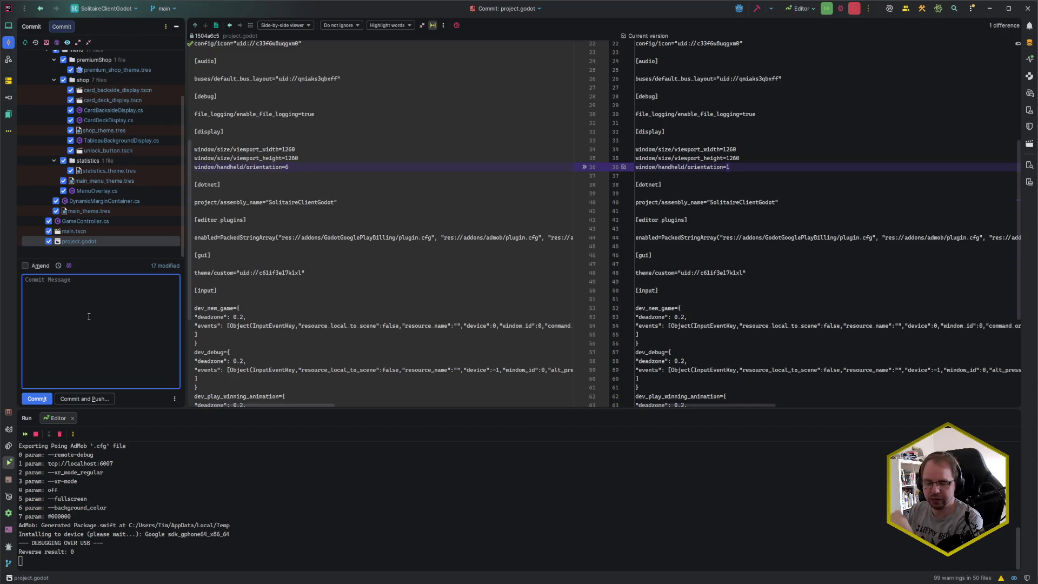
type("fat")
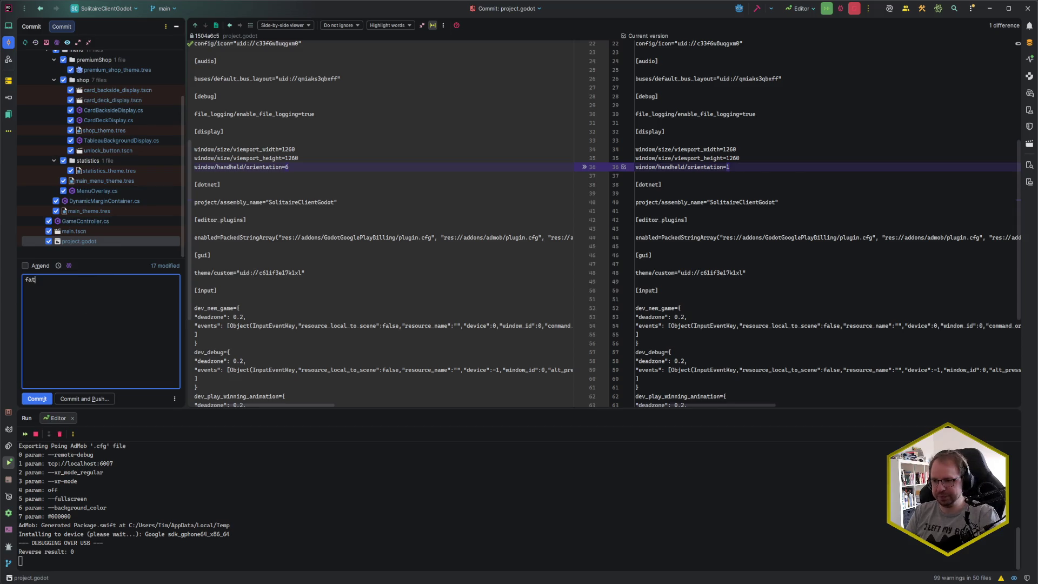
key("BackSpace")
key("BackSpace")
type("eat:")
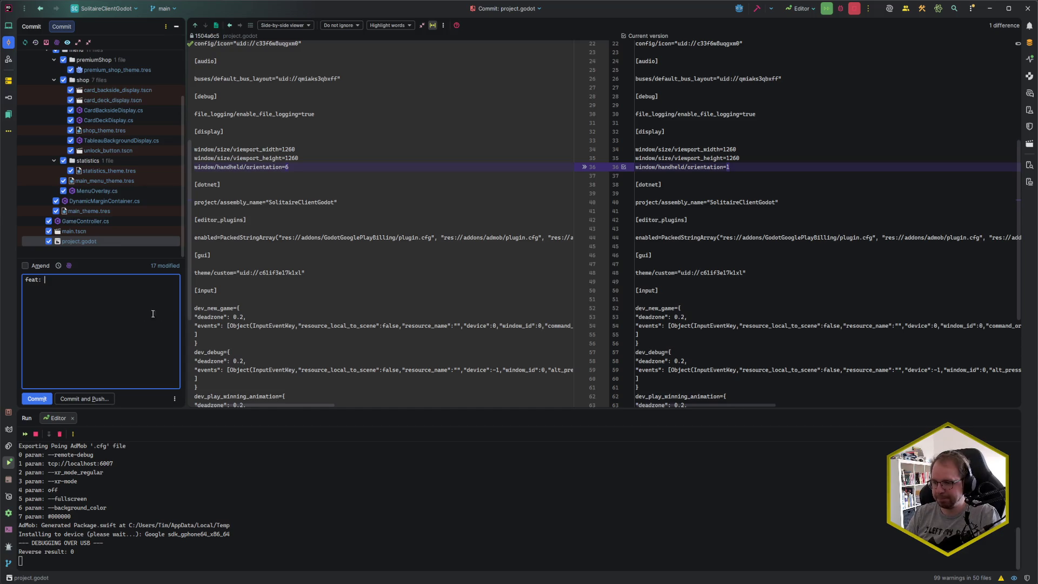
type("update UI ")
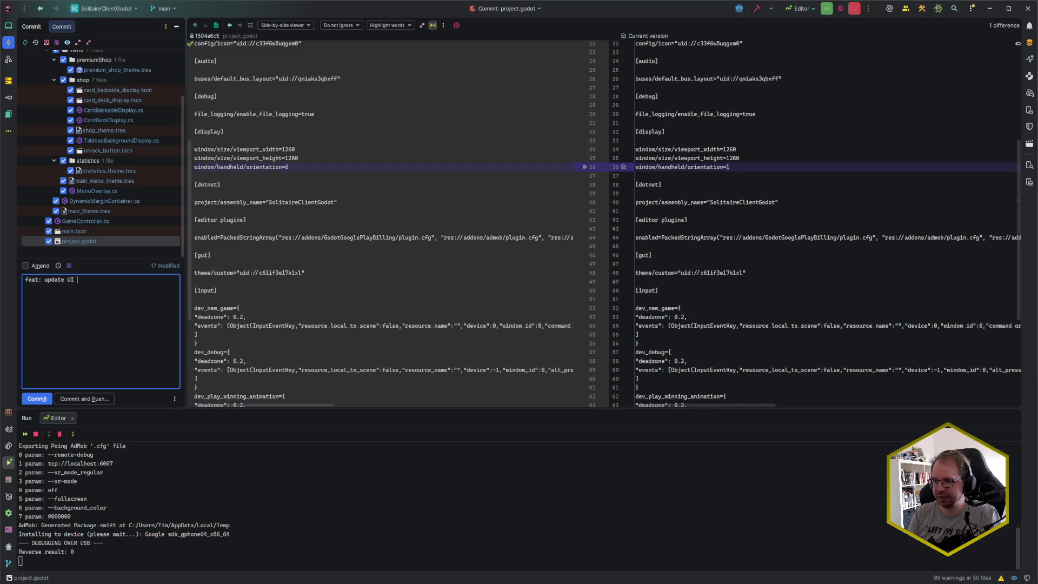
type("to scale ")
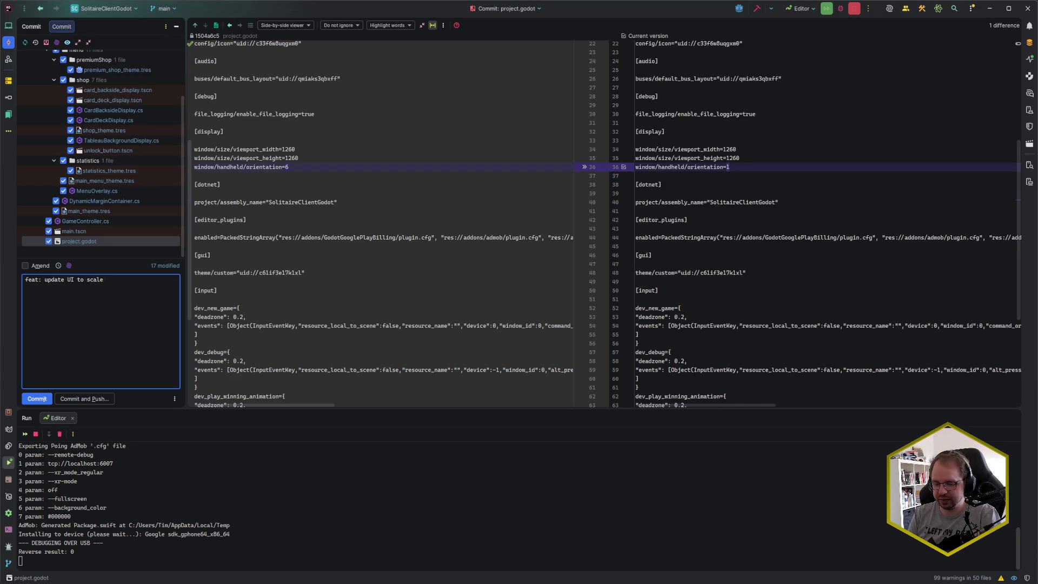
type("betterw ")
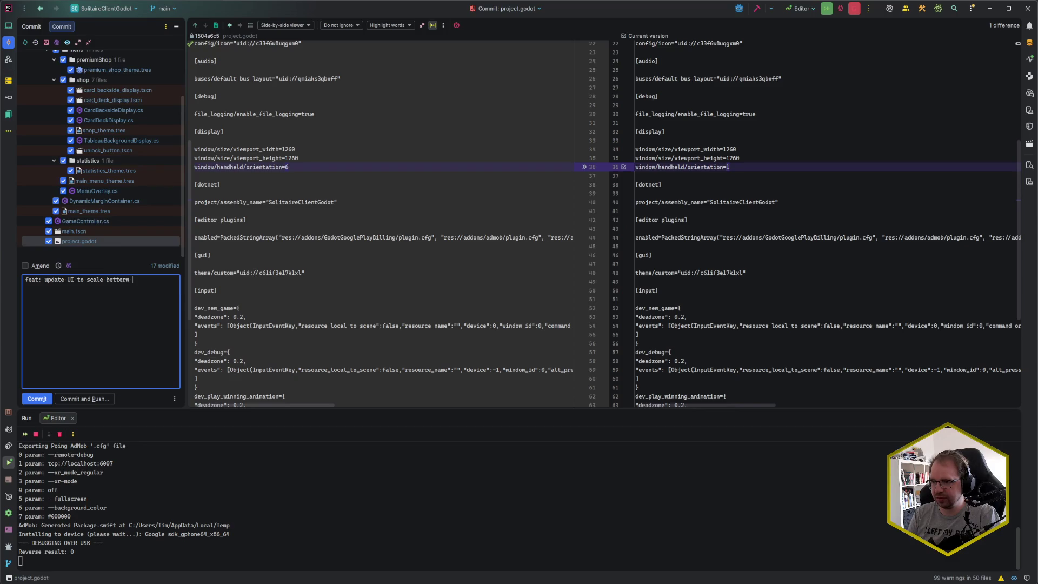
key("BackSpace")
key("BackSpace")
type(" with devic")
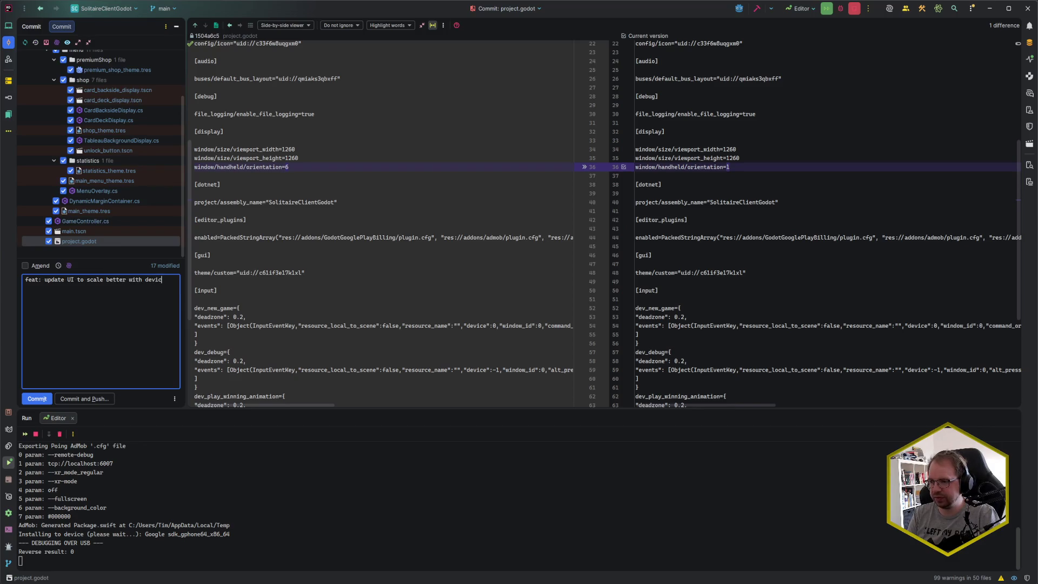
type("es")
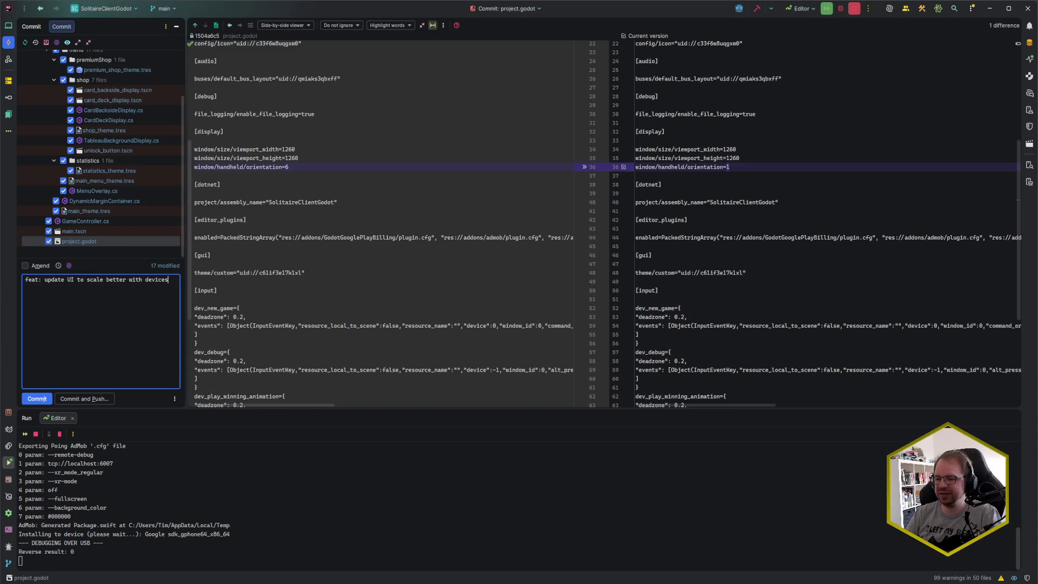
key("alt+Tab")
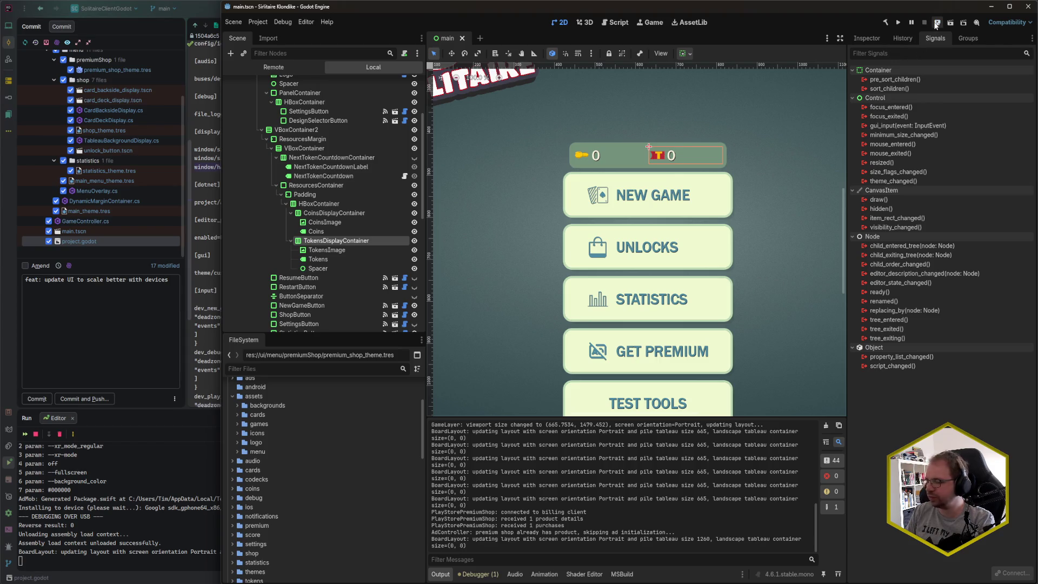
- Run the project on the Samsung SM-T720 tablet with F5 and dismiss the scrcpy failure error
key("F5")
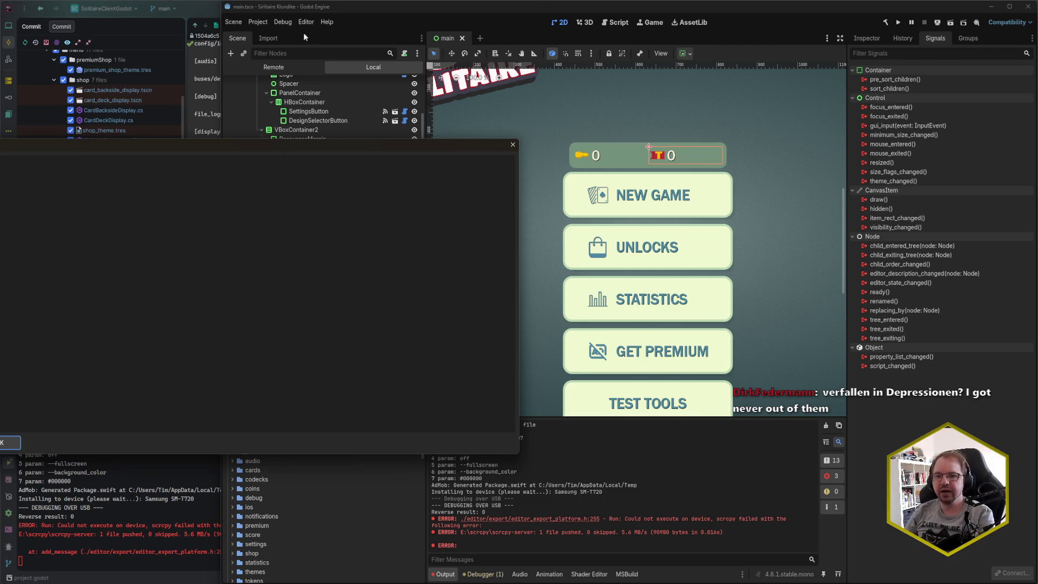
left_click(10, 443)
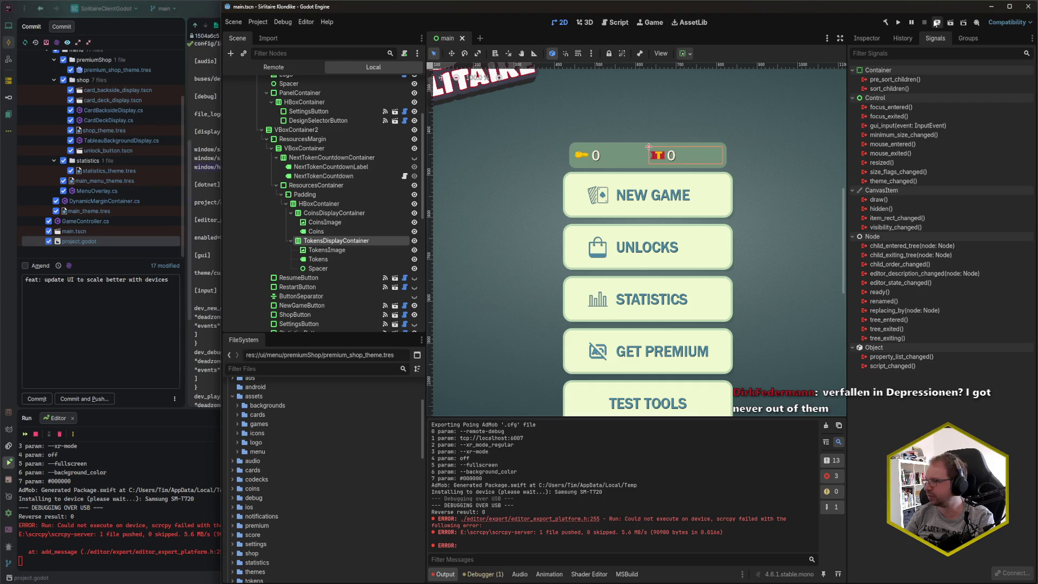
- Redeploy to the SM-T720 with F5 and drag the mirrored device window to the middle
key("F5")
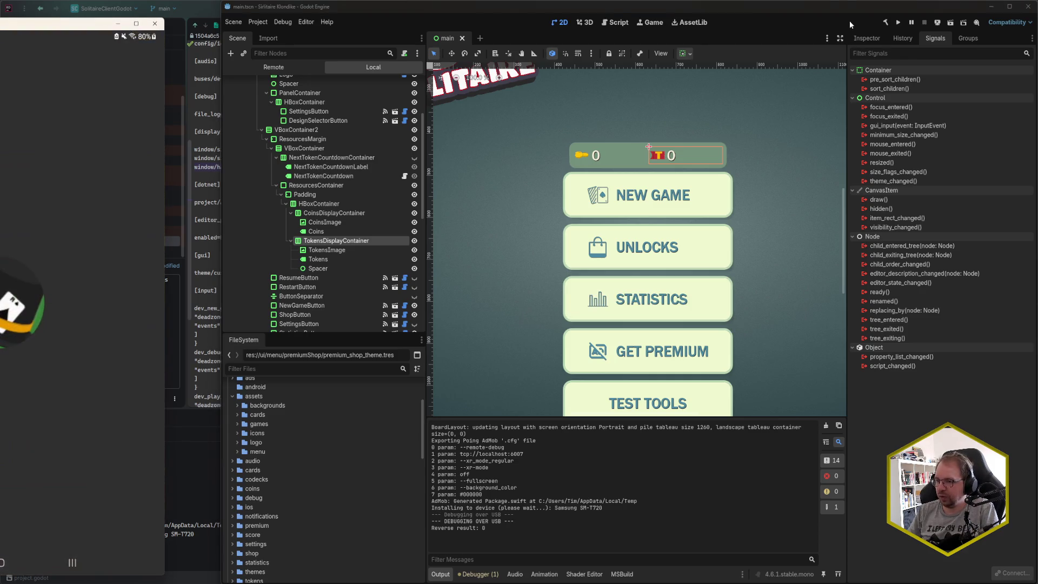
left_click_drag(65, 24, 458, 25)
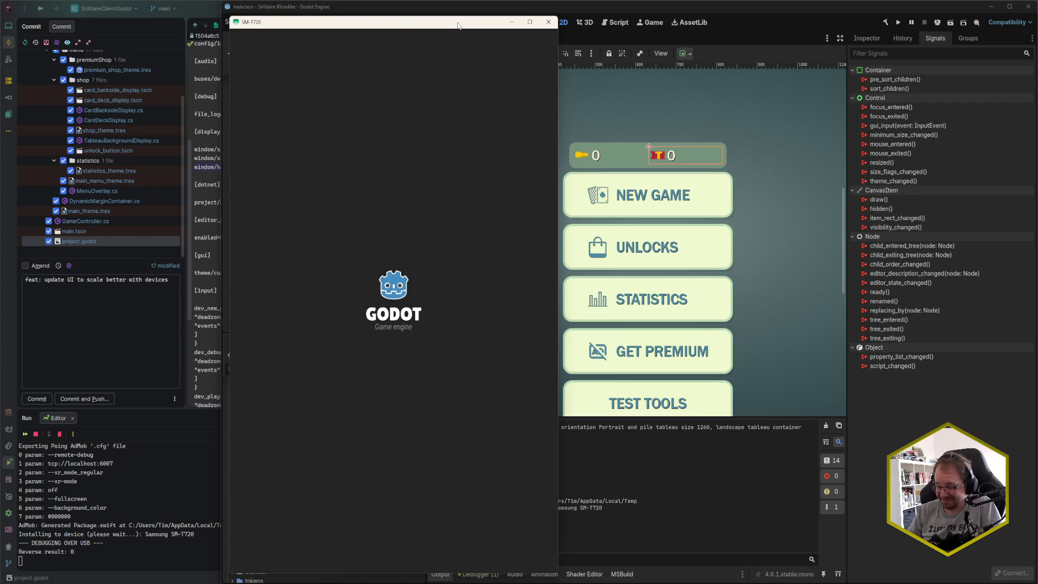
- Move the SM-T720 mirror window back to the left edge while the game loads
left_click_drag(458, 26, 246, 23)
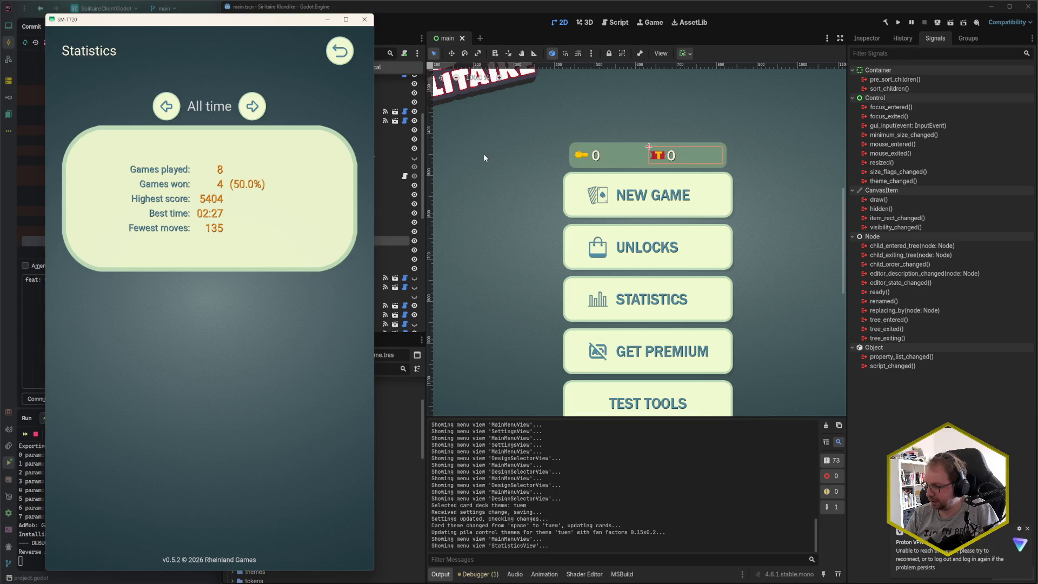
- Return the game to its main menu and close the scrcpy mirror window
key("Escape")
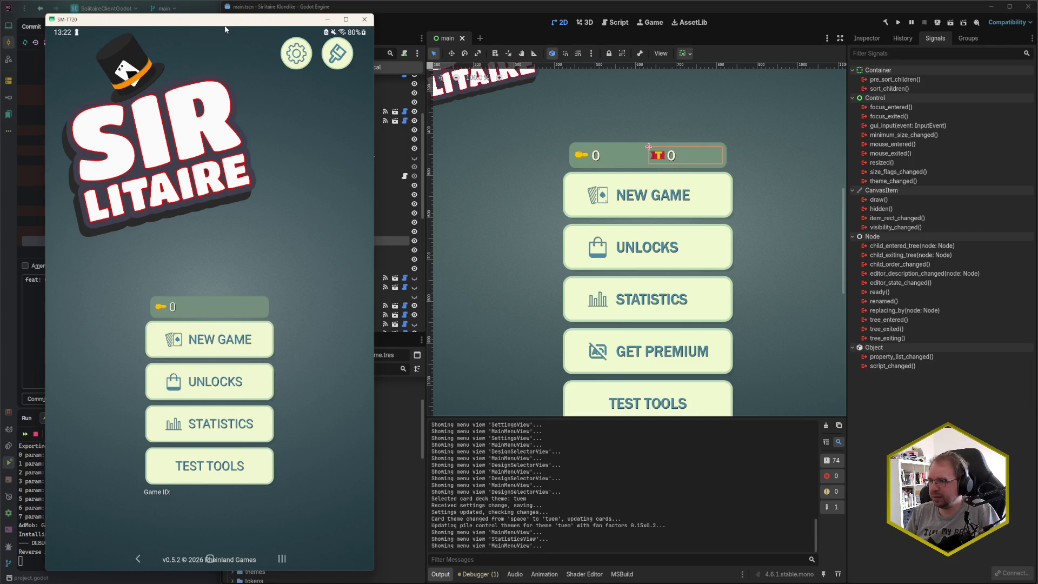
left_click(364, 19)
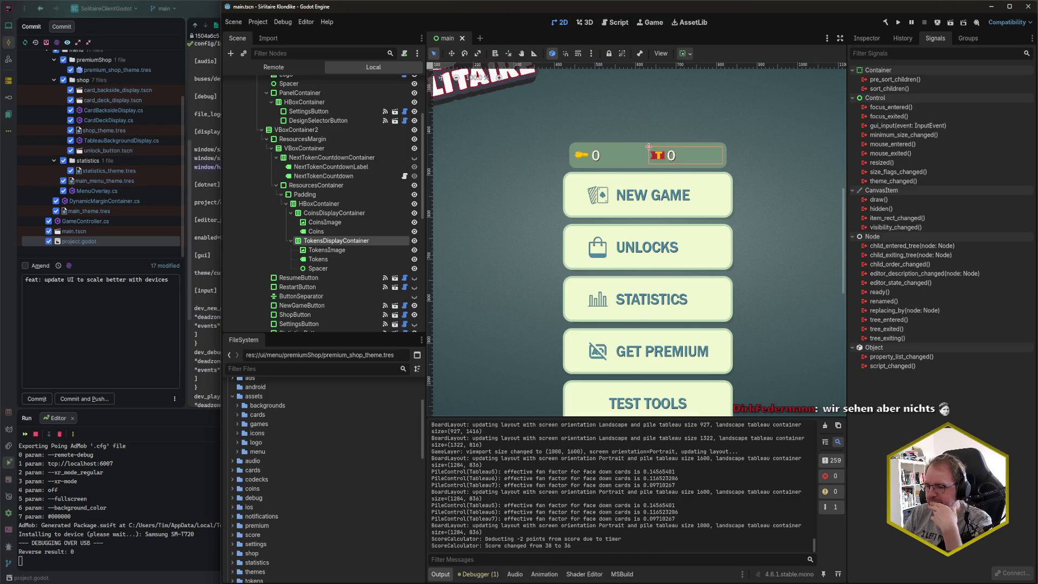
- Change the commit summary to end with 'on devices' and start a 'Refs:' line below it
left_click(197, 287)
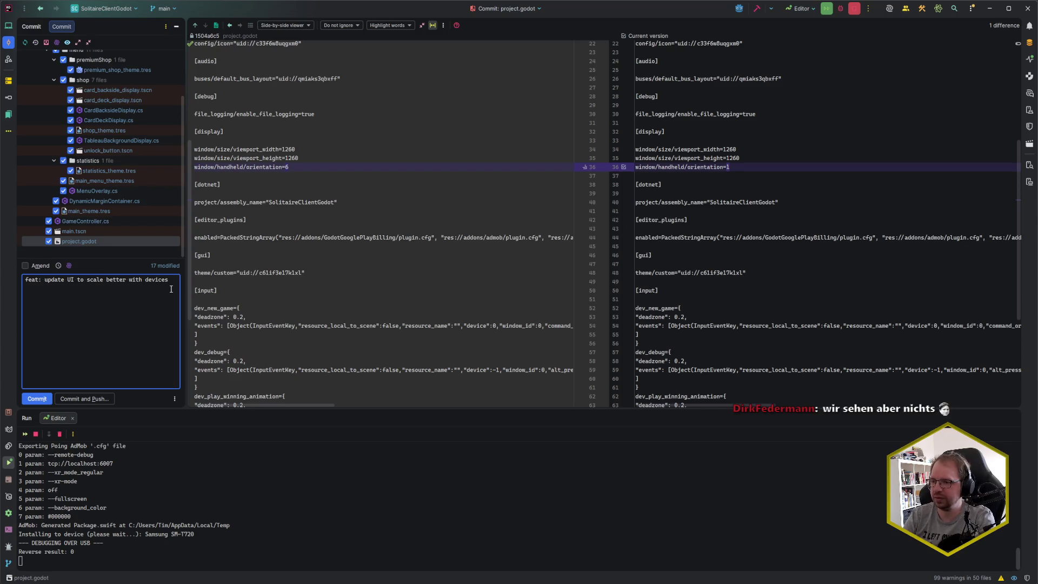
key("BackSpace")
key("BackSpace")
key("BackSpace")
type("on devices")
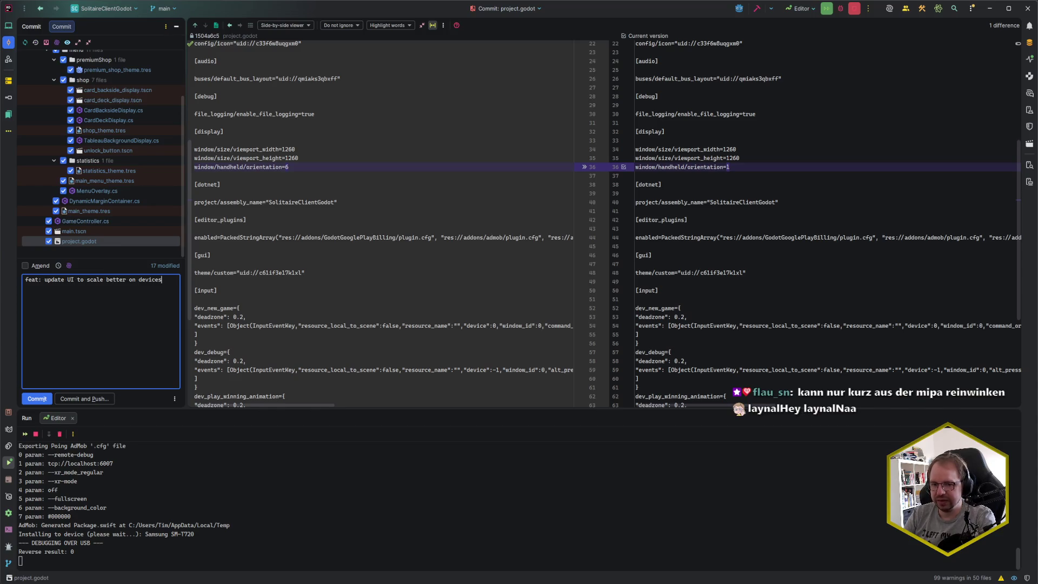
key("Return")
key("Return")
type("Refs:")
- Look up the 'UI is way too small on mobile devices' card number in Codecks
key("alt+Tab")
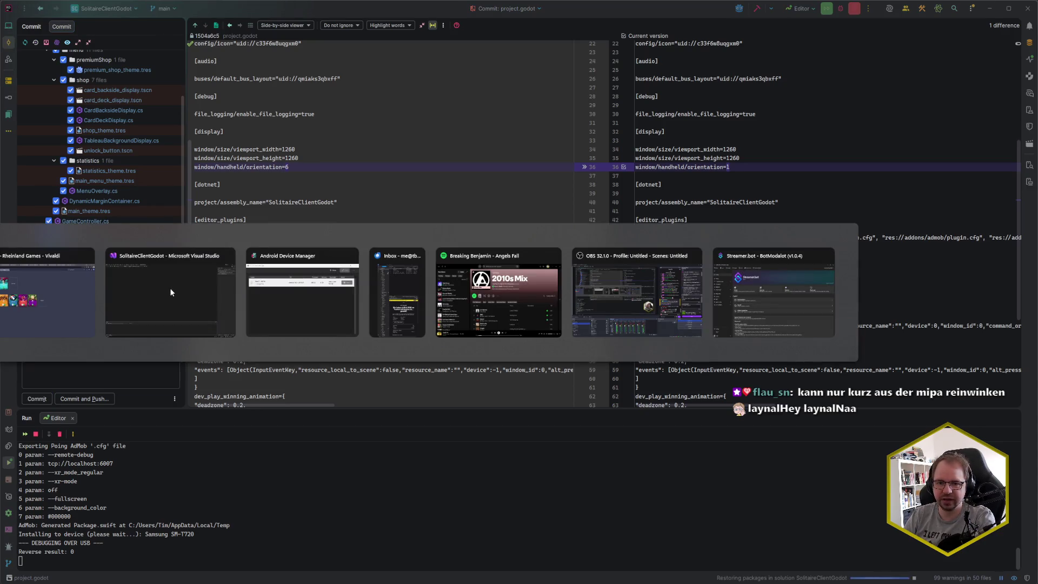
key("Escape")
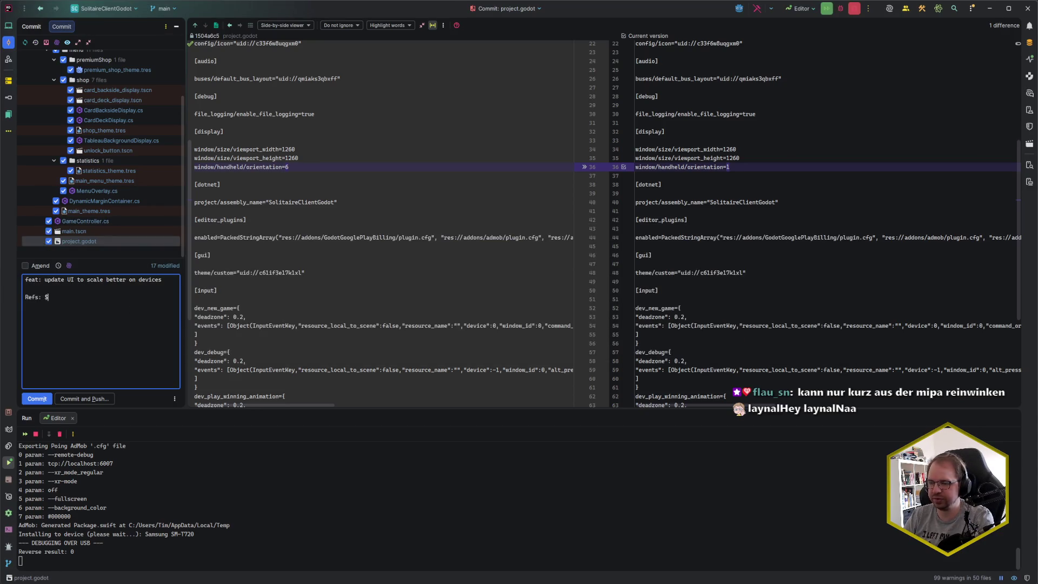
key("alt+Tab")
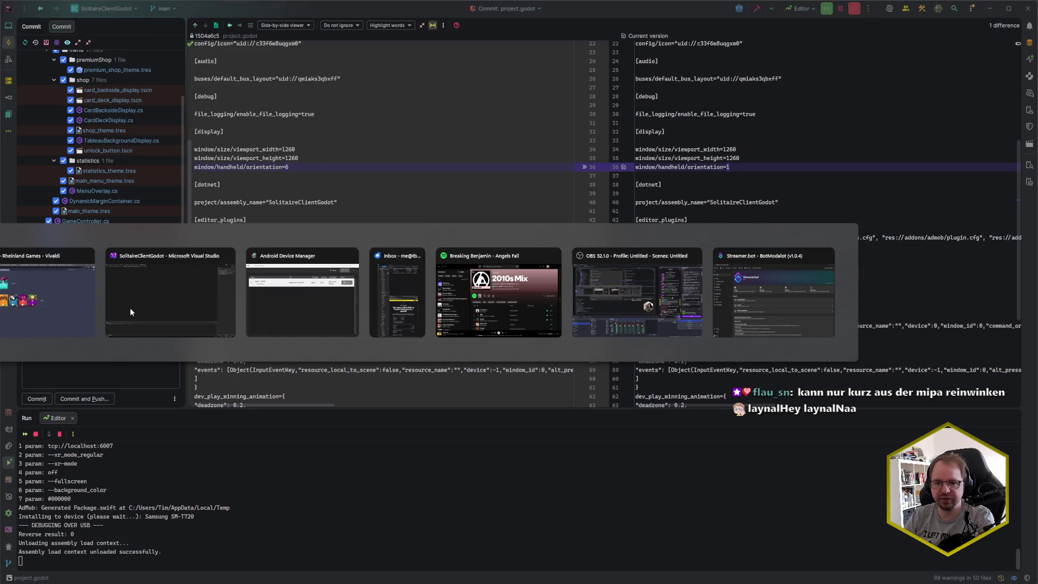
key("Left")
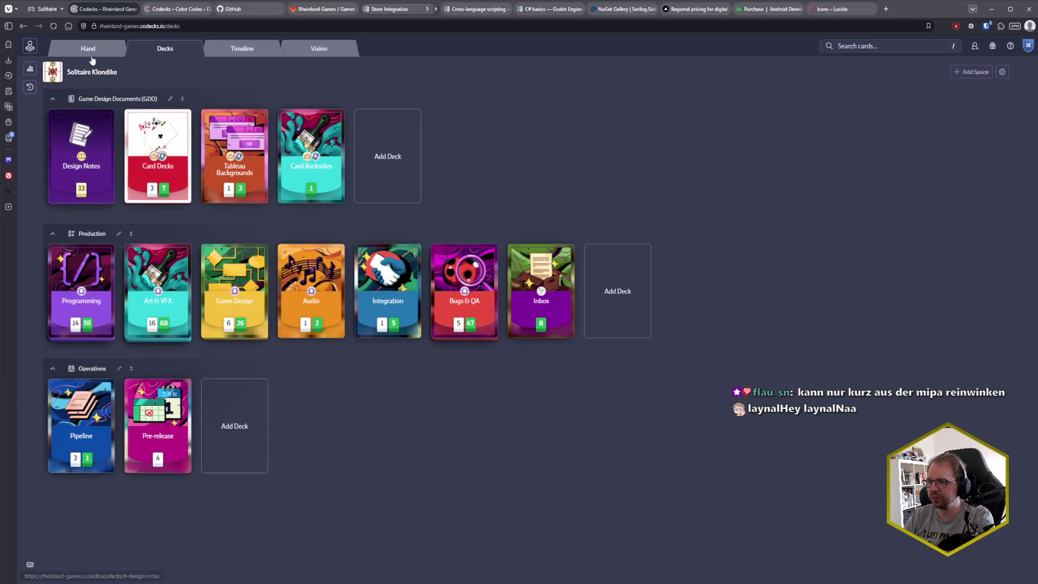
left_click(91, 56)
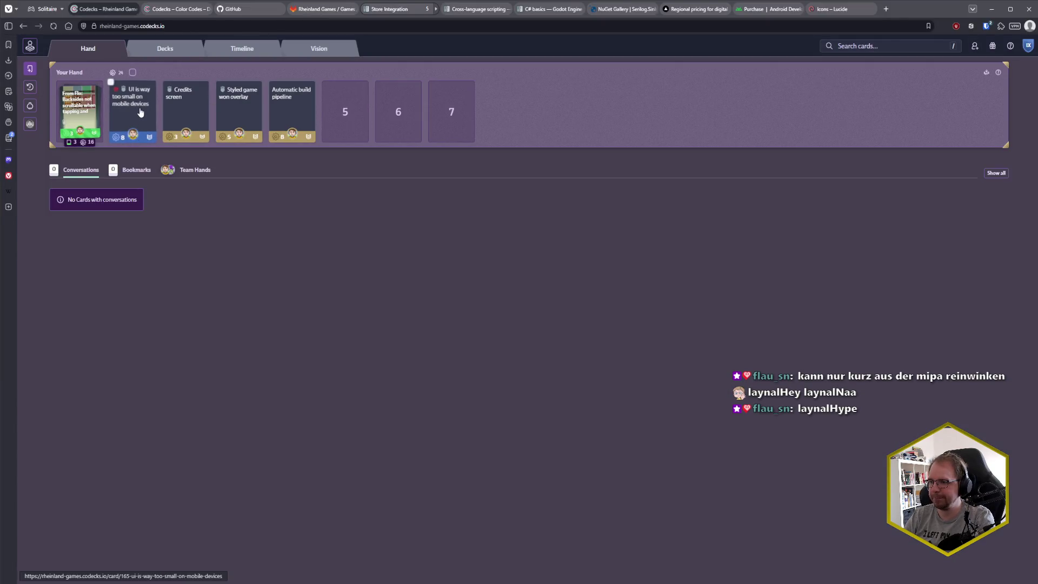
left_click(140, 112)
key("alt+Tab")
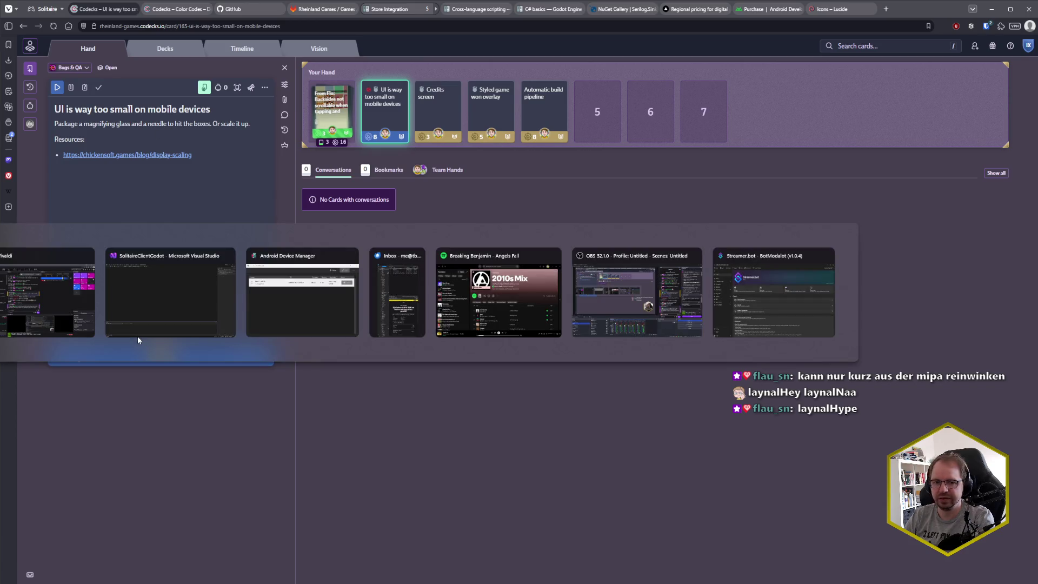
- Add card 165 to the Refs line and commit the 17 files
type("165")
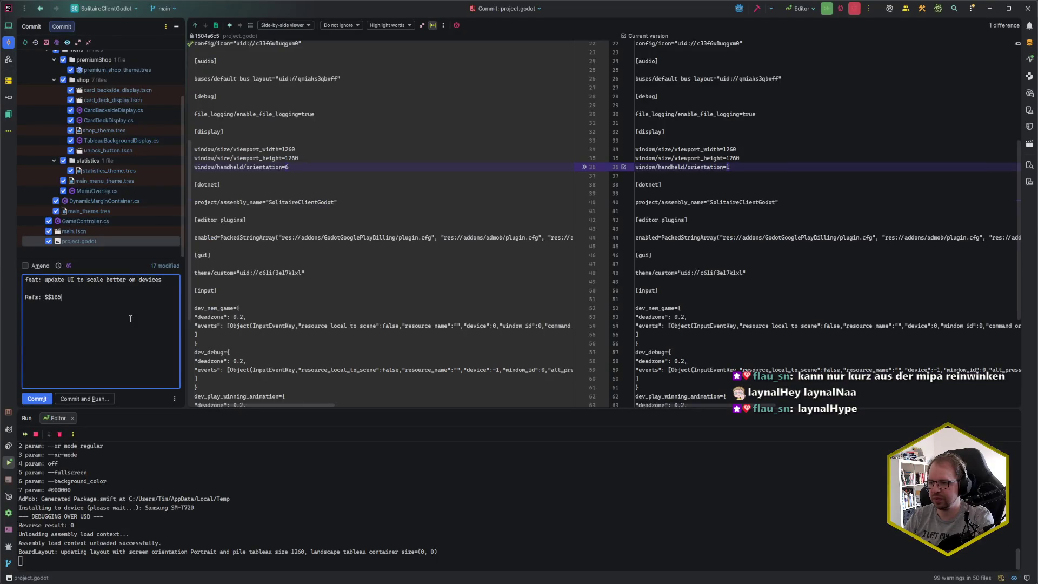
key("ctrl+Return")
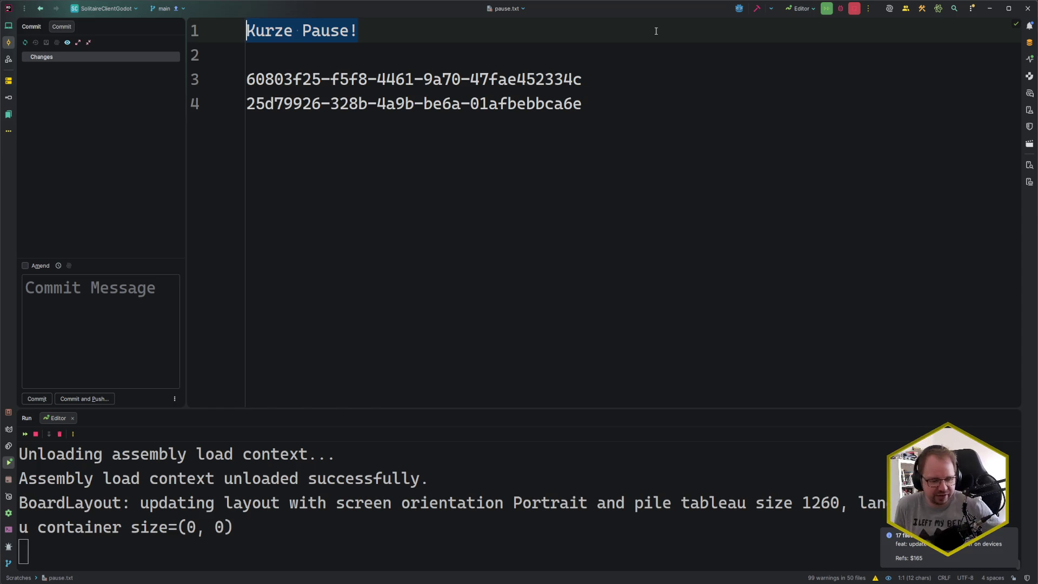
- Deselect 'Kurze Pause!' in pause.txt and shrink the editor font size with Ctrl+wheel
left_click(424, 104)
scroll(450, 165, "down", 10, "ctrl")
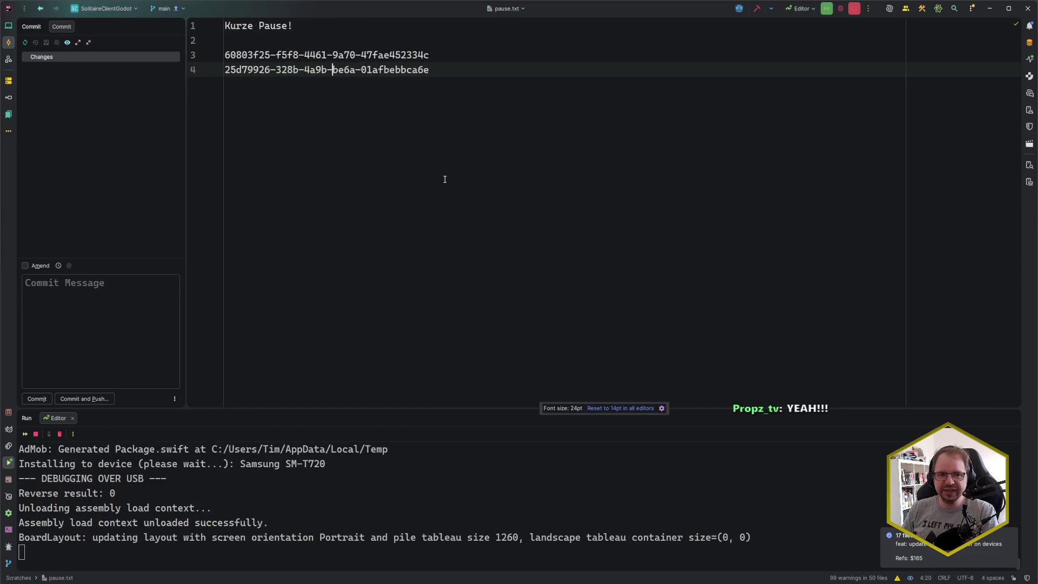
scroll(443, 183, "down", 2, "ctrl")
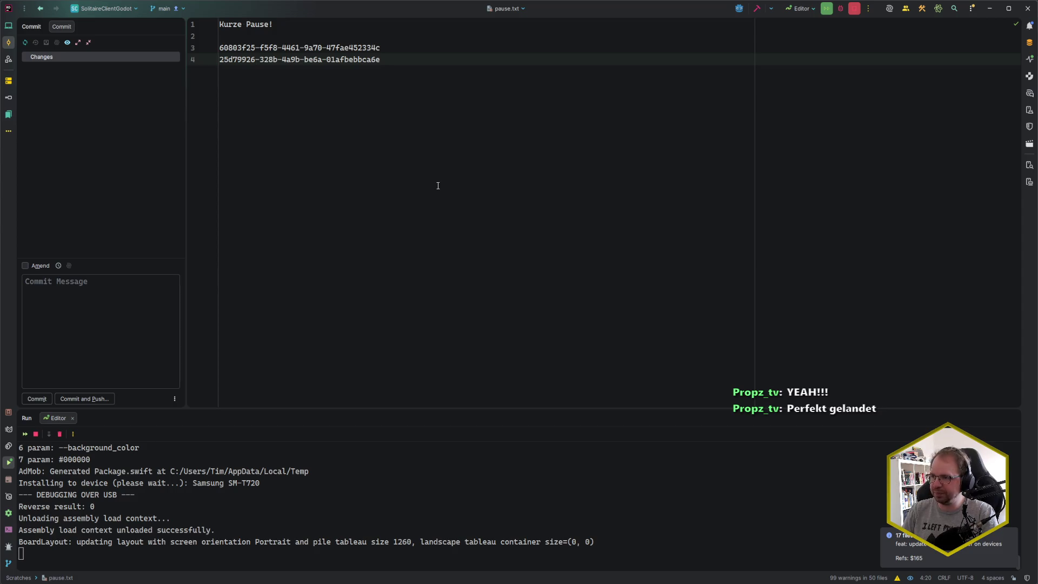
- Reset the editor font to 14pt in all editors, then bring the Android emulator forward
scroll(422, 511, "down", 2)
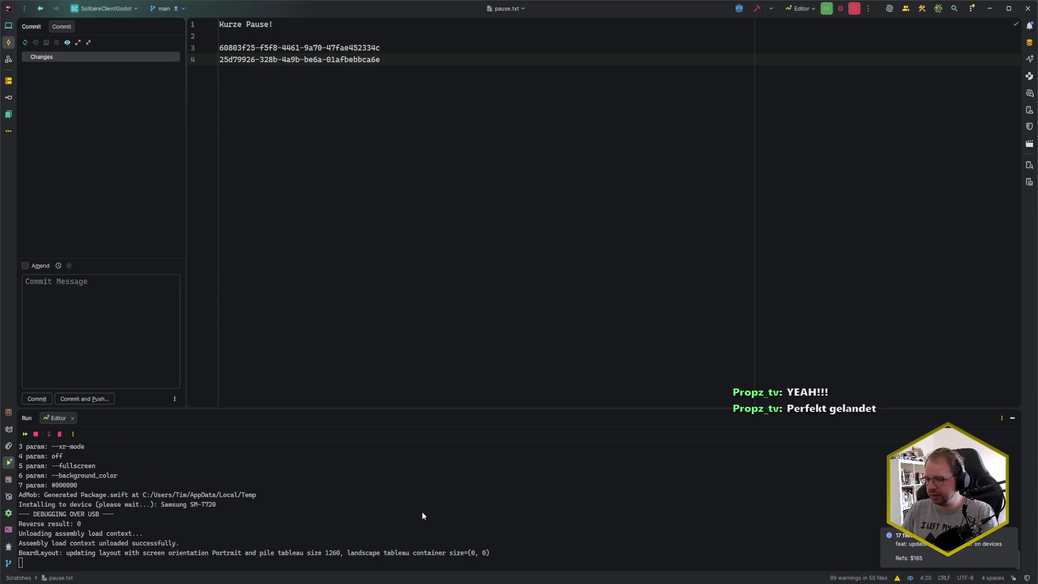
scroll(435, 313, "down", 1)
left_click(615, 409)
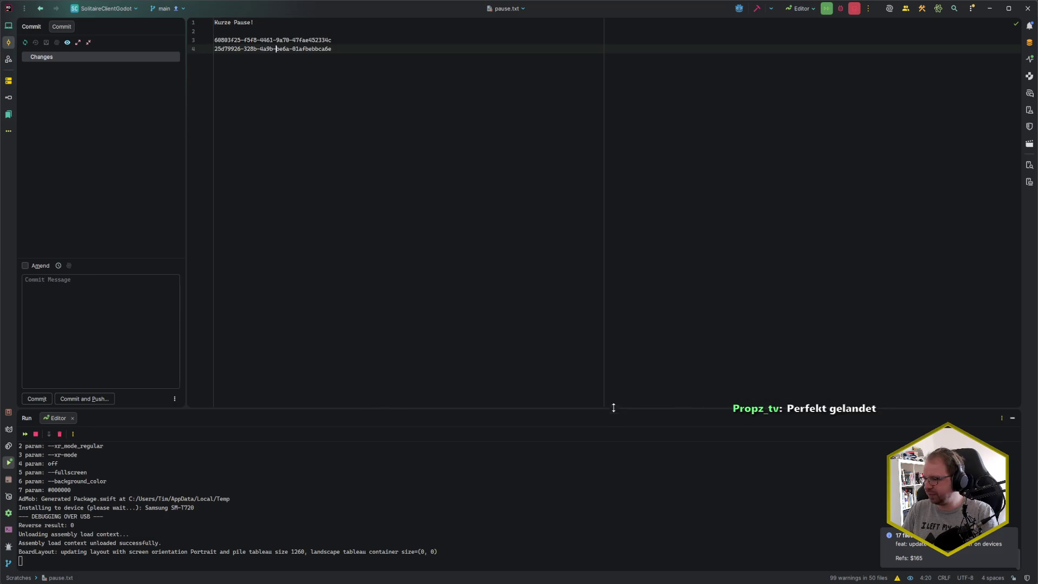
left_click(456, 206)
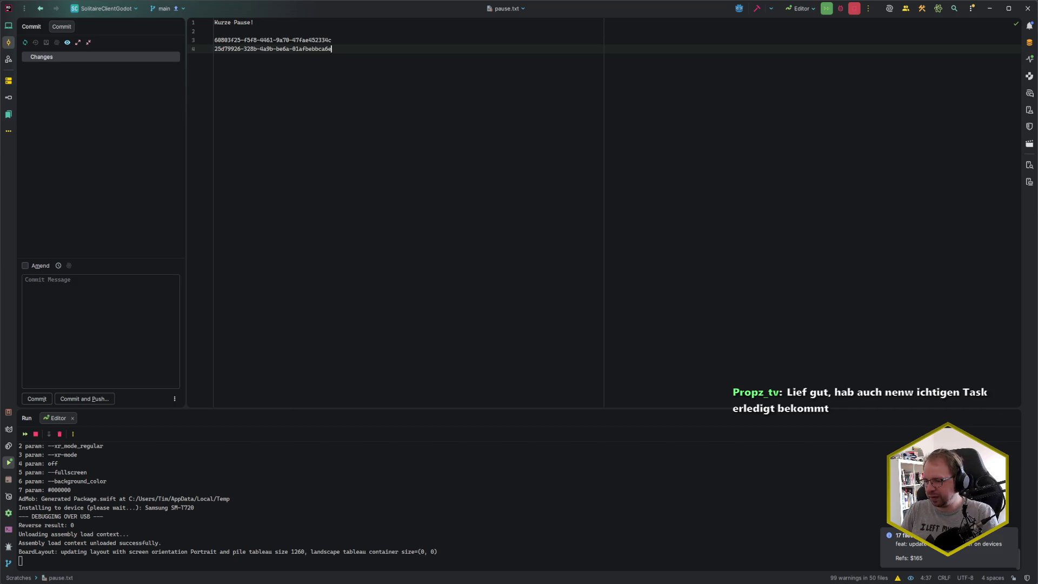
key("alt+Tab")
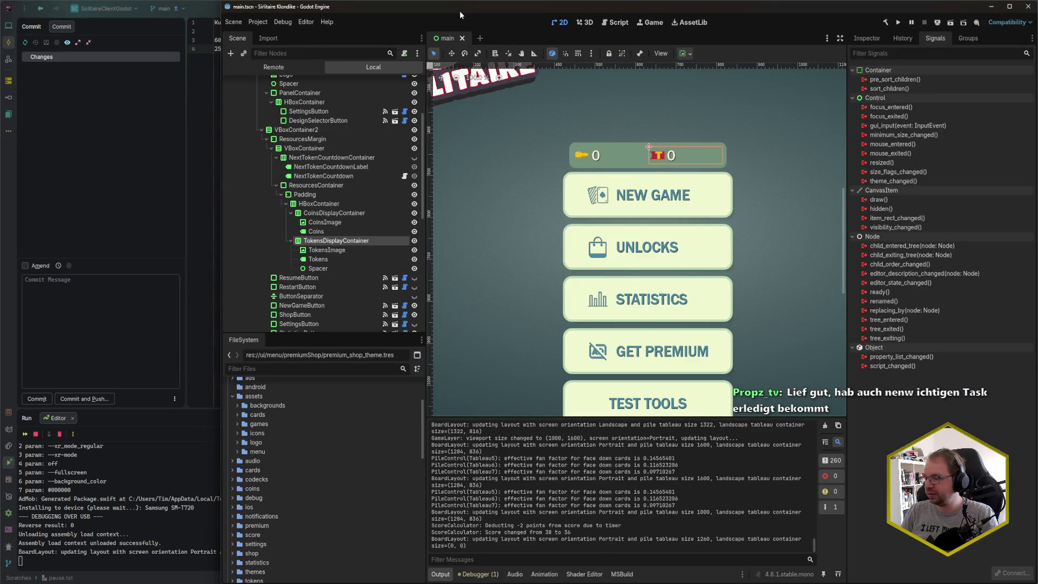
key("alt+Tab")
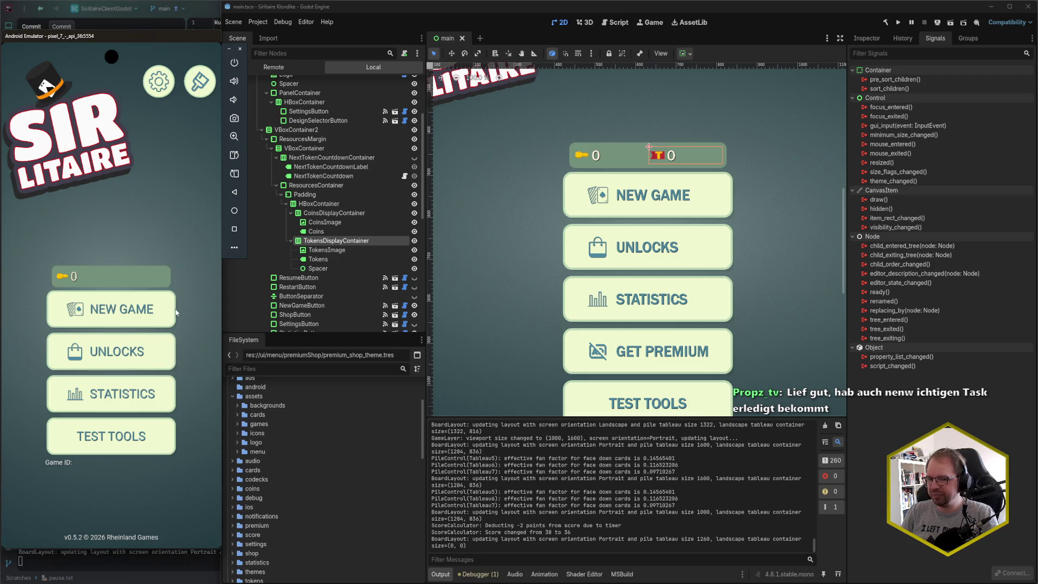
- Start a new solitaire game in the emulator, pause it, then resume play
left_click(174, 312)
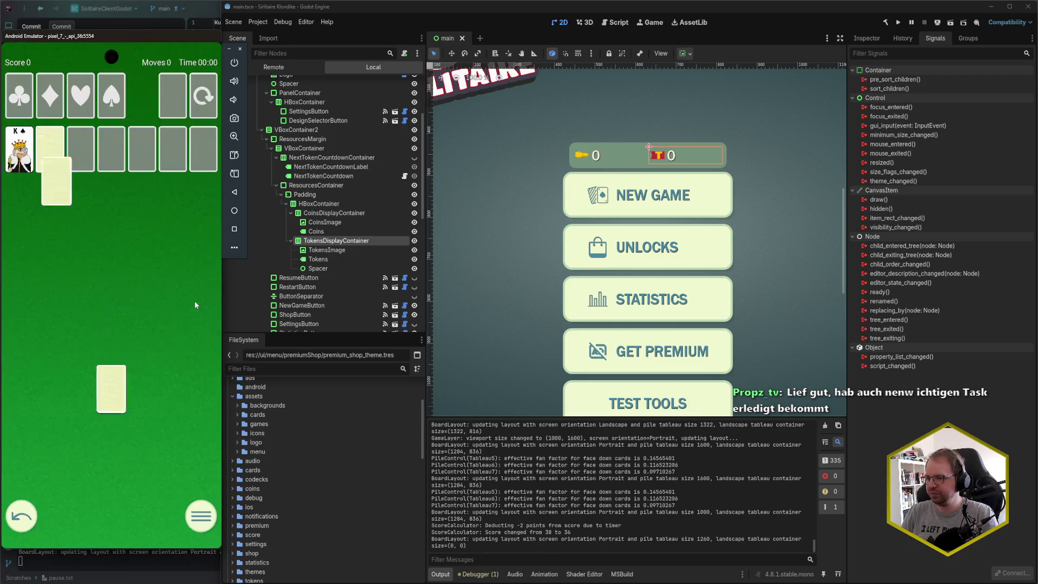
left_click(200, 517)
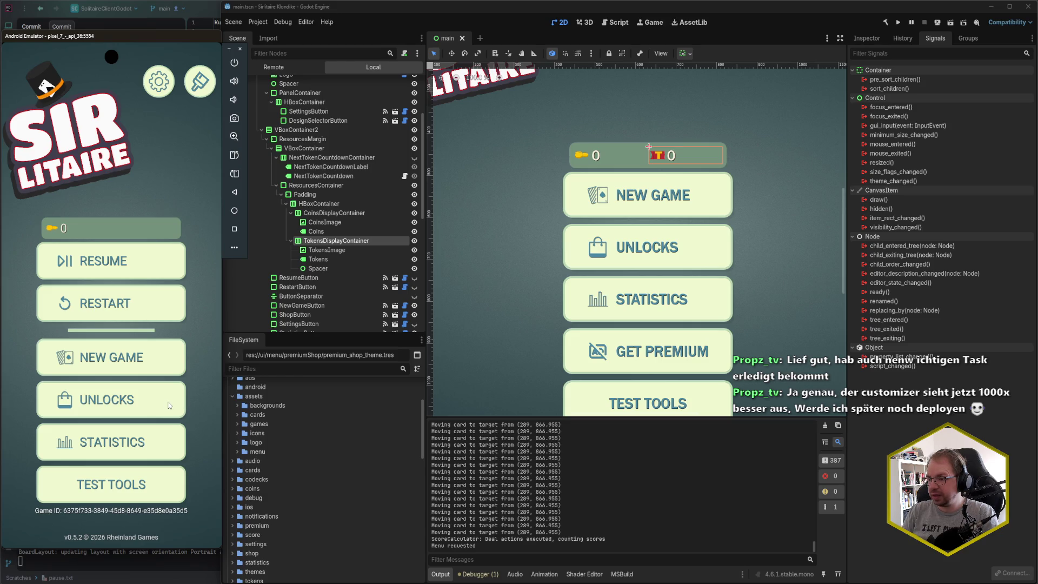
left_click(113, 263)
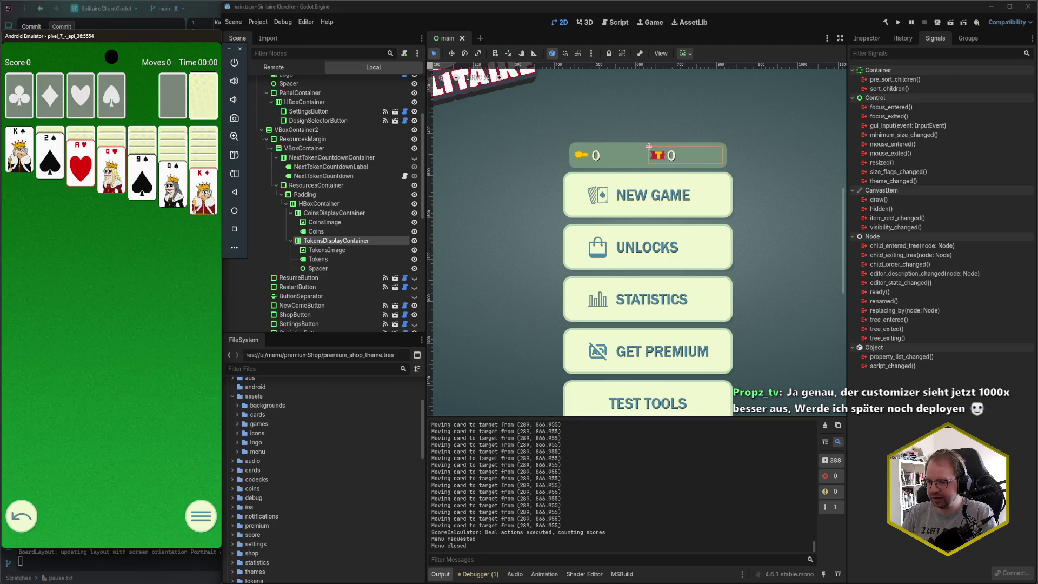
mouse_move(35, 582)
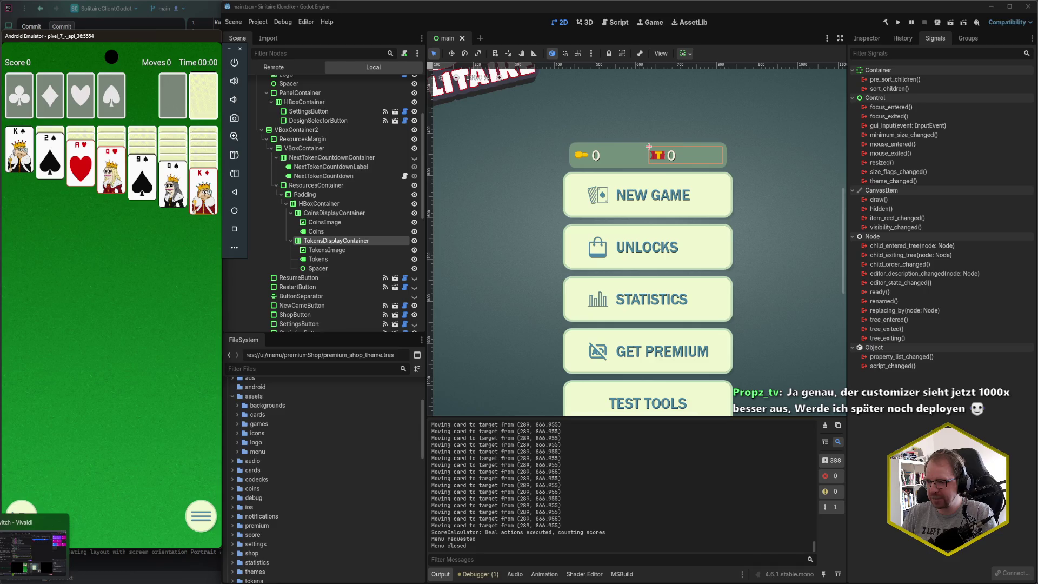
- Load chatstudio.tv/dashboard/styles in a new Vivaldi tab and customize the Default style
left_click(32, 546)
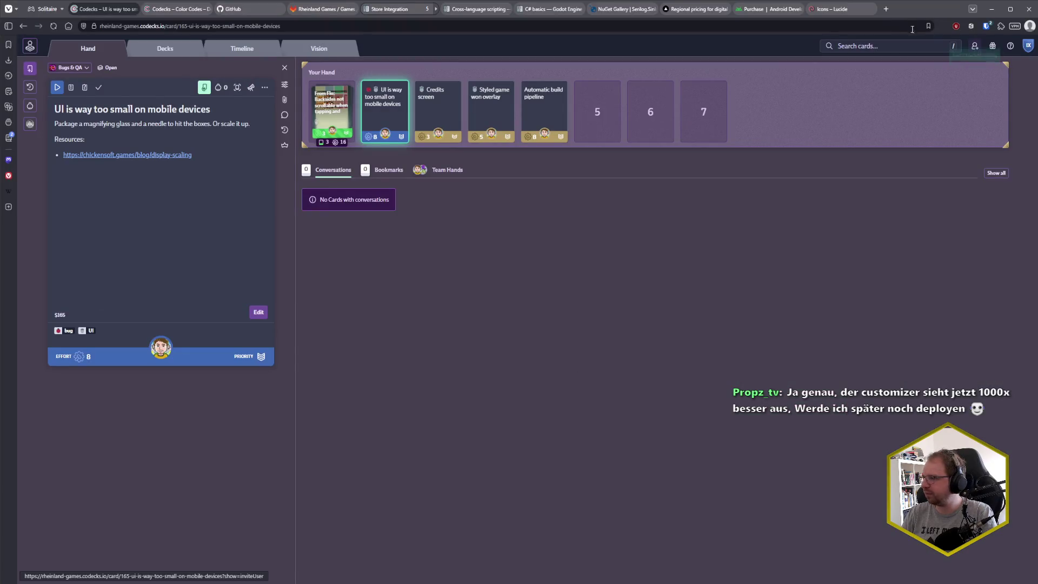
left_click(887, 9)
type("chast")
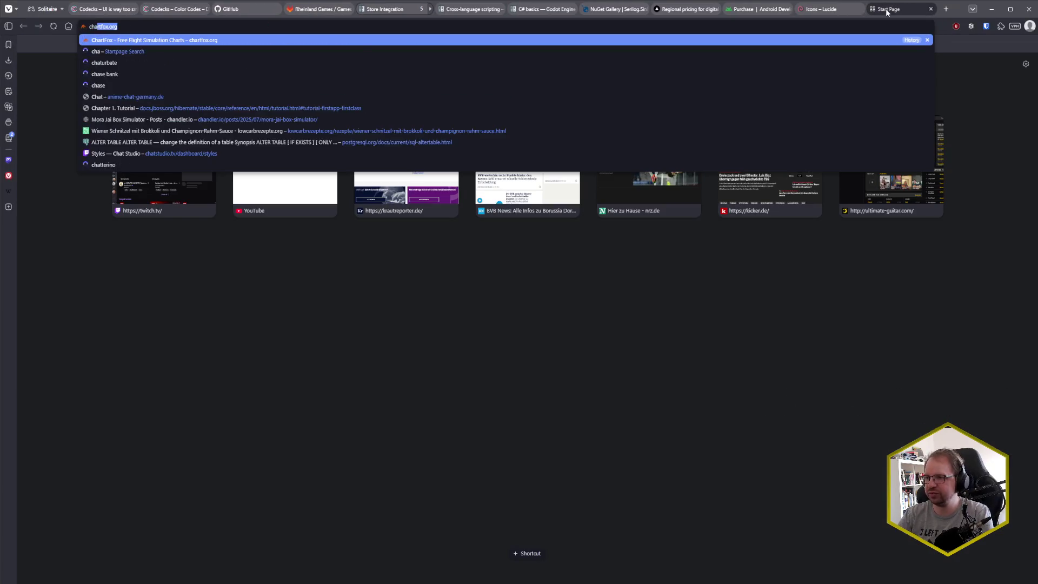
key("BackSpace")
key("BackSpace")
type("tstudio.tv/dashboard/styles")
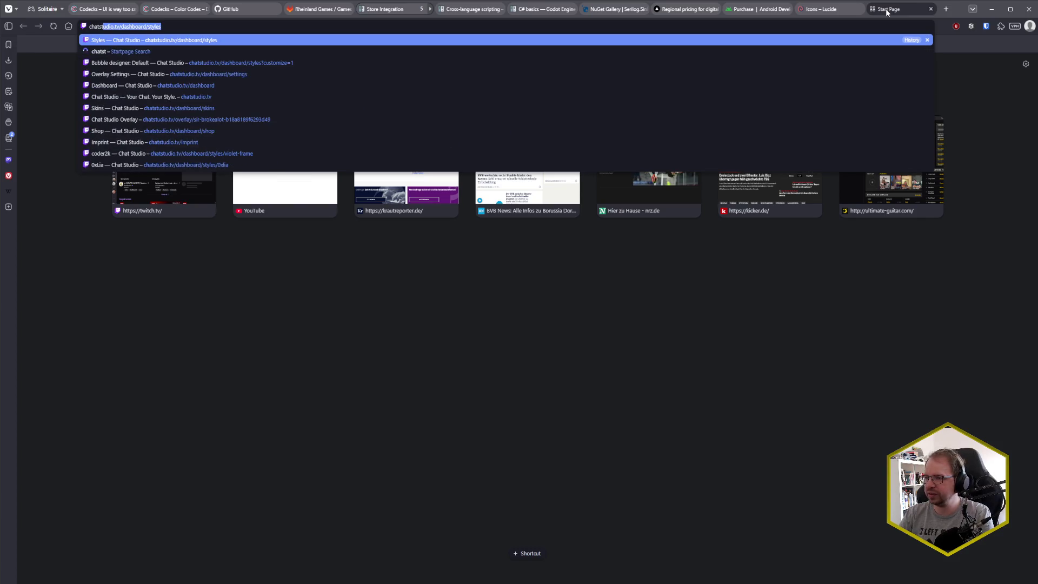
key("Return")
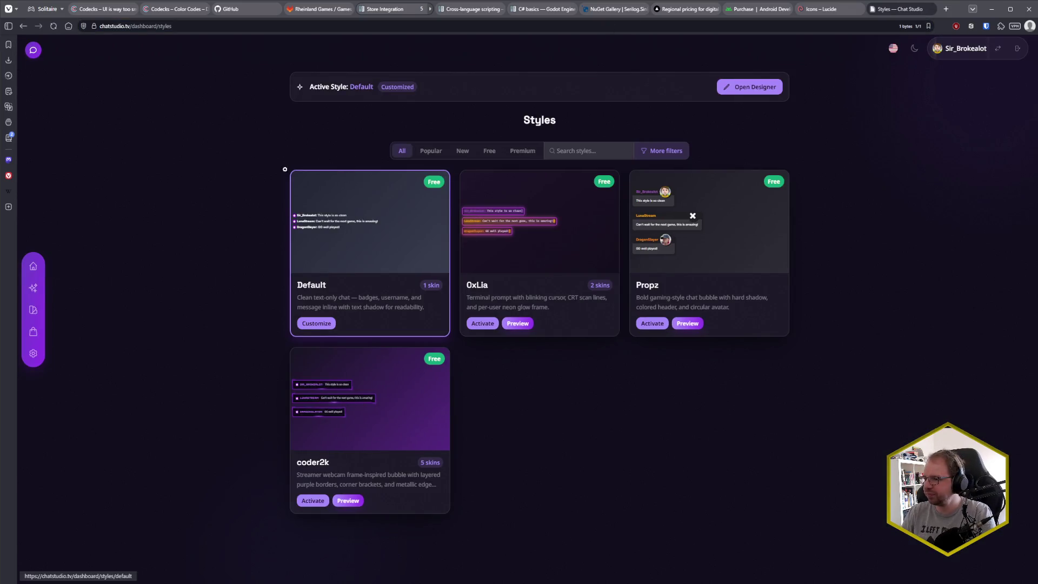
left_click(318, 323)
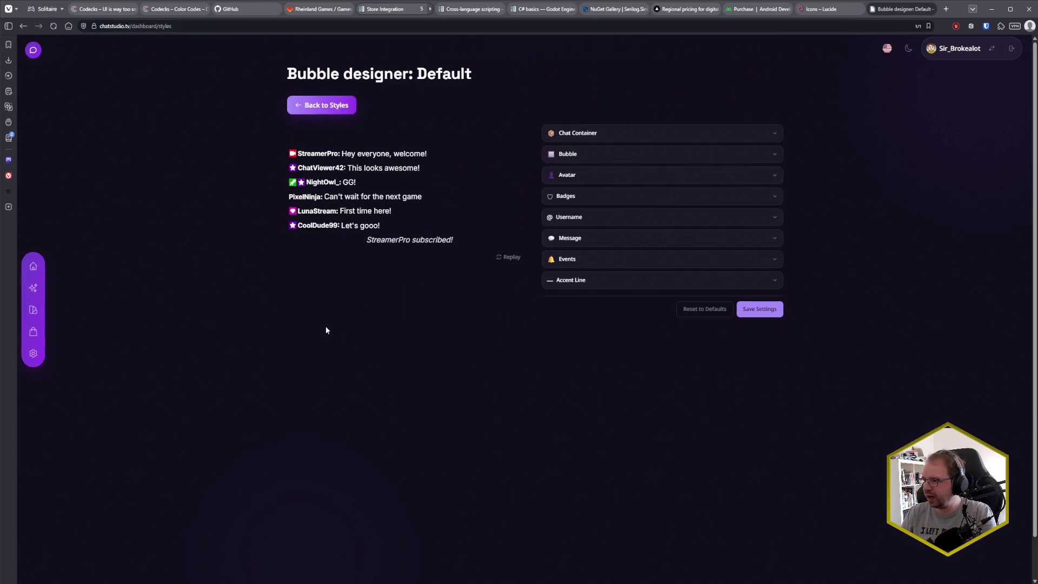
- Review the Default style's Username TEXT settings, then go to the Chat Studio dashboard
left_click(605, 216)
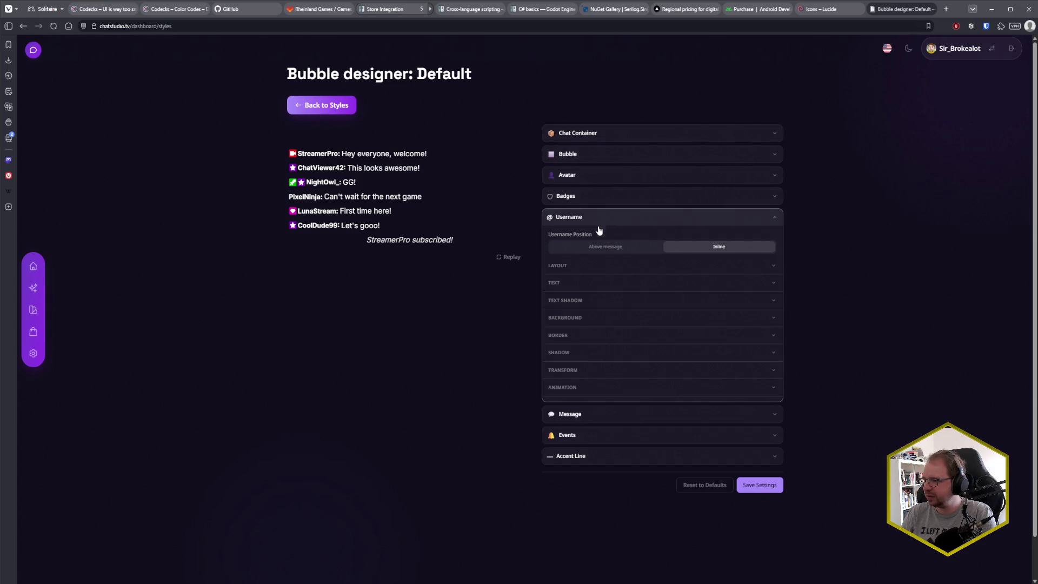
left_click(601, 284)
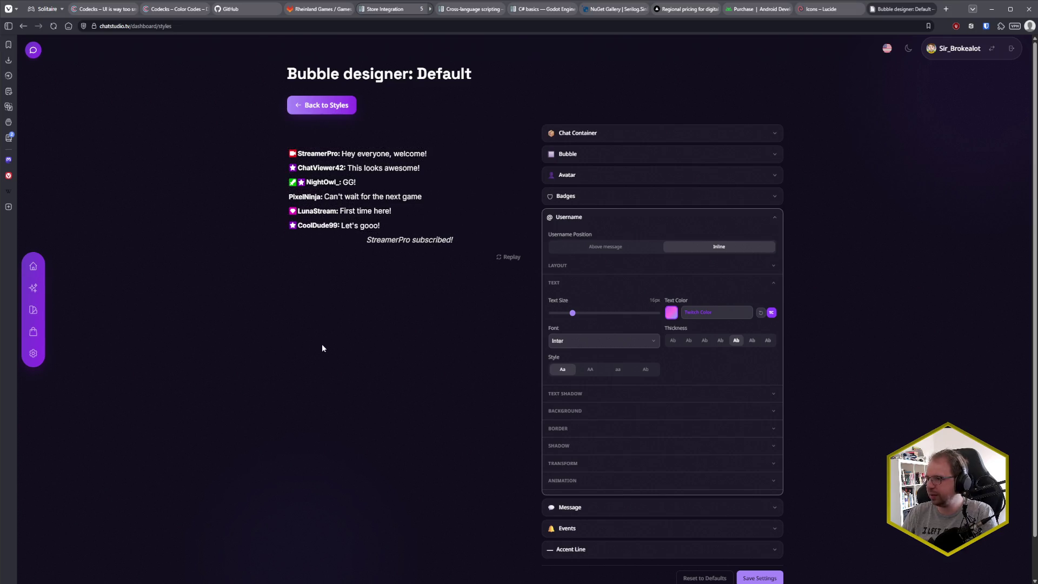
double_click(388, 324)
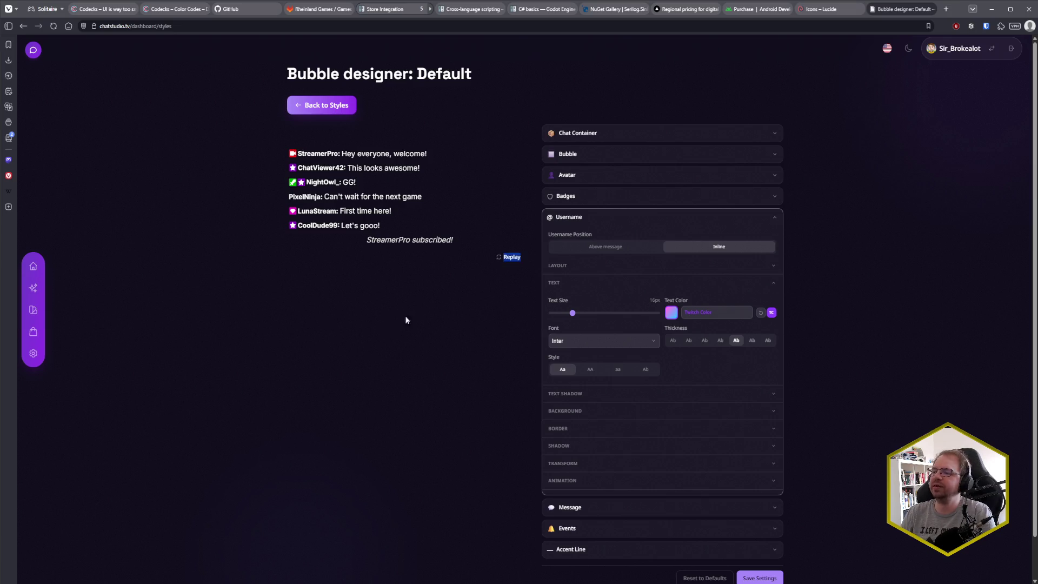
left_click(840, 316)
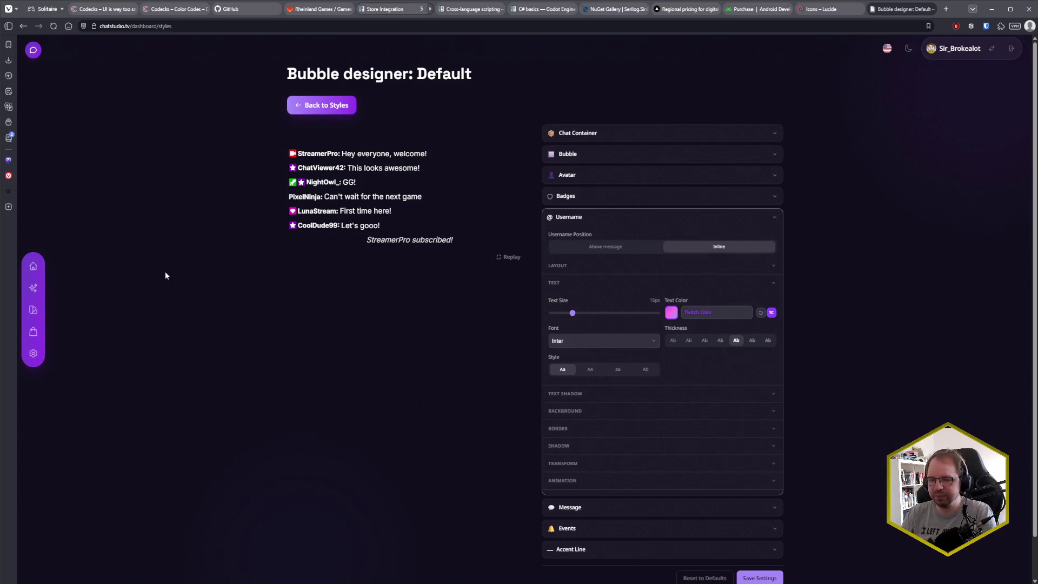
left_click(271, 371)
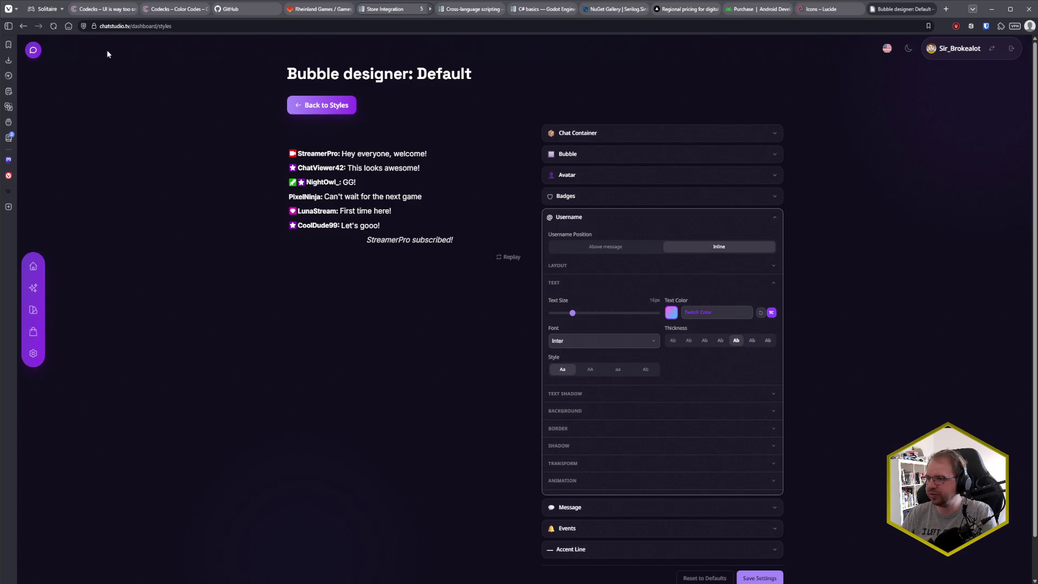
left_click(33, 266)
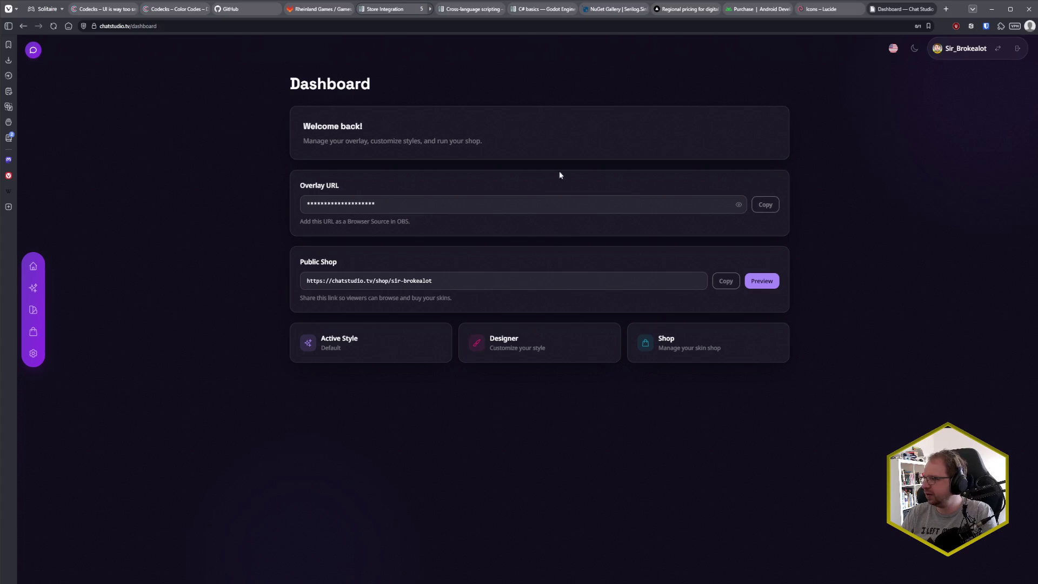
- Navigate back to the Default bubble designer and expand its Username section
key("alt+Left")
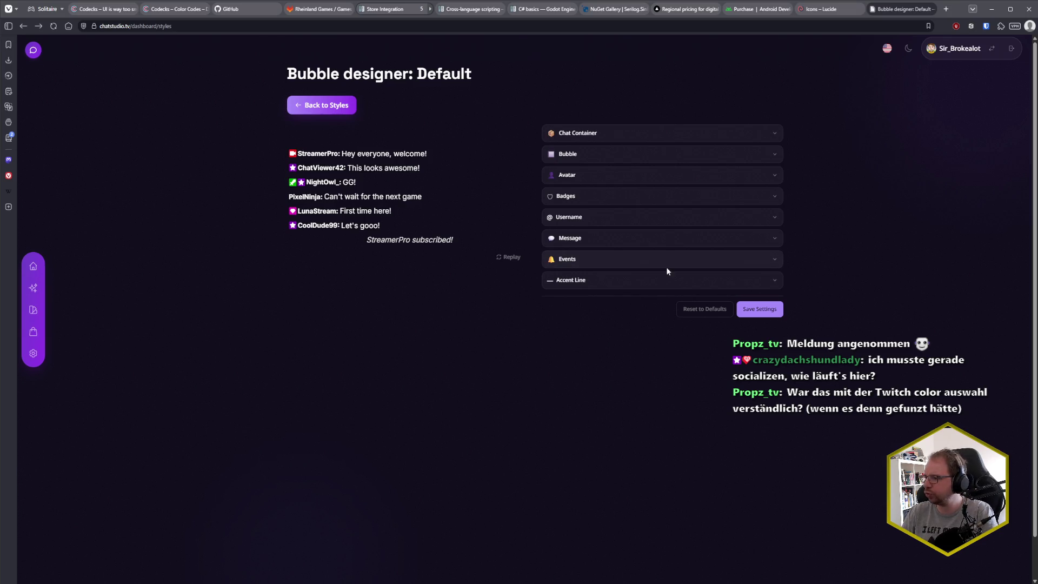
left_click(642, 221)
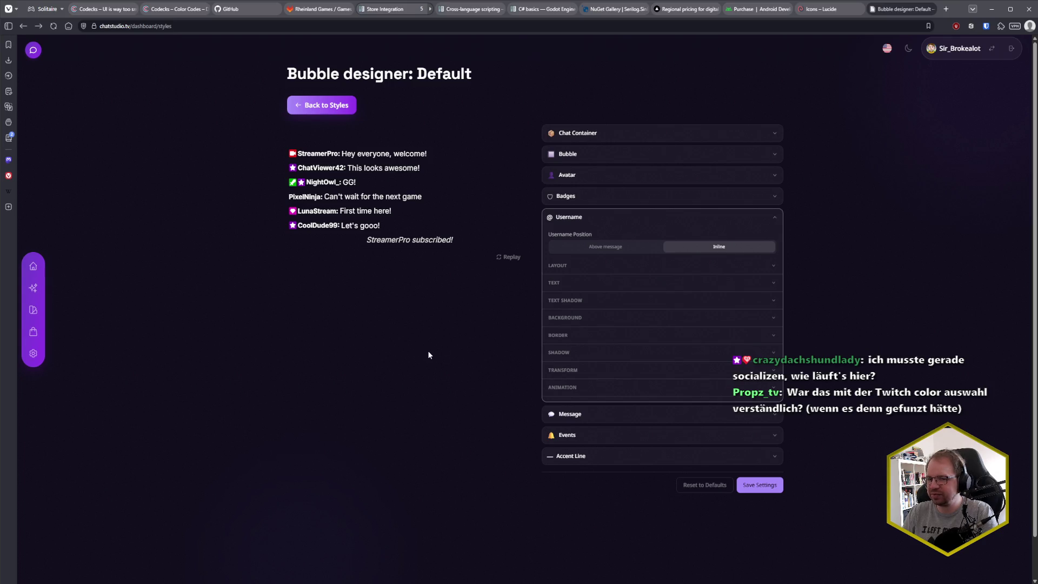
- Expand the Username TEXT settings and set usernames to use Twitch Color
left_click(665, 284)
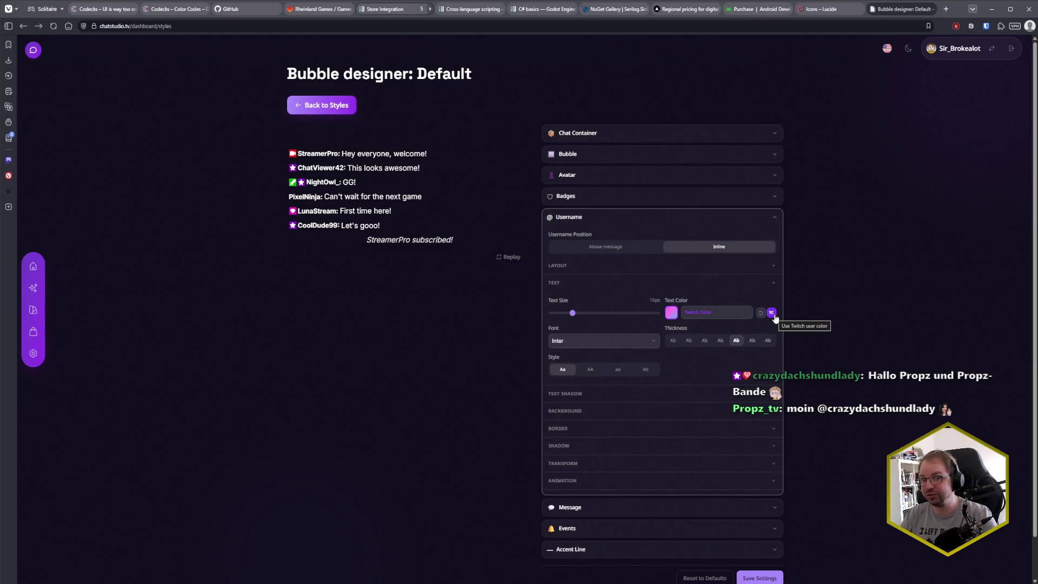
left_click(771, 315)
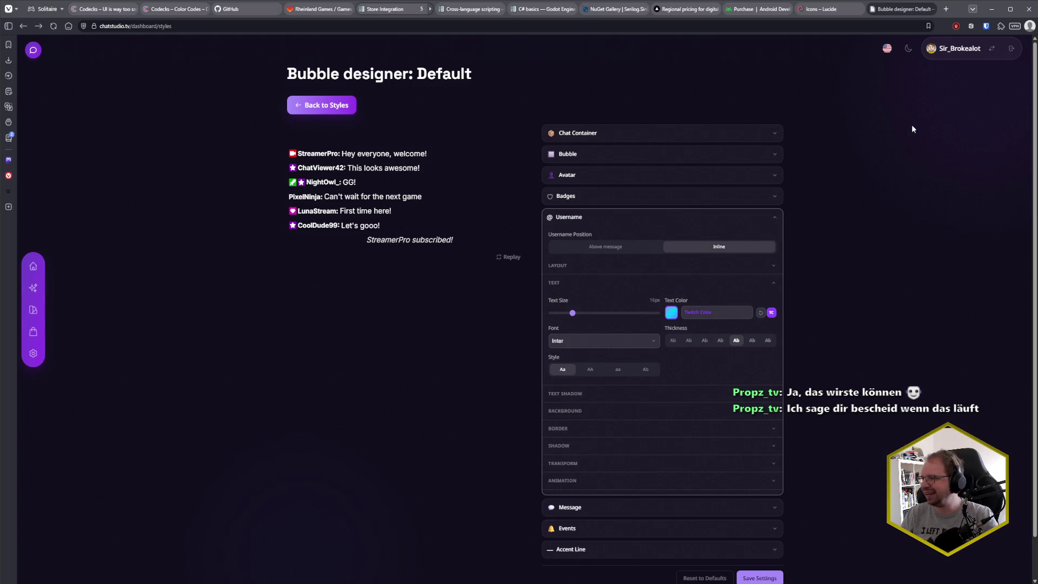
- Close the Bubble designer page in Chat Studio
middle_click(896, 13)
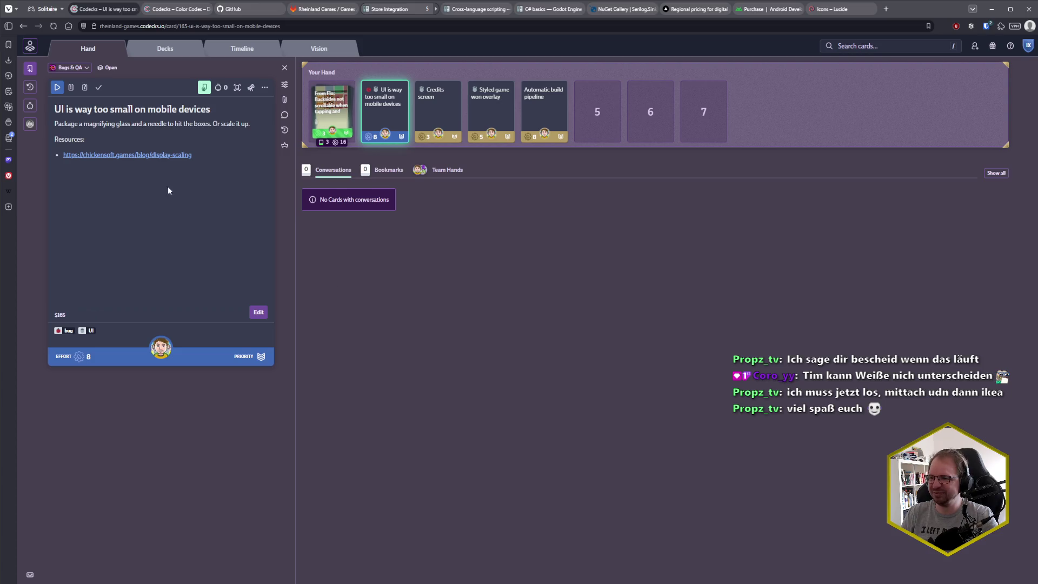
- Mark the 'UI is way too small on mobile devices' card done and open the 'Credits screen' card
left_click(99, 87)
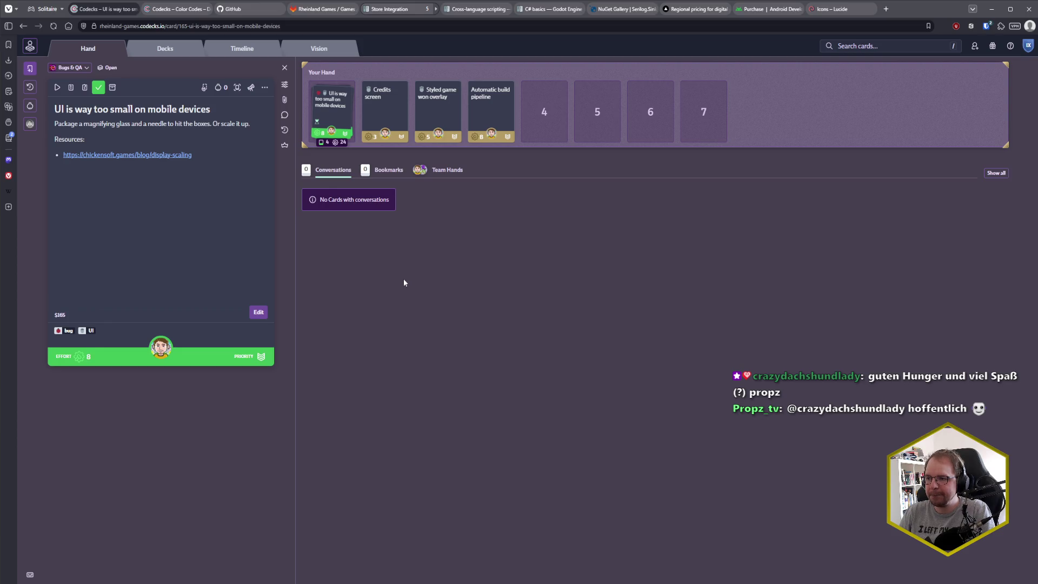
left_click(384, 111)
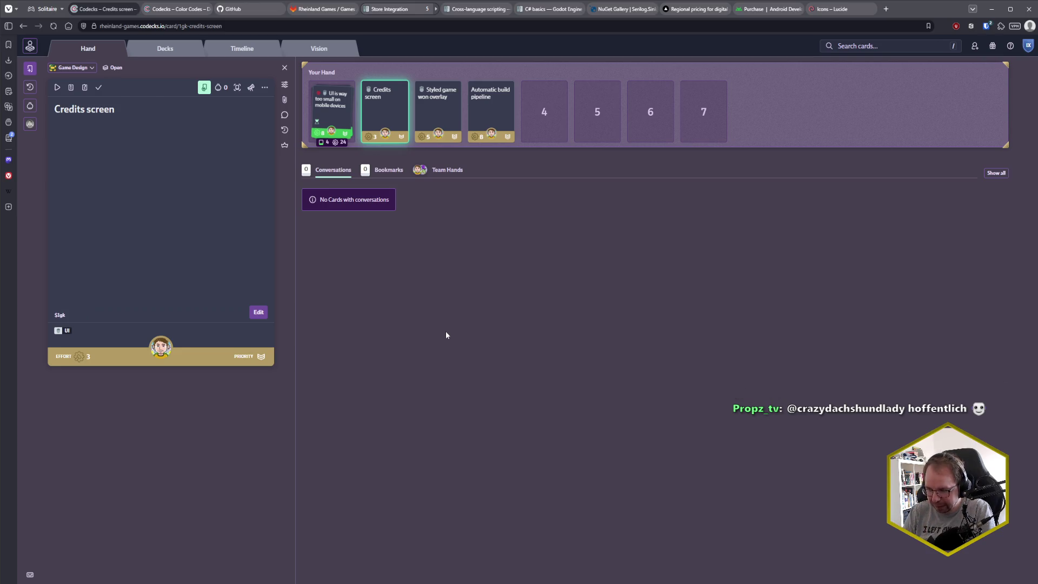
- Mark the Credits screen card as started, then bring up the Godot editor
left_click(57, 87)
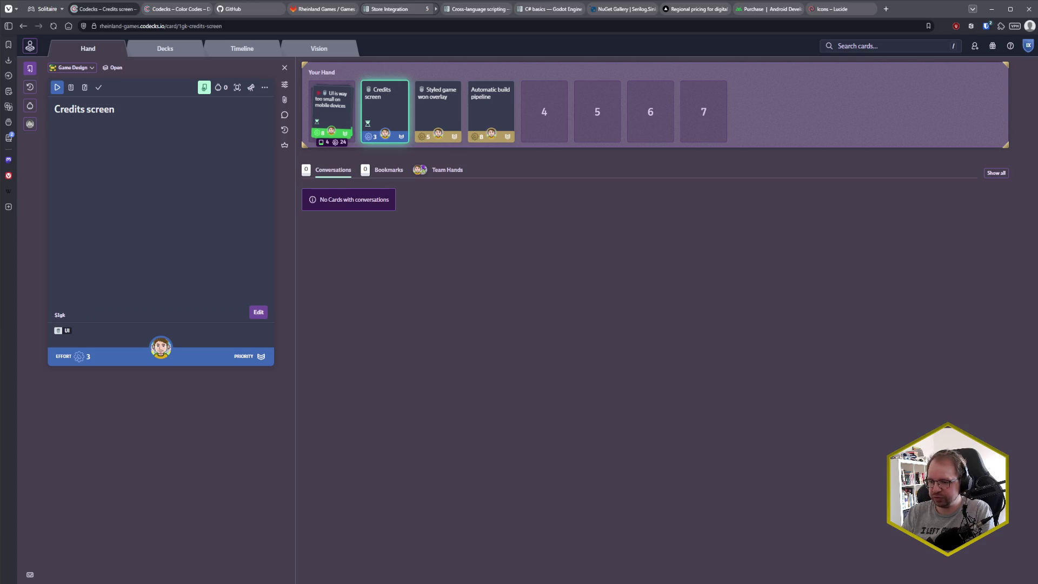
mouse_move(46, 583)
left_click(133, 583)
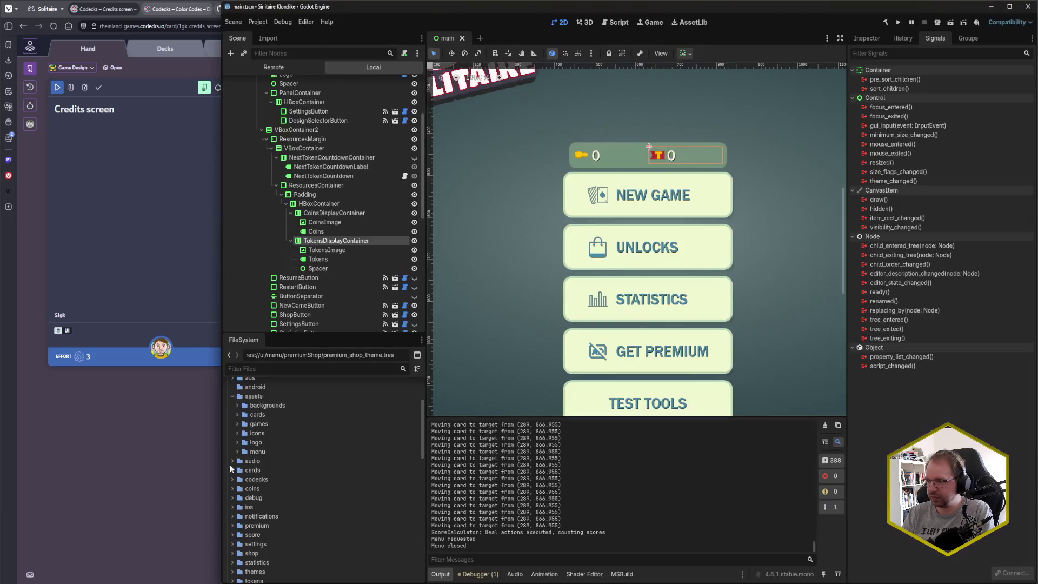
- Maximize Godot, collapse MainMenuView and expand SettingsView in the Scene dock
double_click(446, 17)
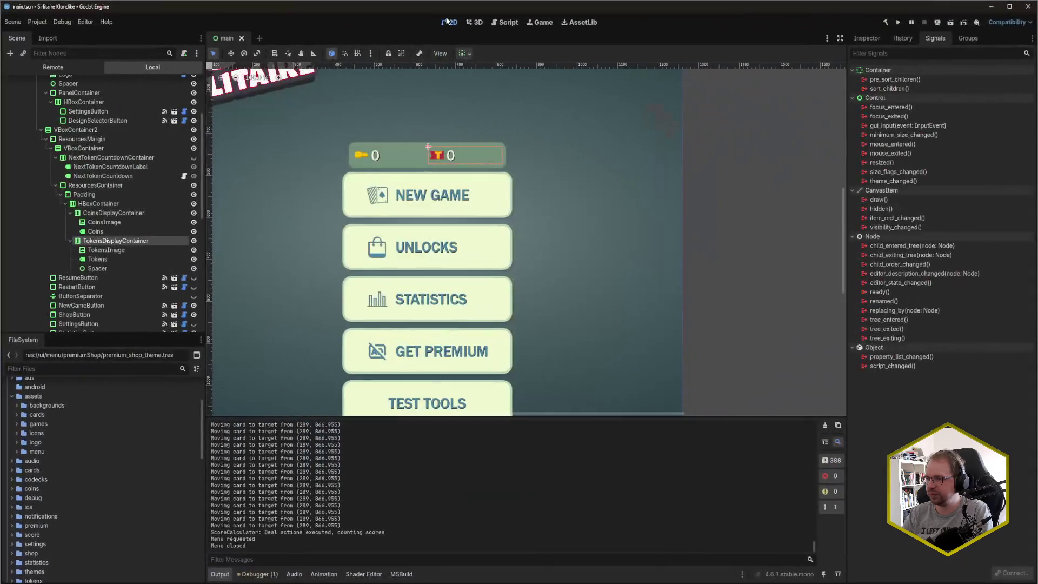
scroll(638, 228, "down", 5)
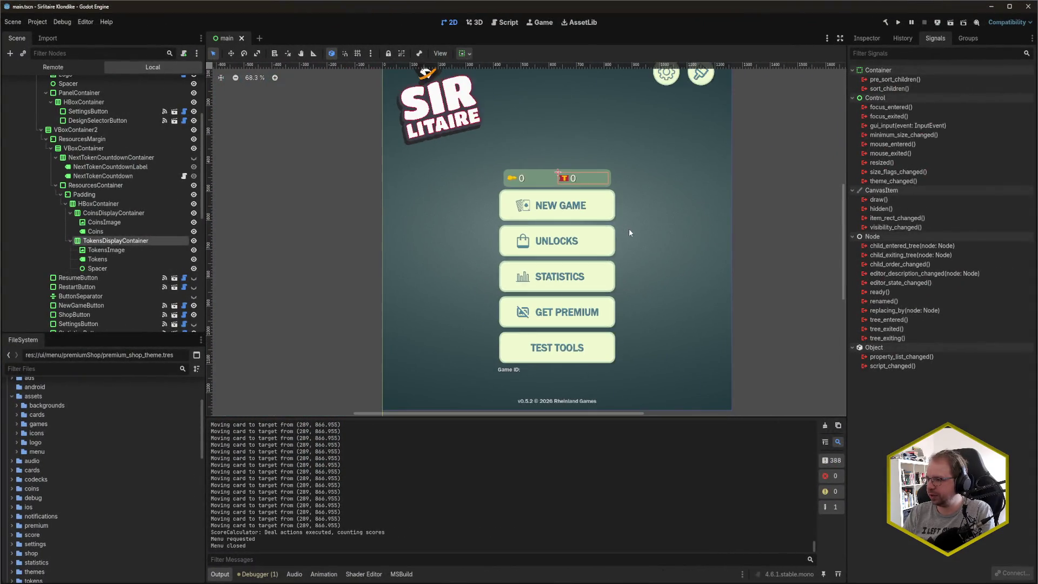
scroll(64, 166, "up", 4)
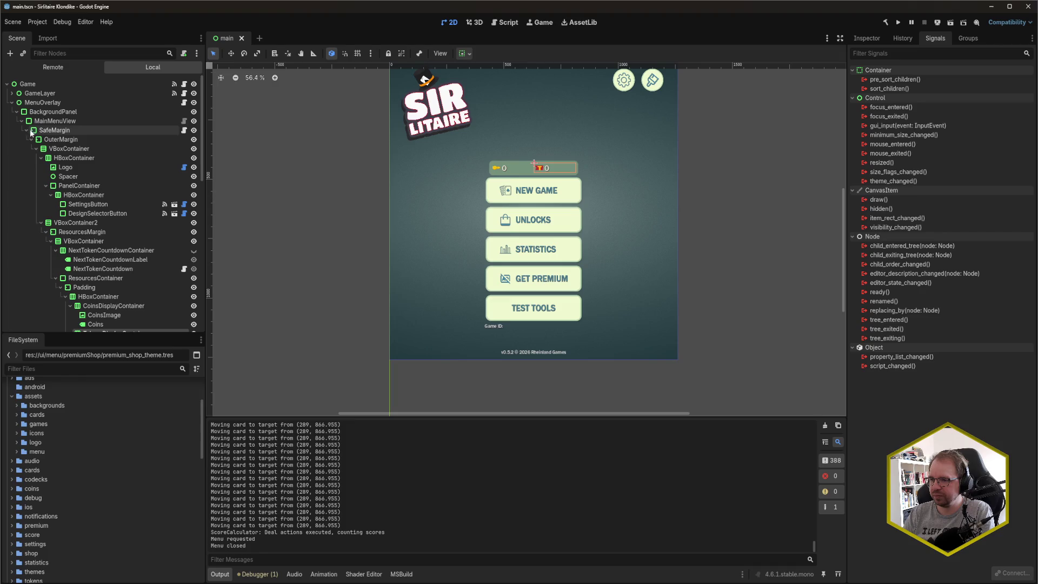
left_click(21, 121)
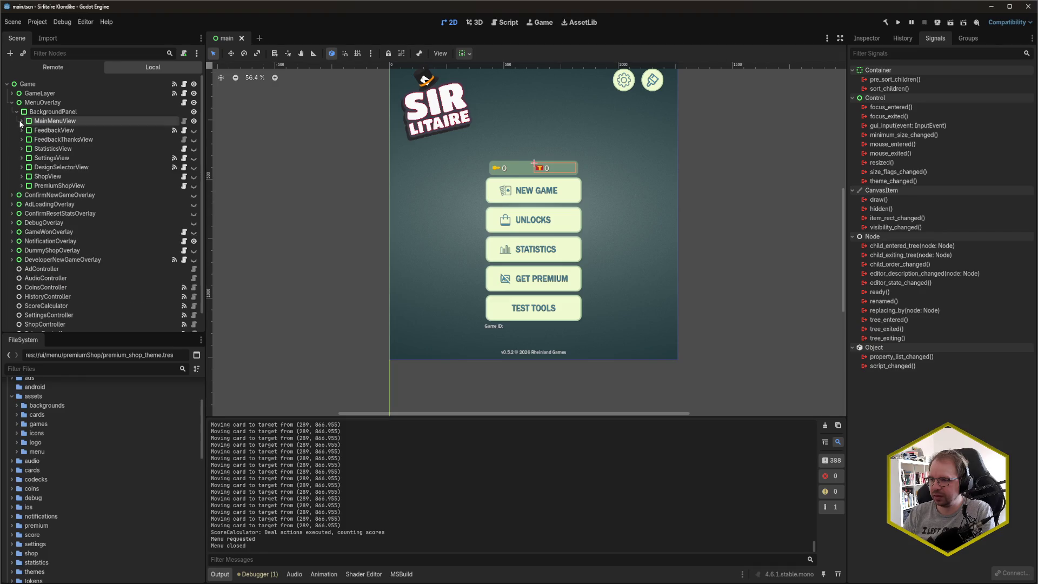
left_click(21, 158)
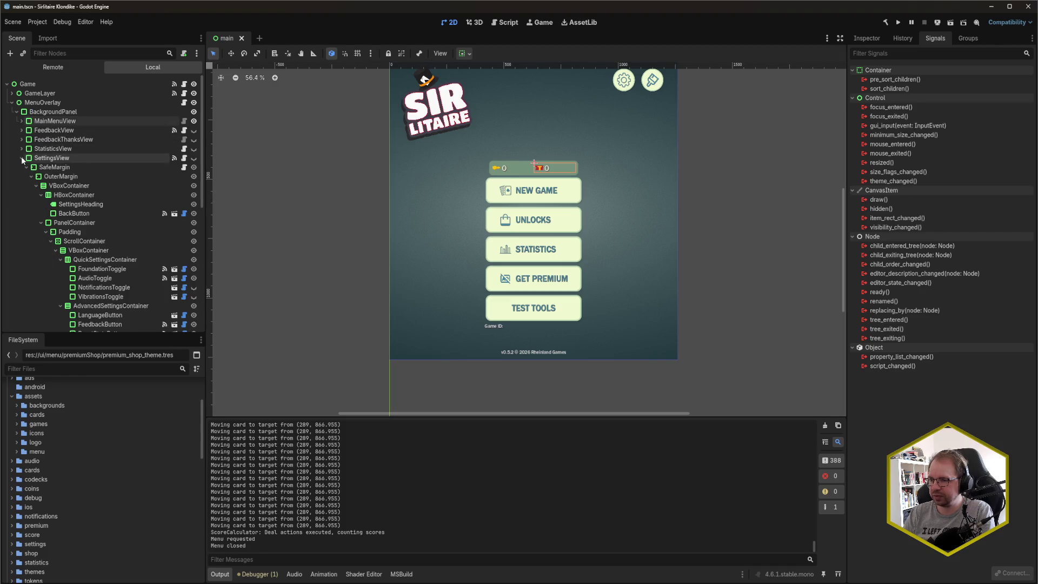
- Hide MainMenuView and make SettingsView visible on the main.tscn canvas
left_click(194, 158)
left_click(194, 121)
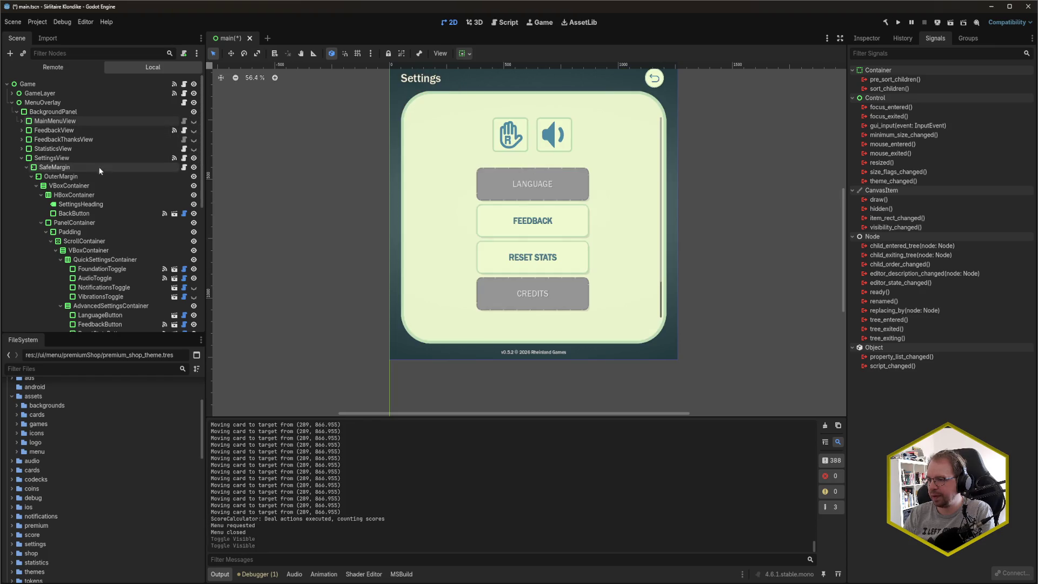
left_click_drag(360, 232, 360, 249)
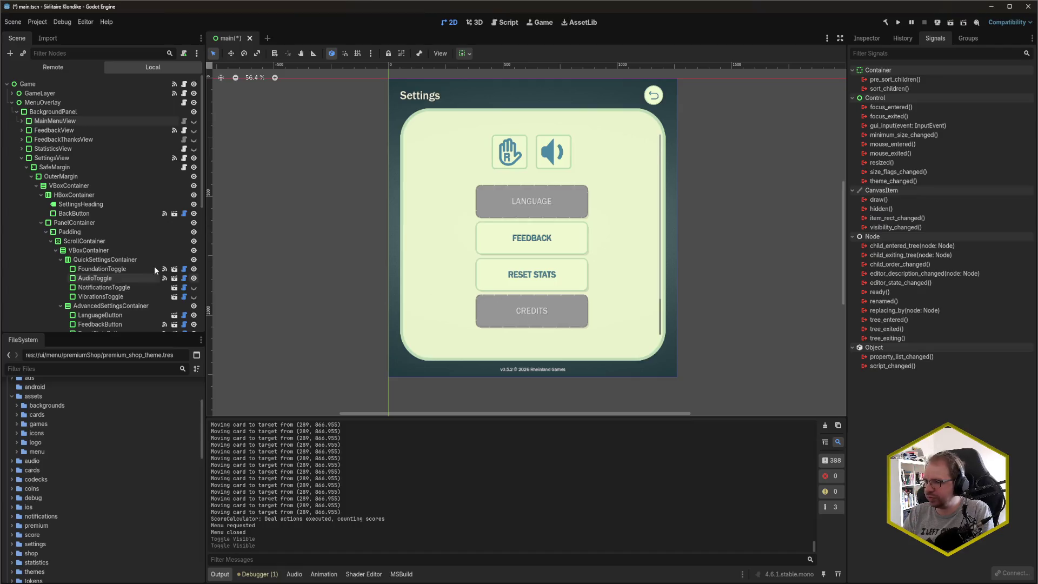
scroll(106, 229, "down", 3)
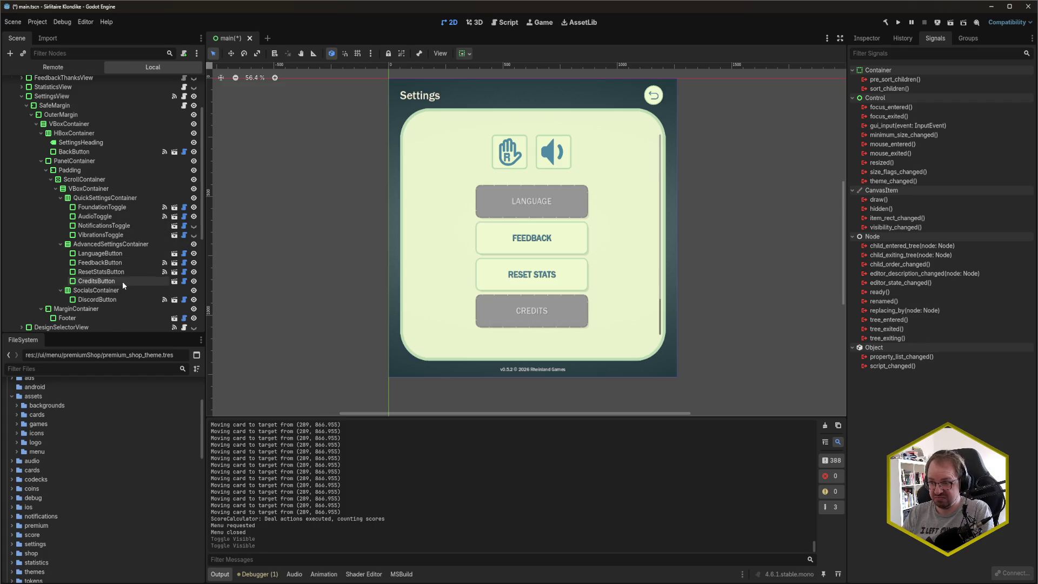
scroll(122, 282, "up", 1)
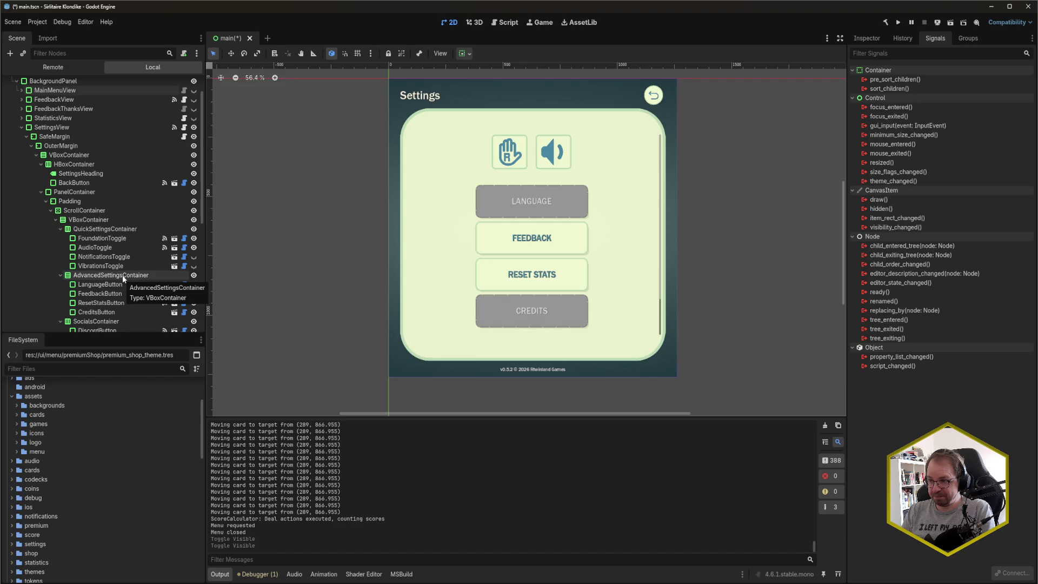
scroll(122, 275, "up", 1)
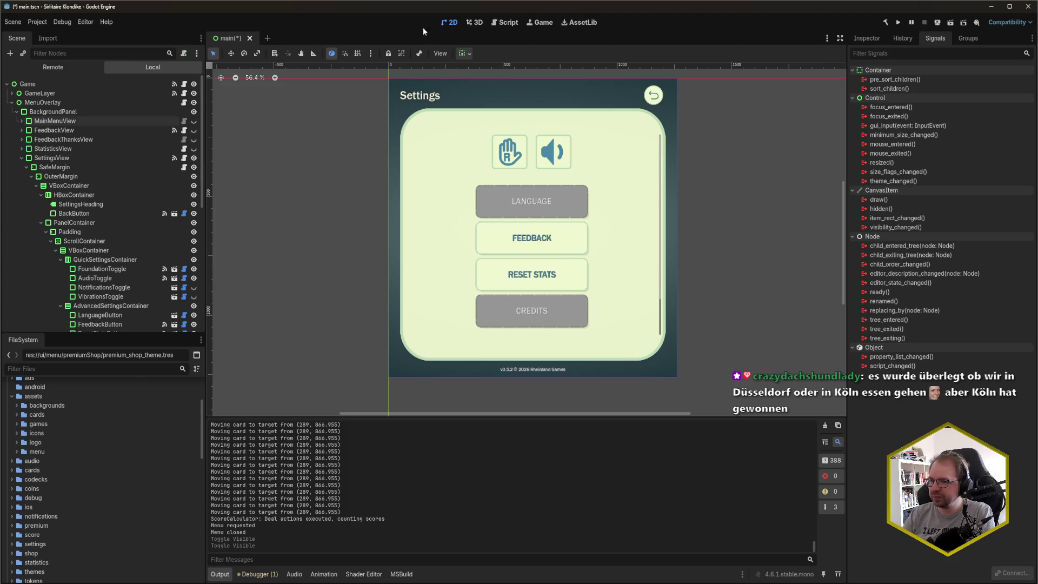
scroll(91, 200, "down", 3)
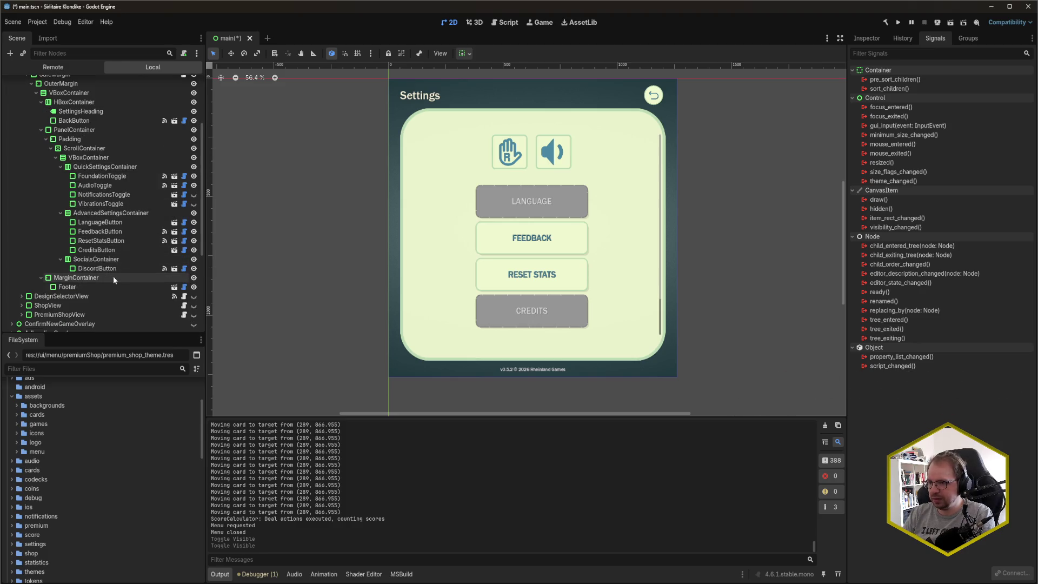
scroll(114, 280, "up", 1)
scroll(114, 280, "up", 1)
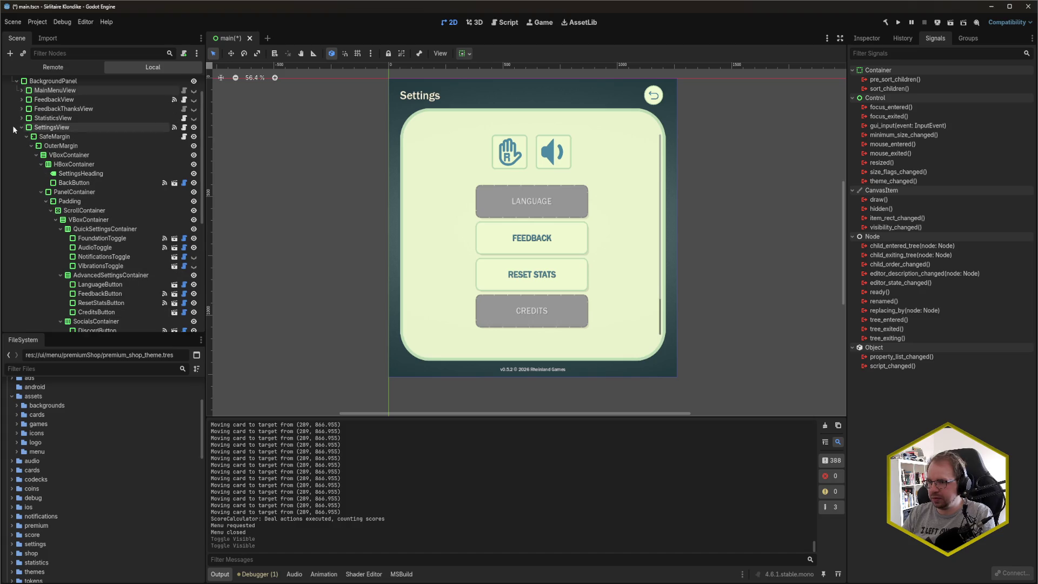
- Add a new MenuView child node under BackgroundPanel
left_click(47, 81)
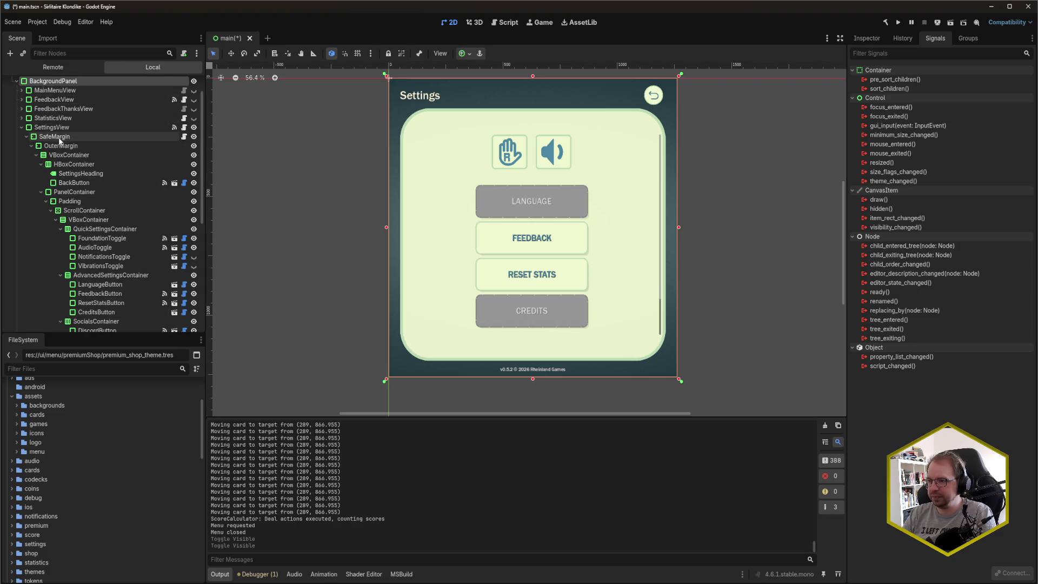
left_click(65, 90)
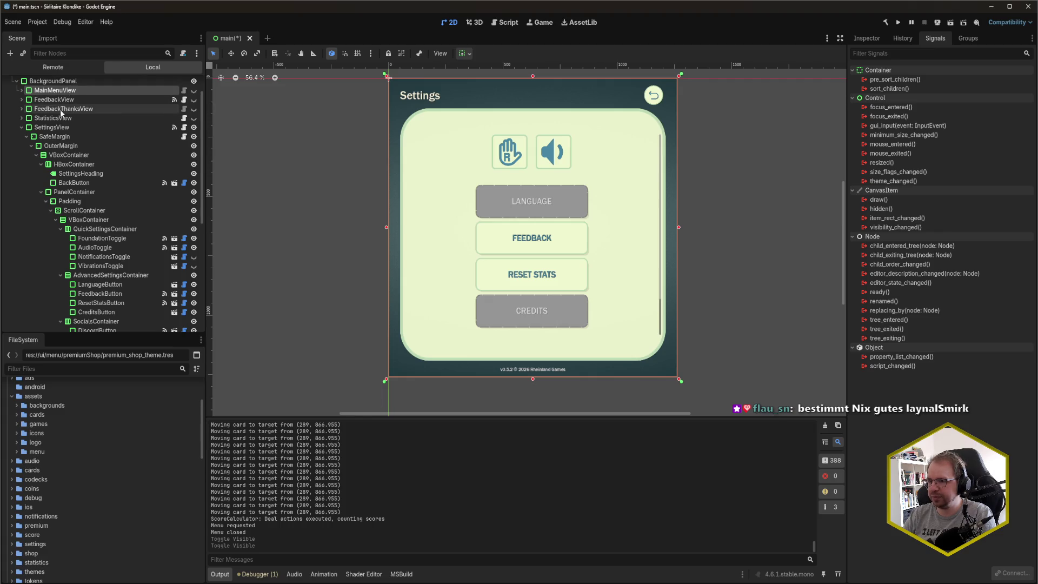
left_click(57, 81)
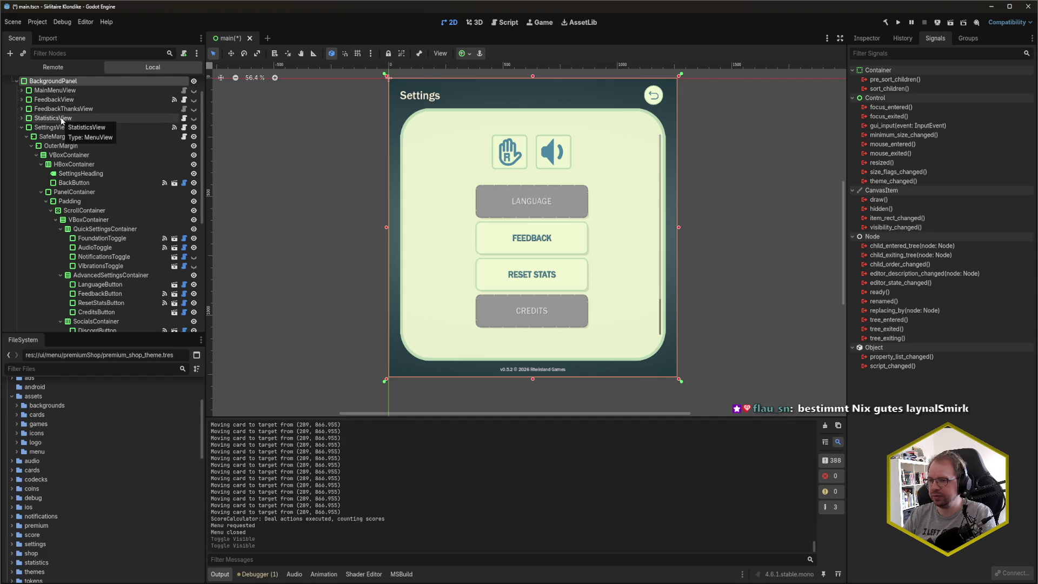
key("ctrl+a")
type("menuview")
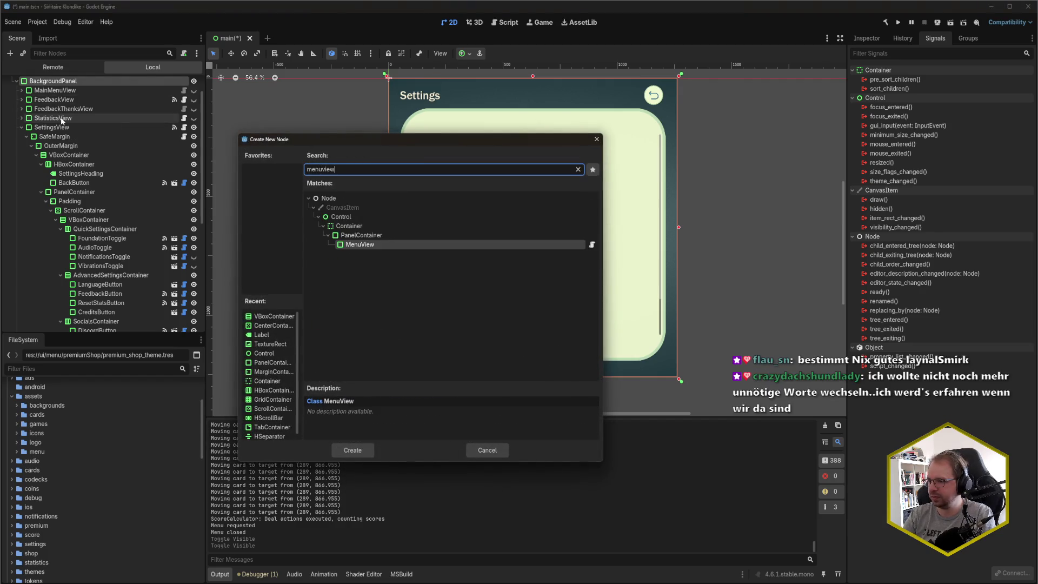
key("Return")
- Rename the new MenuView node to CreditsView
scroll(68, 308, "down", 1)
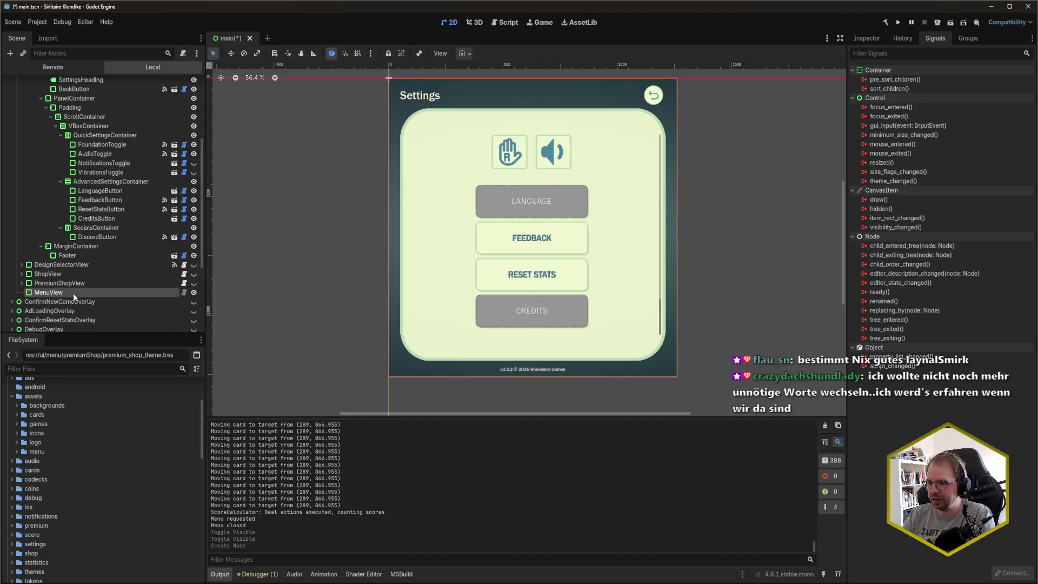
double_click(70, 293)
type("CreditsView")
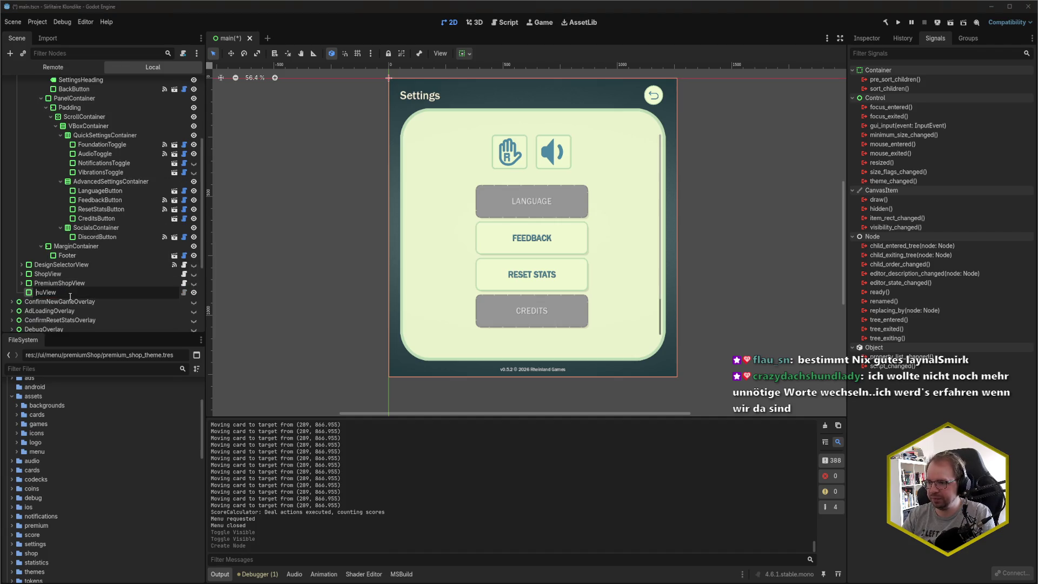
key("Return")
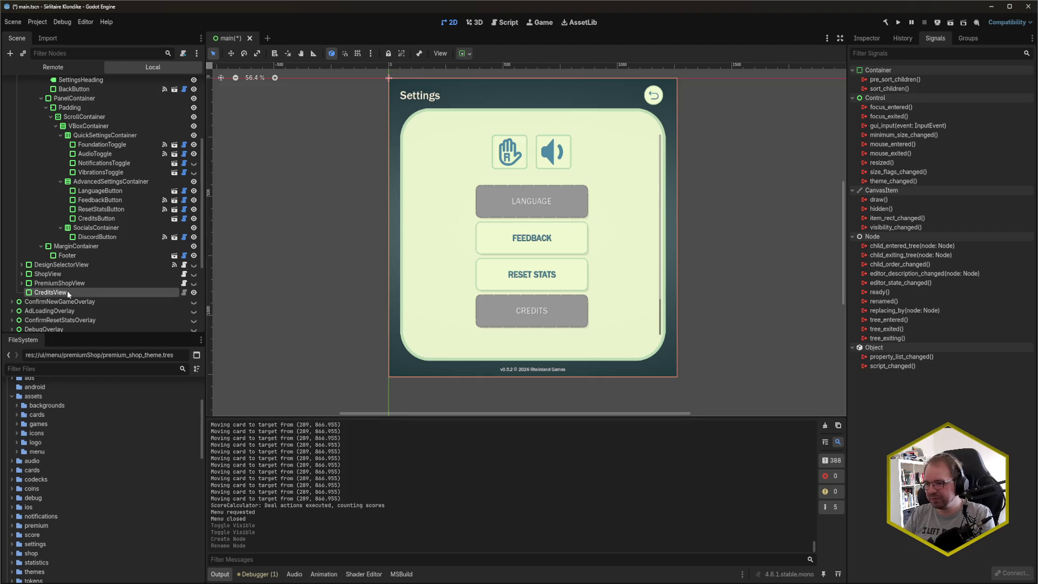
- Paste the copied Settings SafeMargin layout under CreditsView
left_click(21, 283)
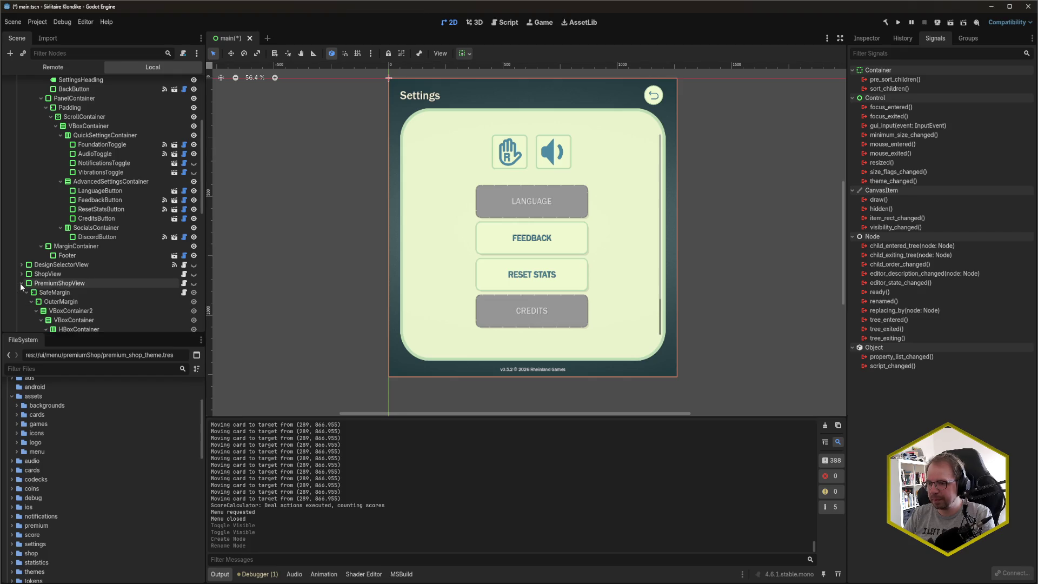
left_click(20, 283)
scroll(63, 290, "down", 2)
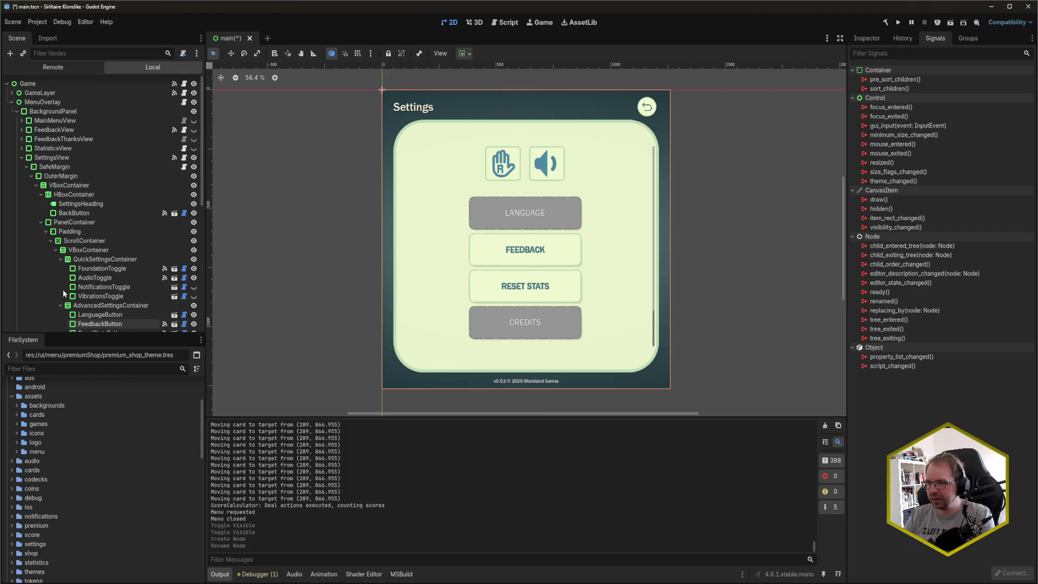
scroll(64, 291, "down", 2)
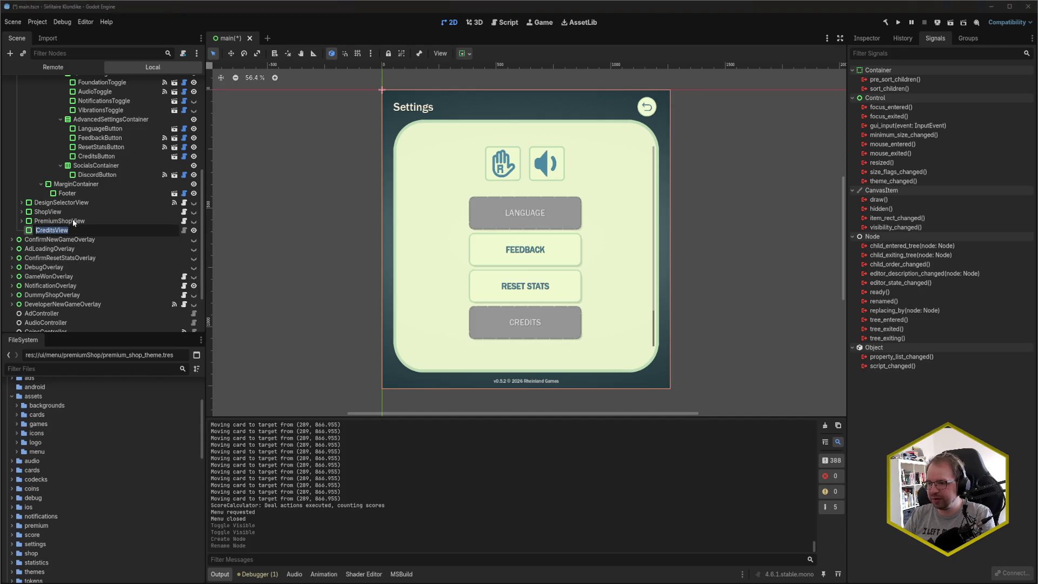
scroll(76, 227, "up", 12)
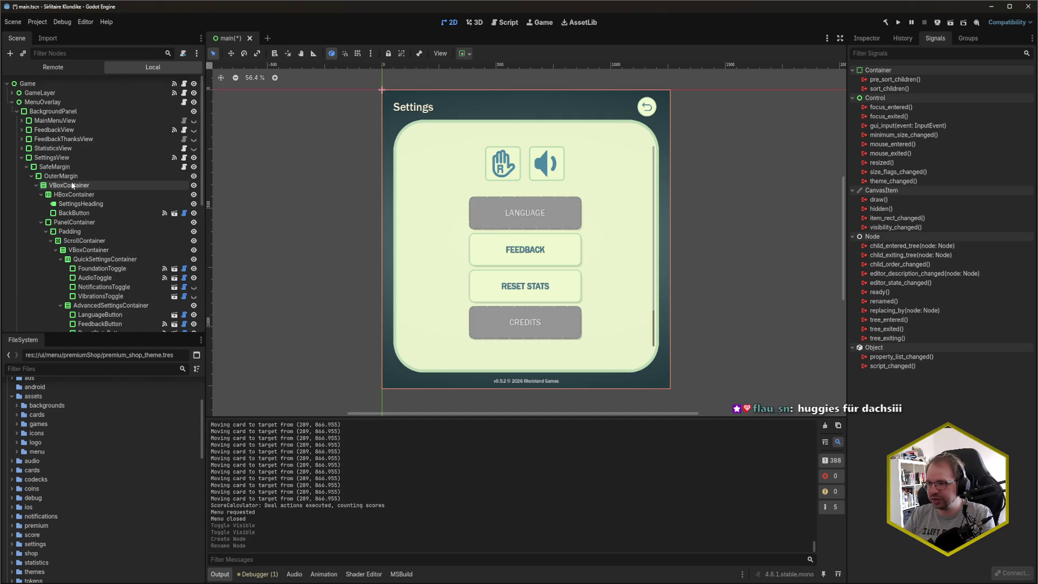
scroll(63, 173, "down", 16)
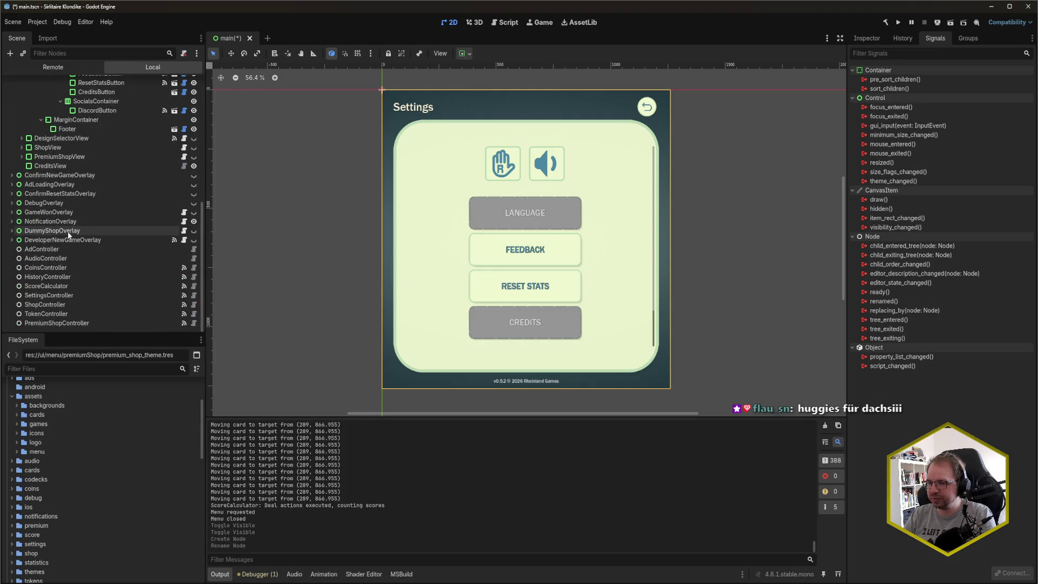
left_click(50, 166)
key("ctrl+v")
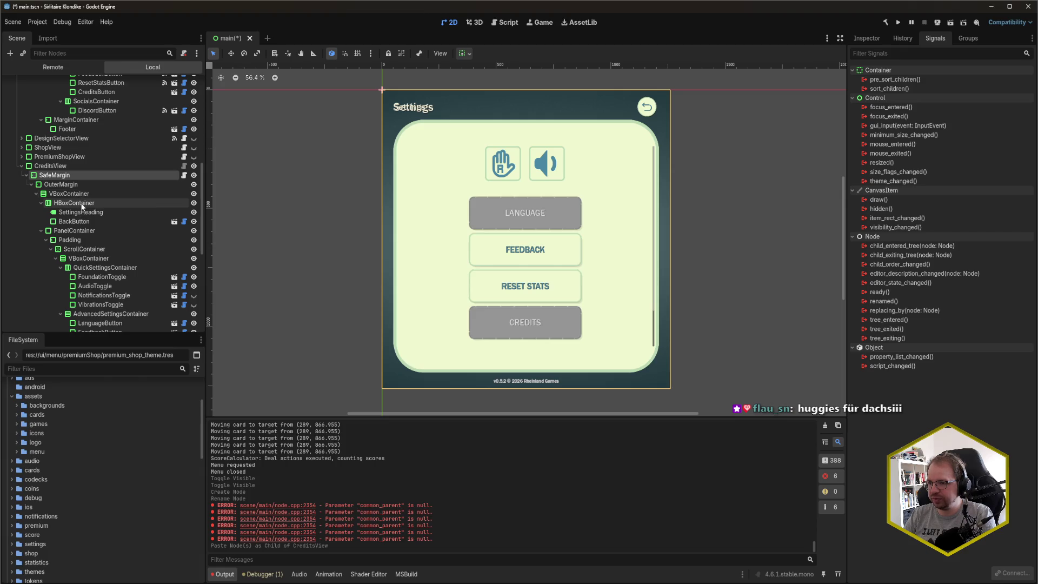
- Delete the pasted container of settings buttons inside the ScrollContainer
left_click(94, 250)
scroll(112, 262, "down", 2)
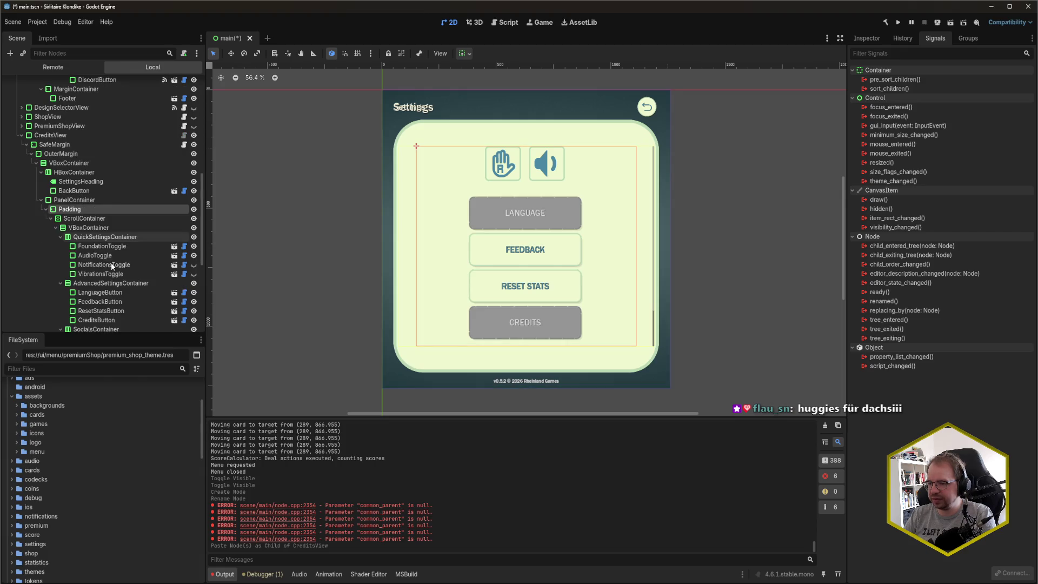
left_click(89, 228)
scroll(114, 275, "down", 2)
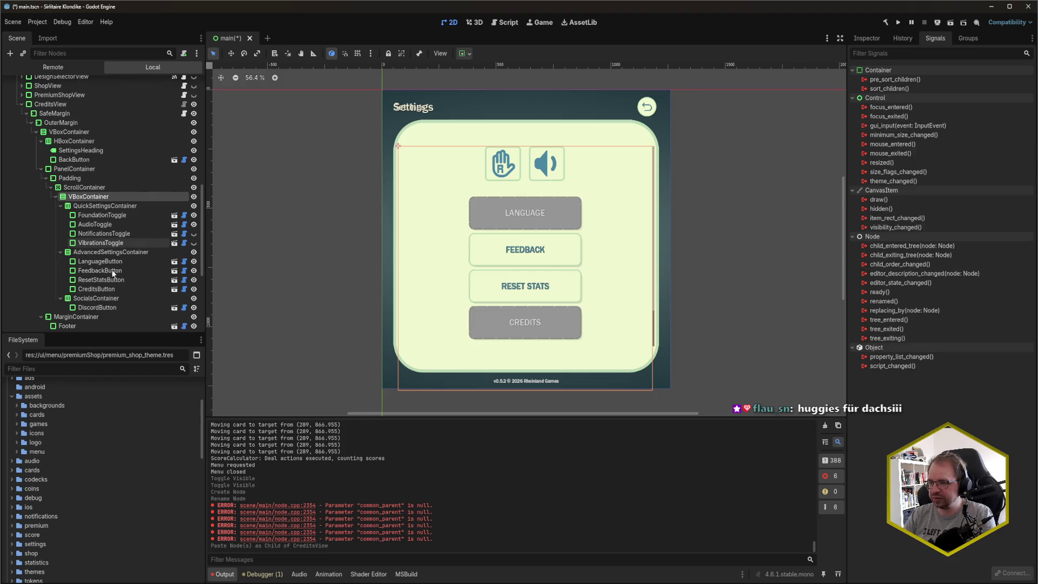
key("Delete")
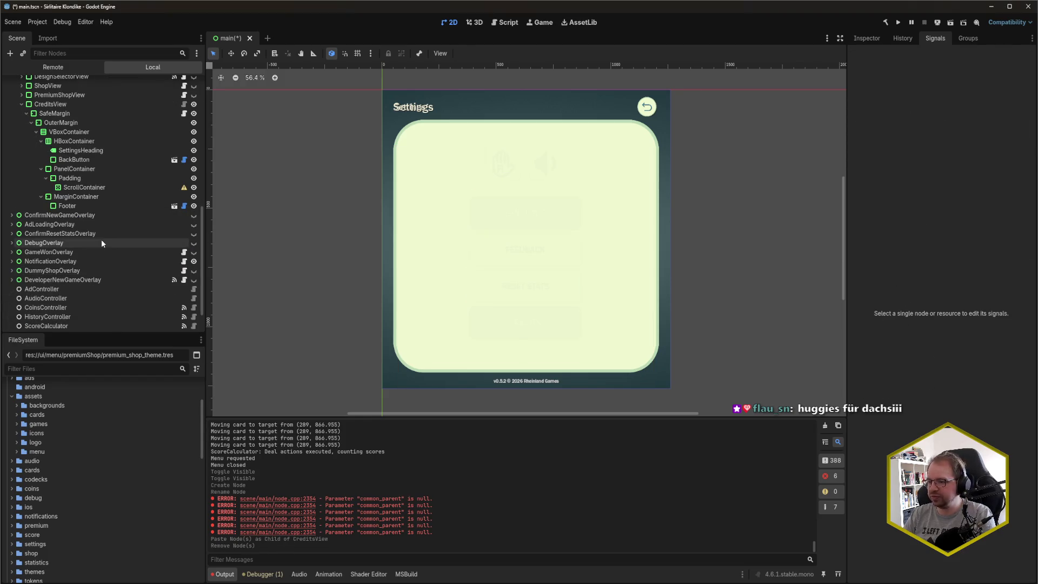
scroll(95, 238, "up", 6)
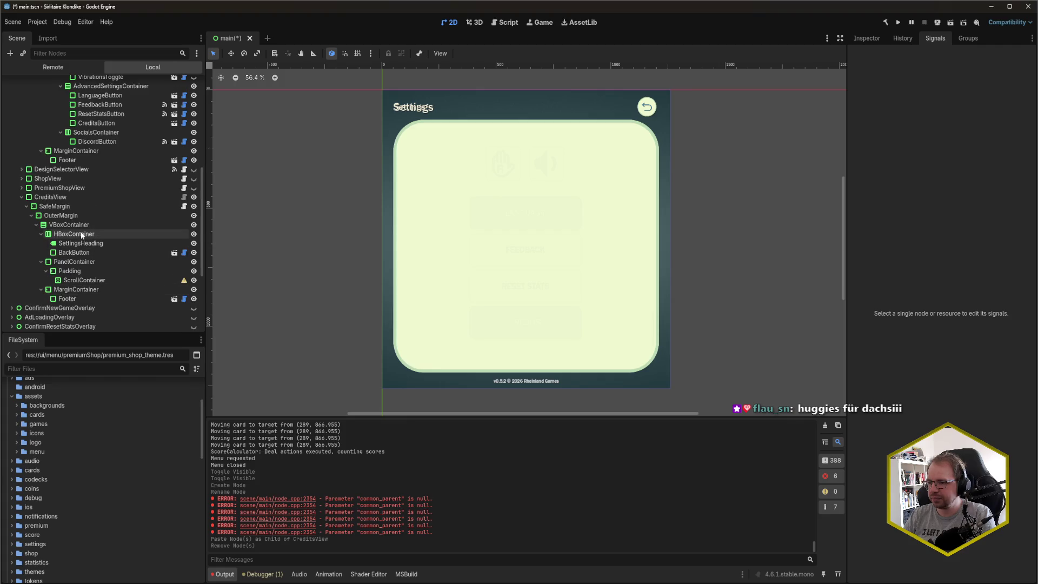
- Rename the copied SettingsHeading node to CreditsHeading
left_click(83, 244)
key("F2")
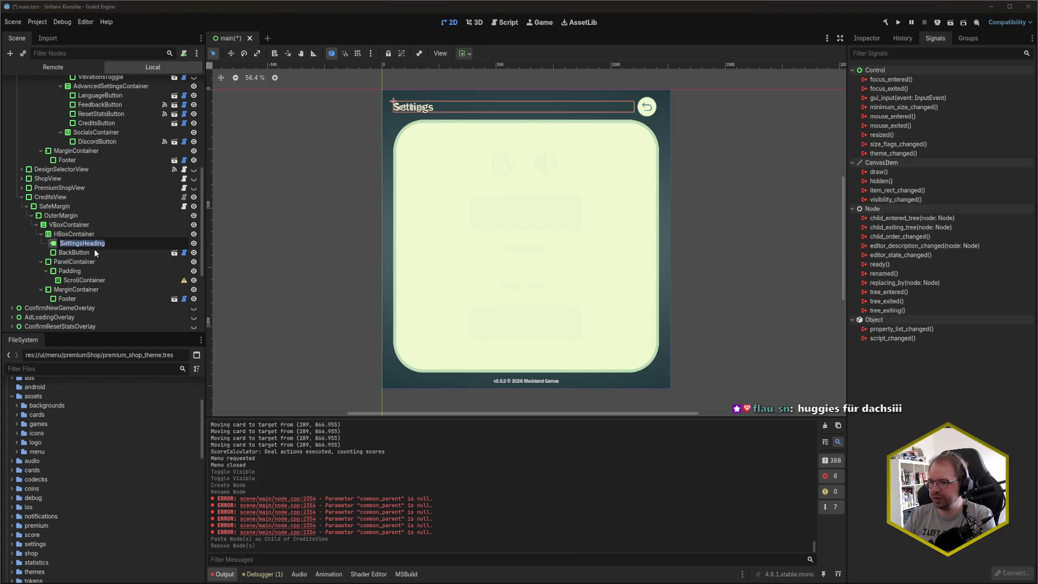
key("Delete")
key("Delete")
key("Delete")
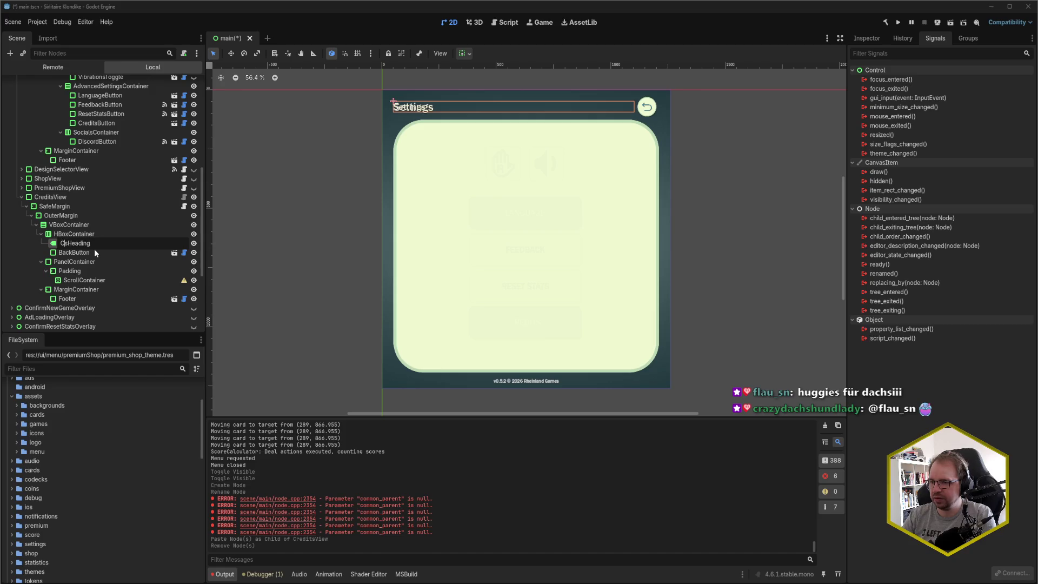
type("ts")
key("Return")
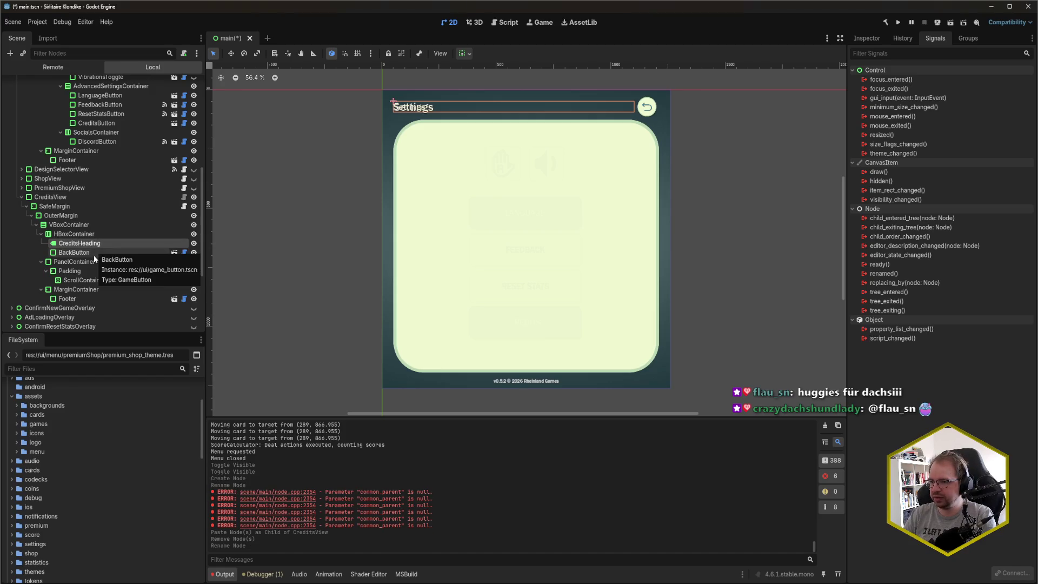
left_click(184, 251)
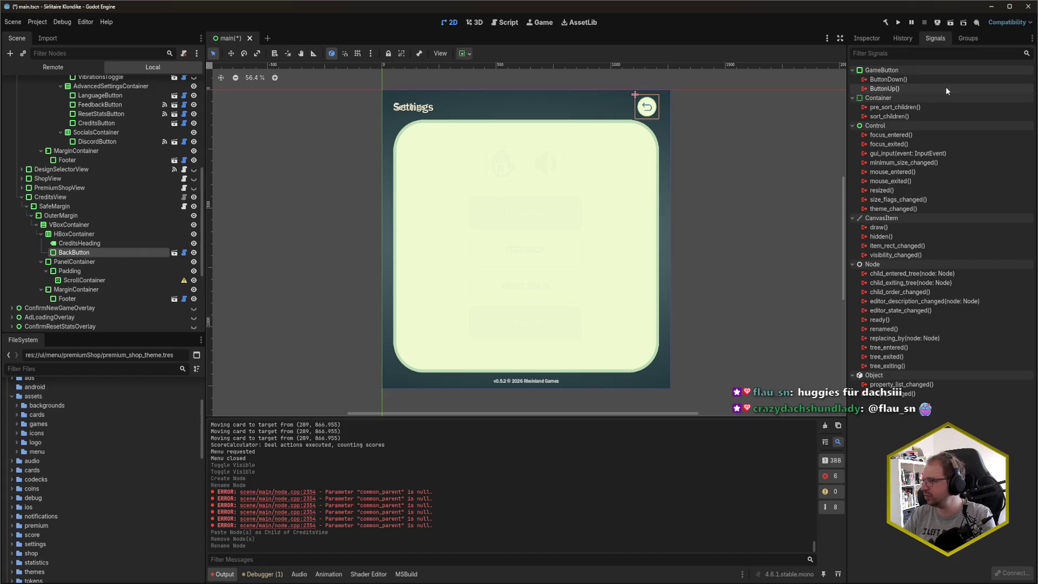
- Connect BackButton's ButtonUp signal to OnSettingsButtonClicked and save the scene
key("ctrl+s")
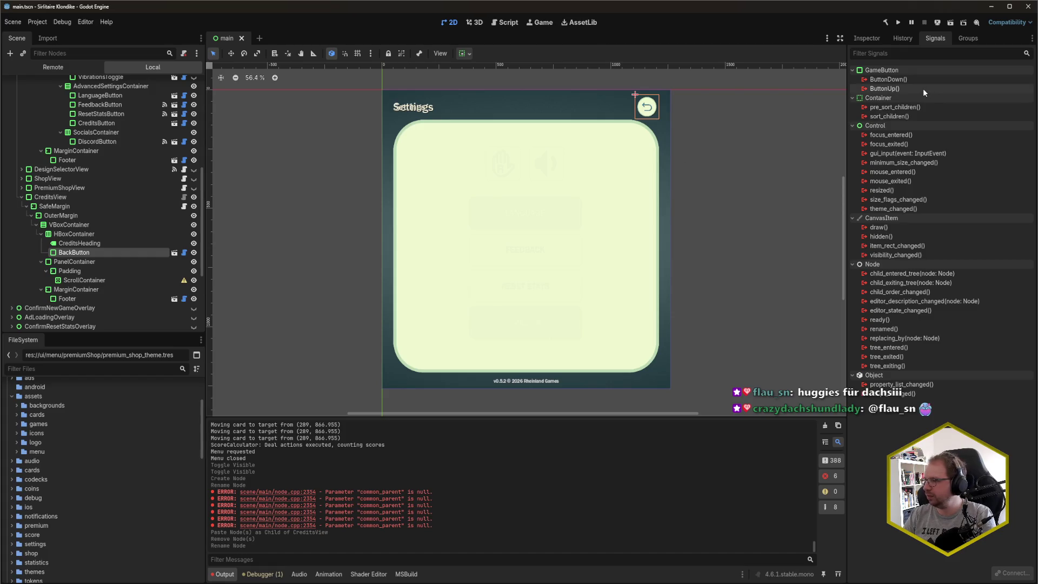
double_click(924, 89)
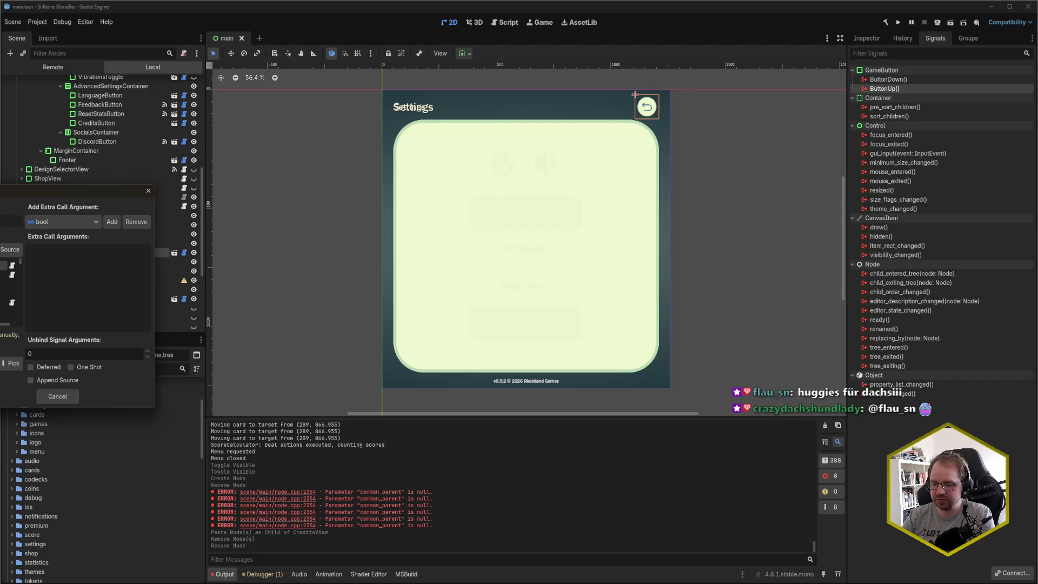
left_click(12, 363)
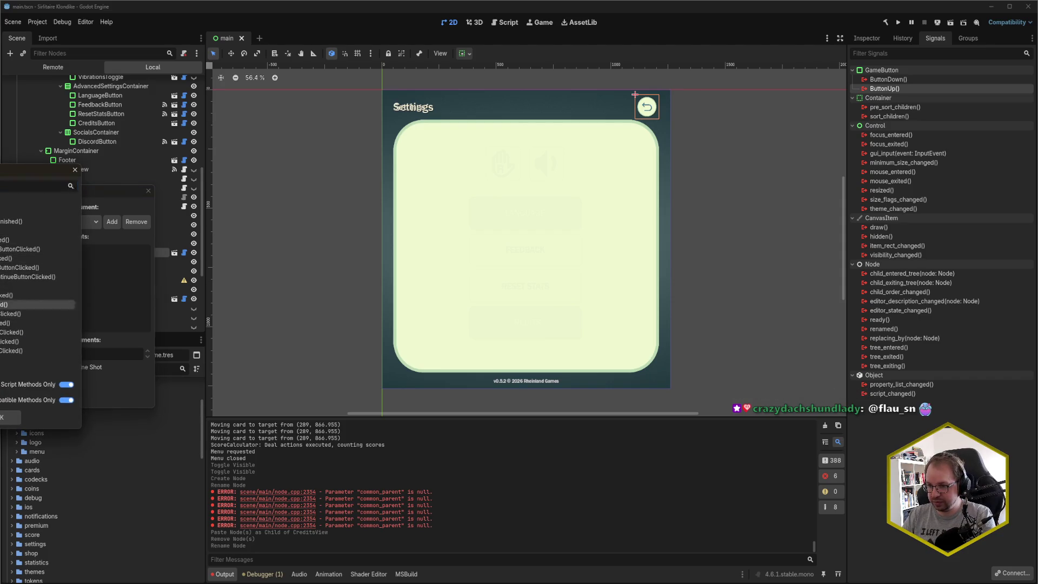
key("Return")
key("Return")
key("ctrl+s")
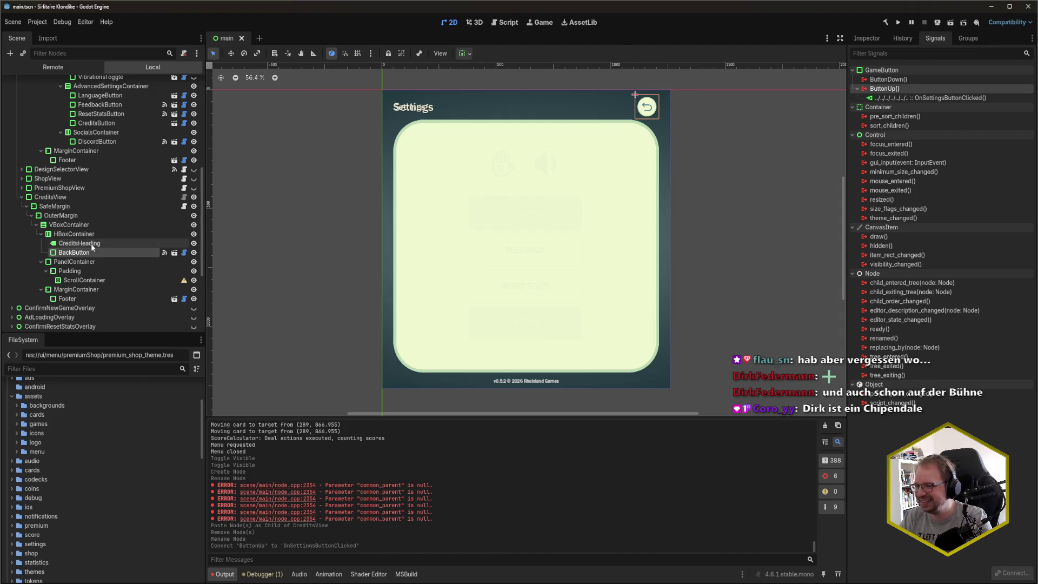
- Hide CreditsView in the editor to reveal the Settings view
scroll(113, 245, "up", 3)
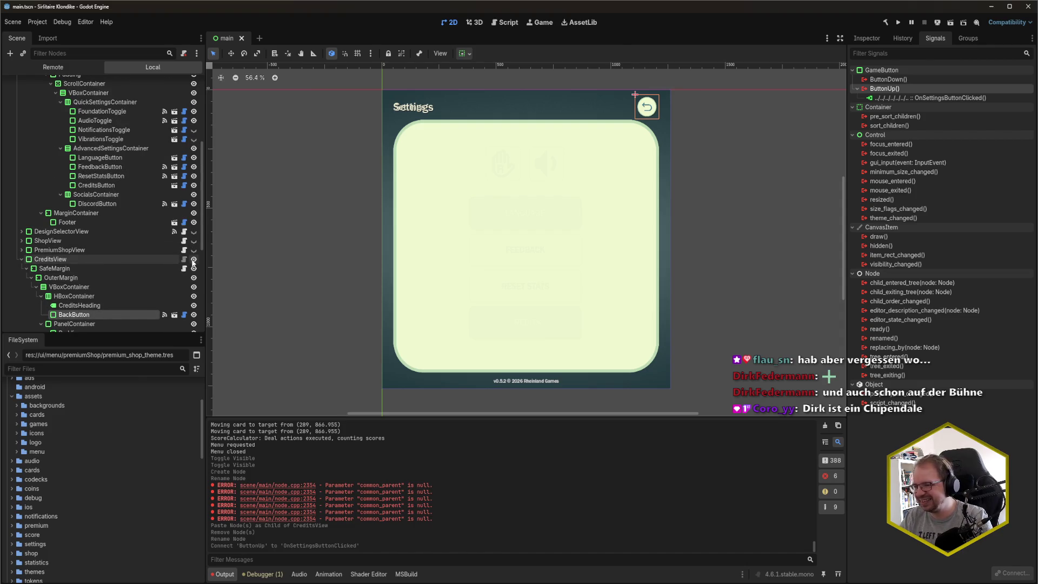
scroll(144, 262, "down", 2)
left_click(194, 227)
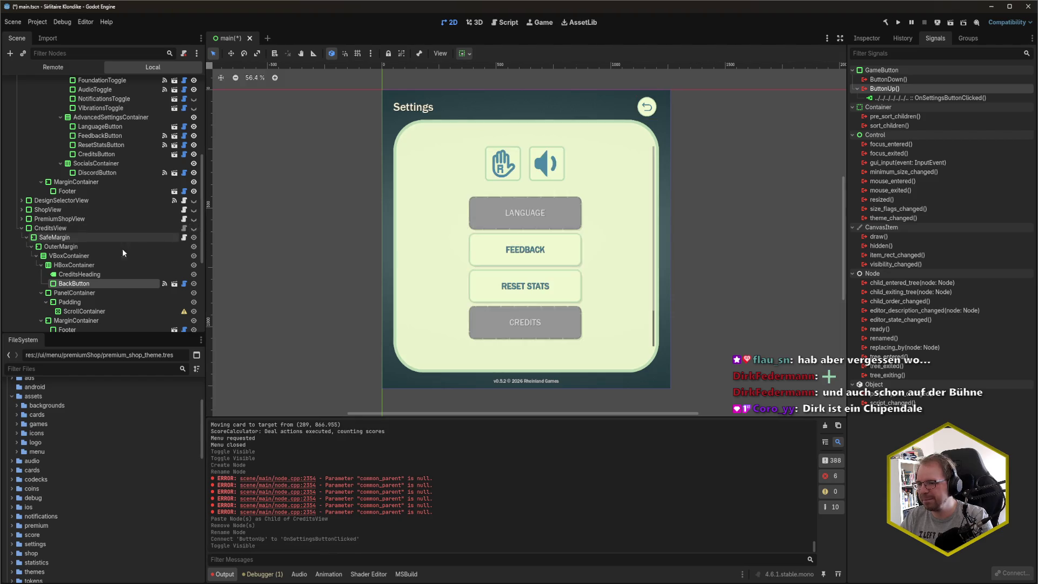
- Give CreditsView's Data property a new MenuViewData named 'credits' and save
left_click(67, 231)
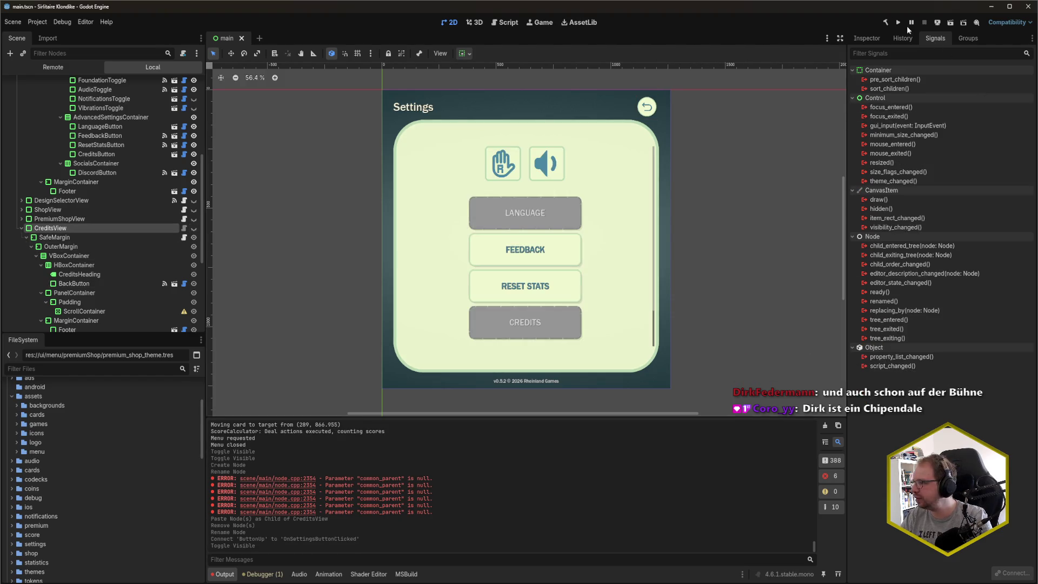
left_click(867, 38)
left_click(993, 112)
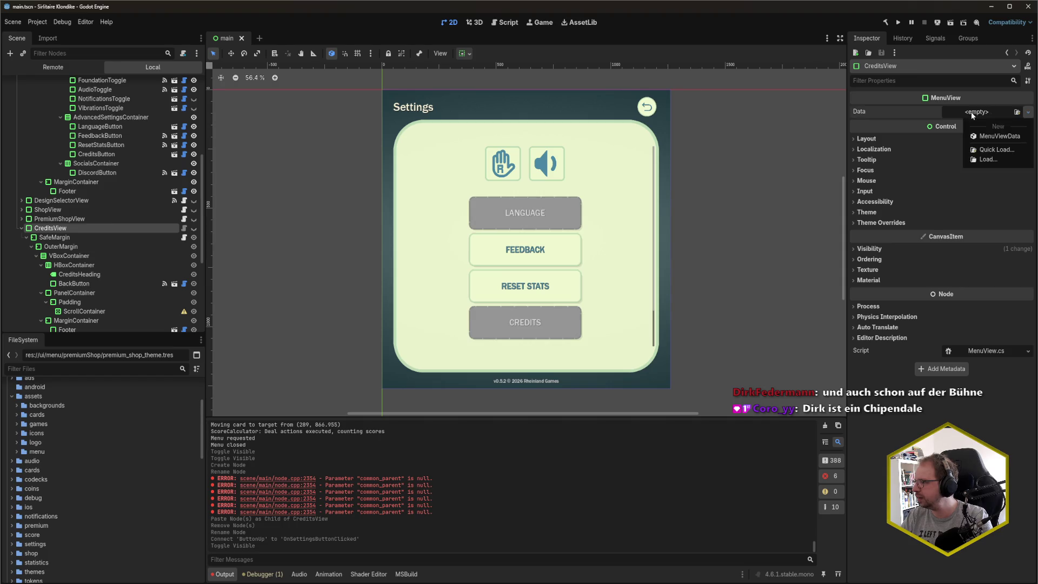
left_click(992, 138)
left_click(986, 111)
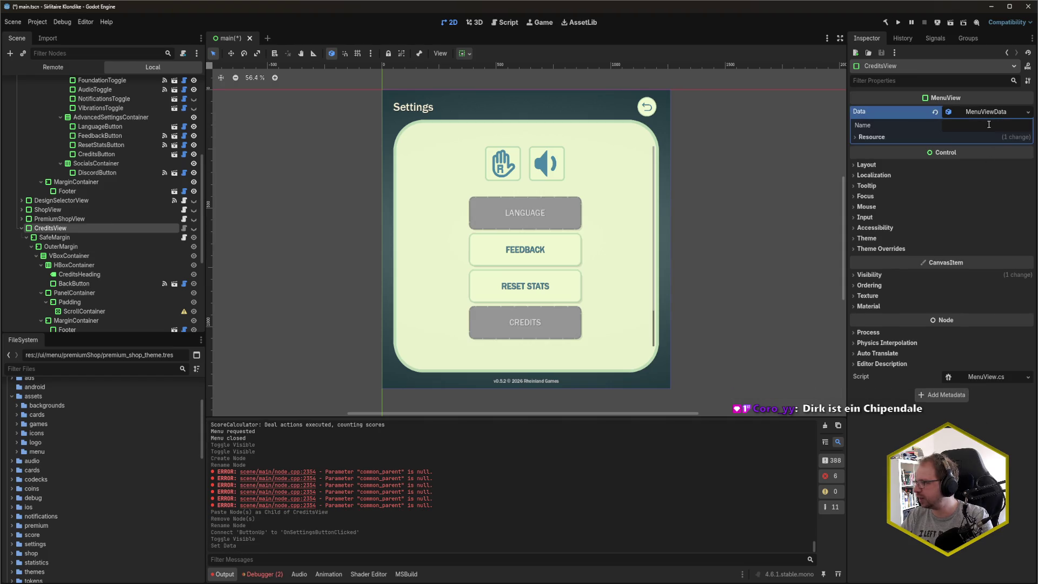
left_click(988, 125)
type("credits")
key("ctrl+s")
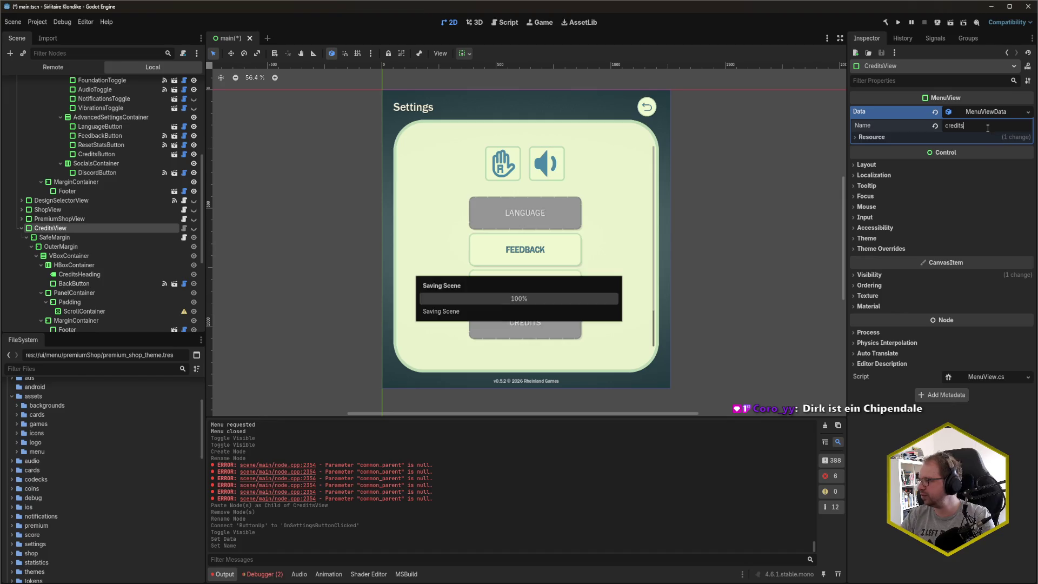
scroll(78, 244, "up", 5)
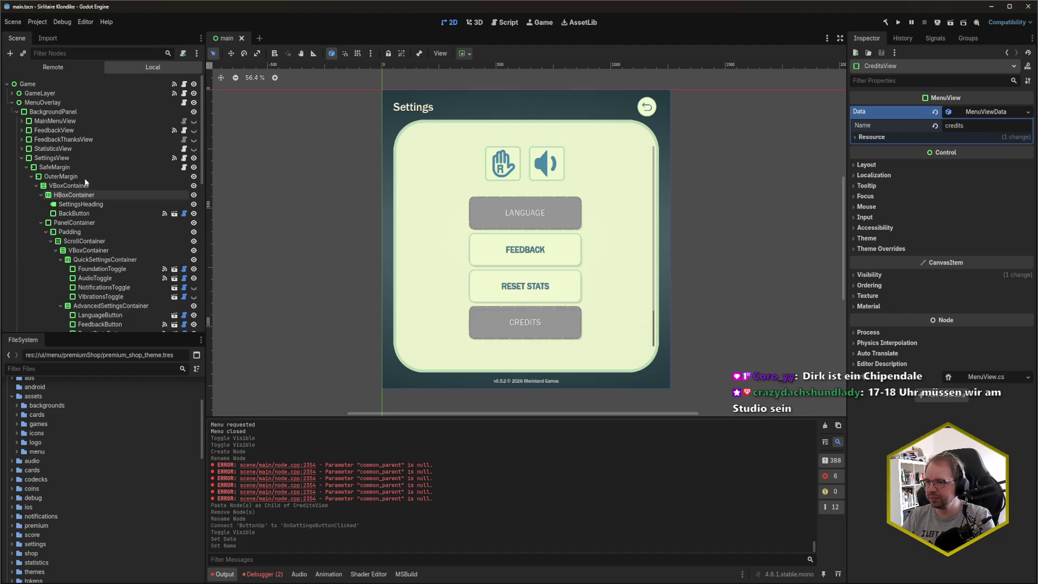
- Add CreditsView as element 8 of MenuOverlay's Views array and save the scene
left_click(82, 103)
left_click(922, 255)
scroll(128, 239, "down", 10)
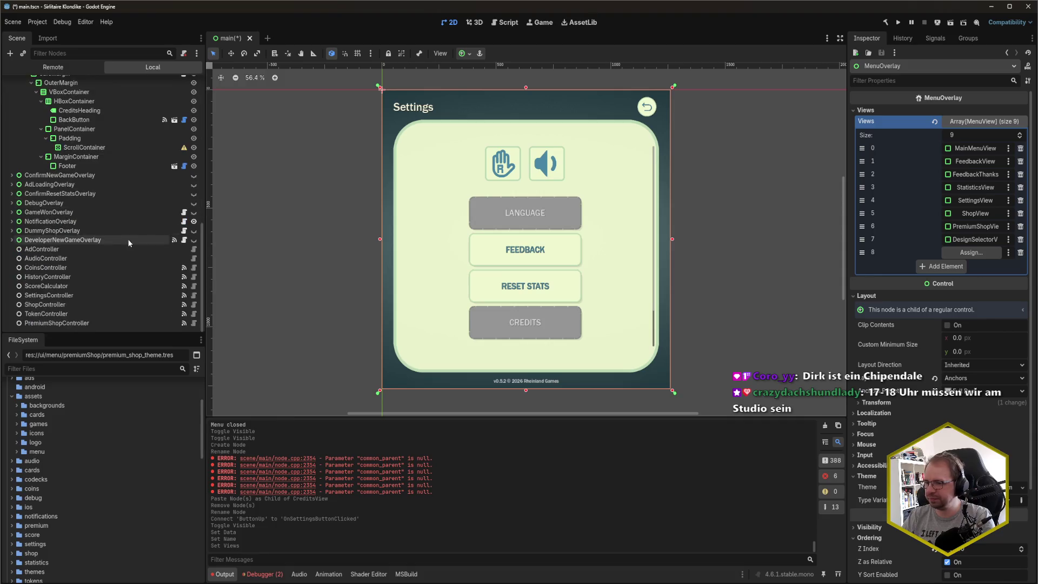
mouse_move(49, 160)
left_mouse_down()
mouse_move(995, 241)
mouse_move(984, 270)
mouse_move(972, 252)
left_mouse_up()
key("ctrl+s")
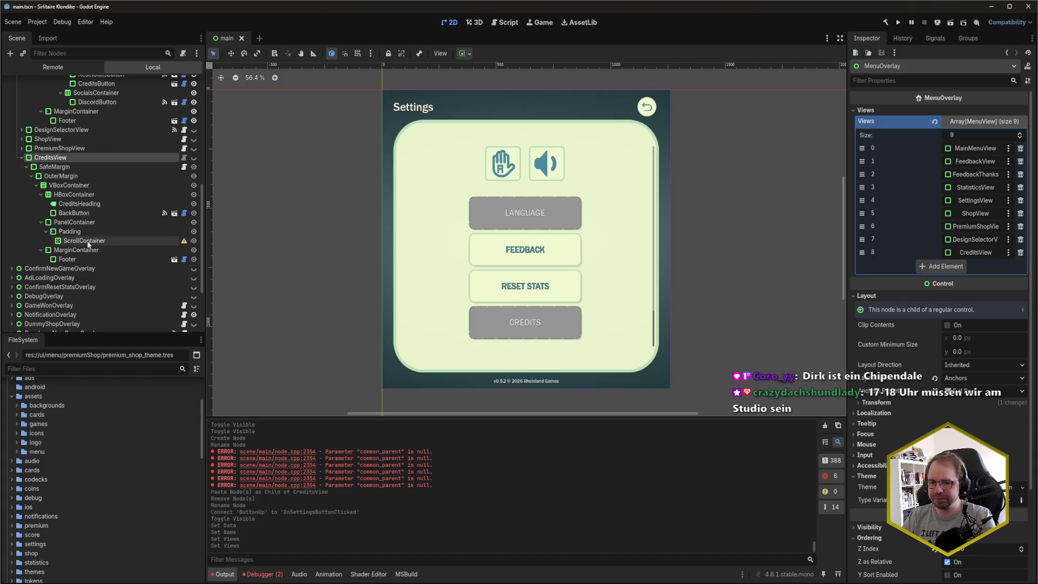
scroll(87, 241, "up", 4)
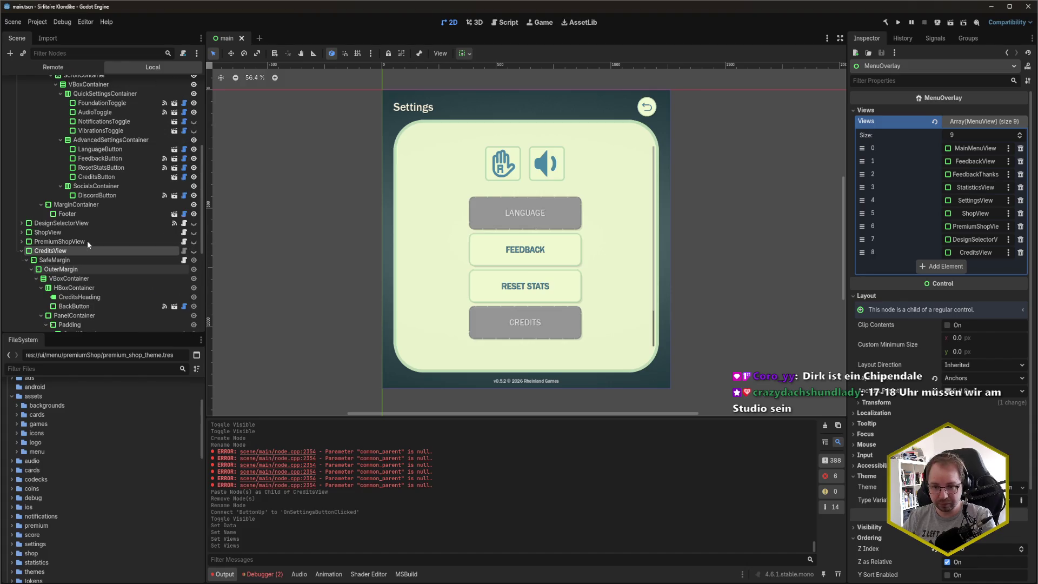
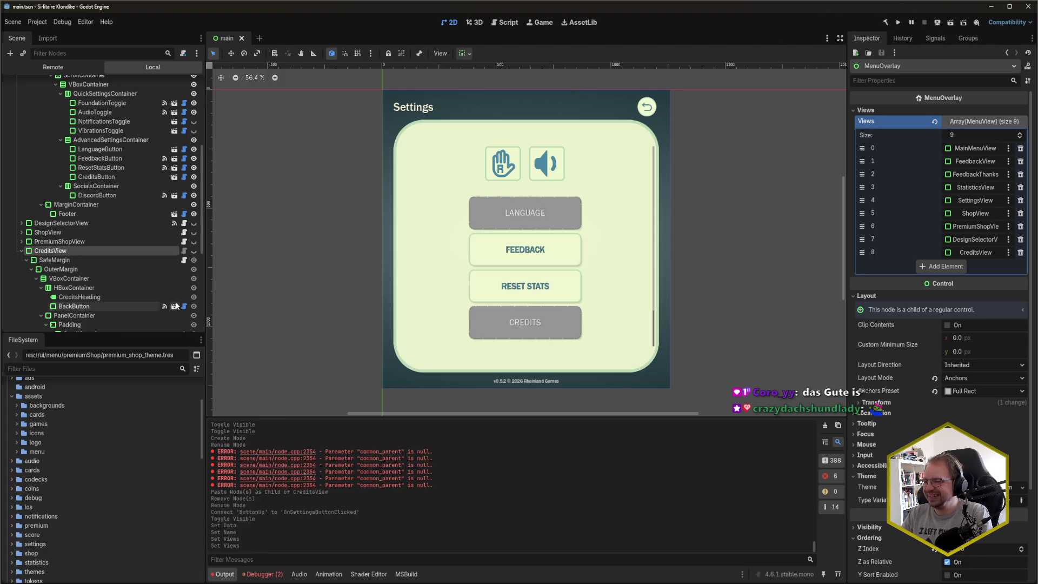
- Add a RichTextLabel as a child of the Credits view's ScrollContainer
scroll(106, 302, "down", 3)
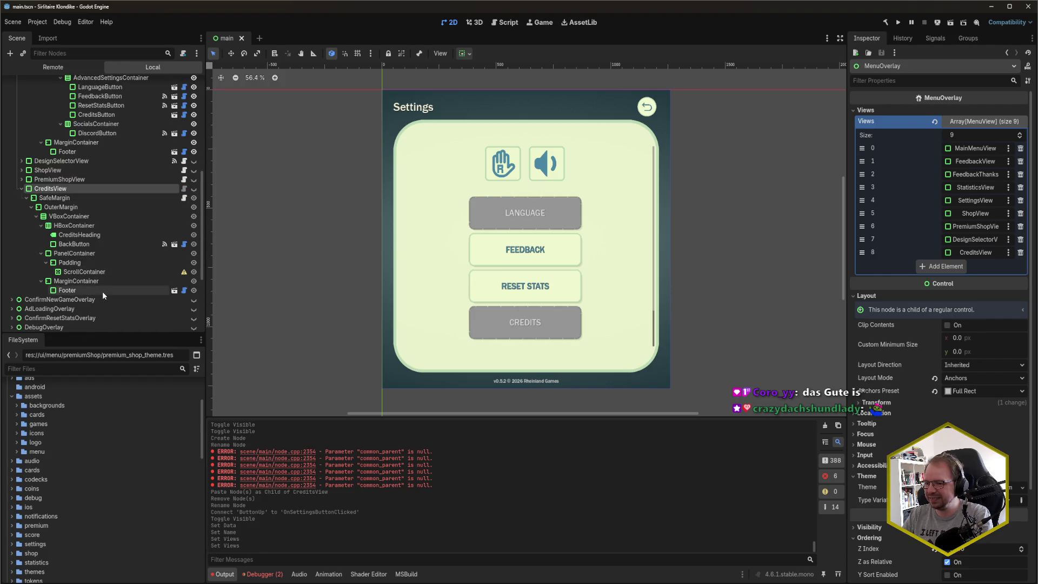
left_click(100, 273)
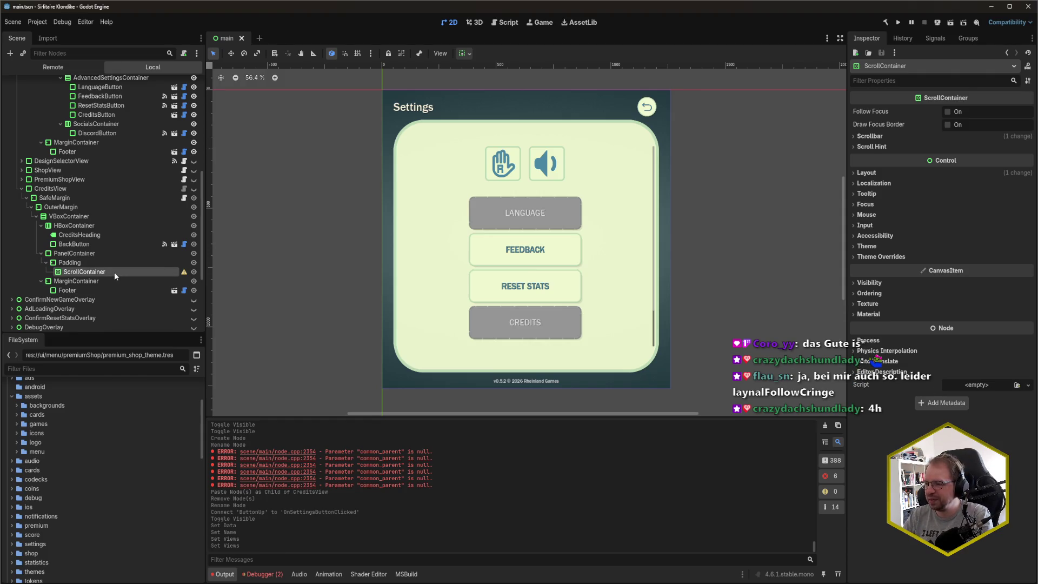
right_click(107, 274)
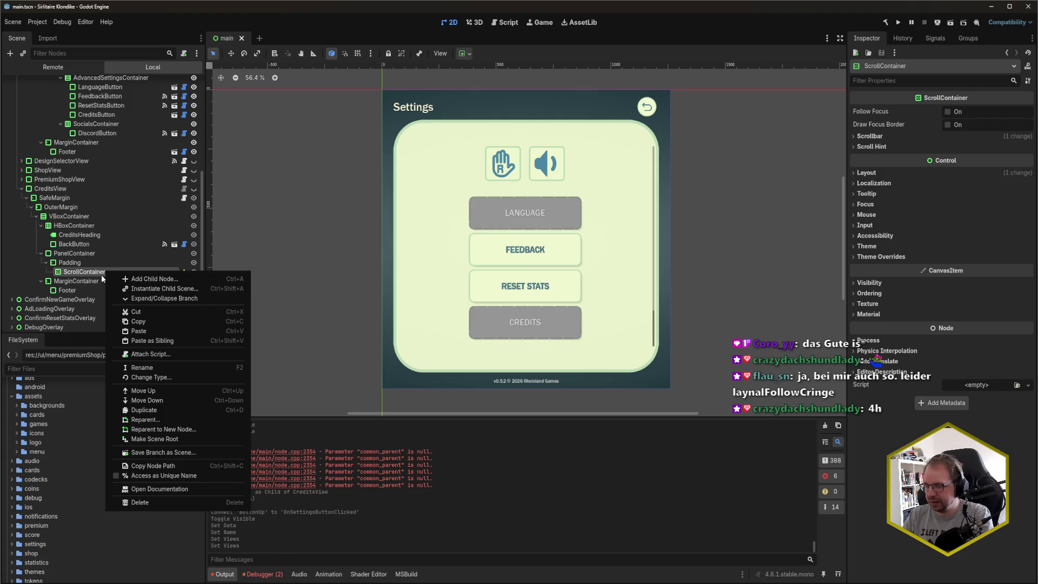
key("Escape")
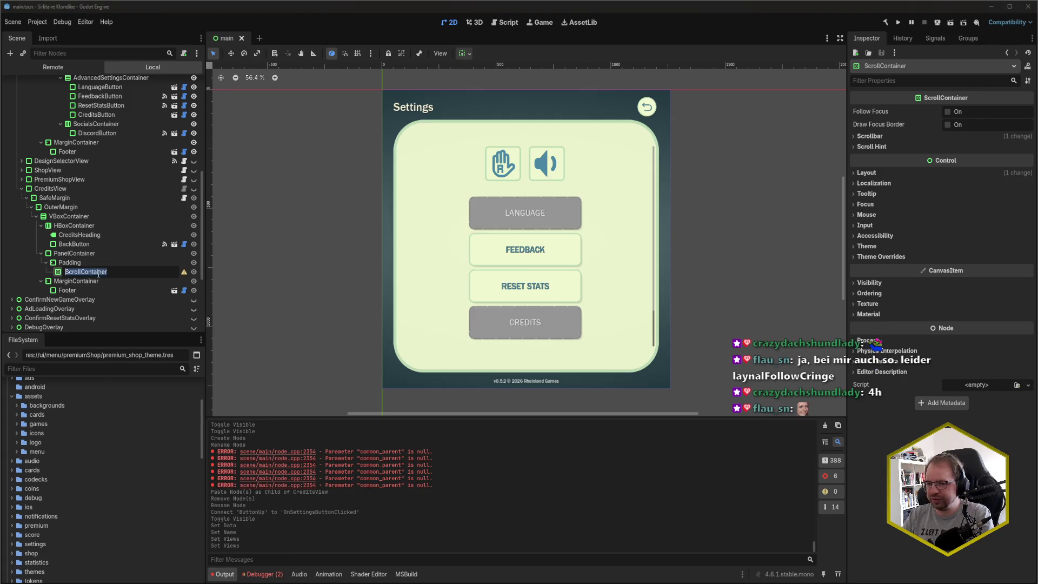
right_click(97, 273)
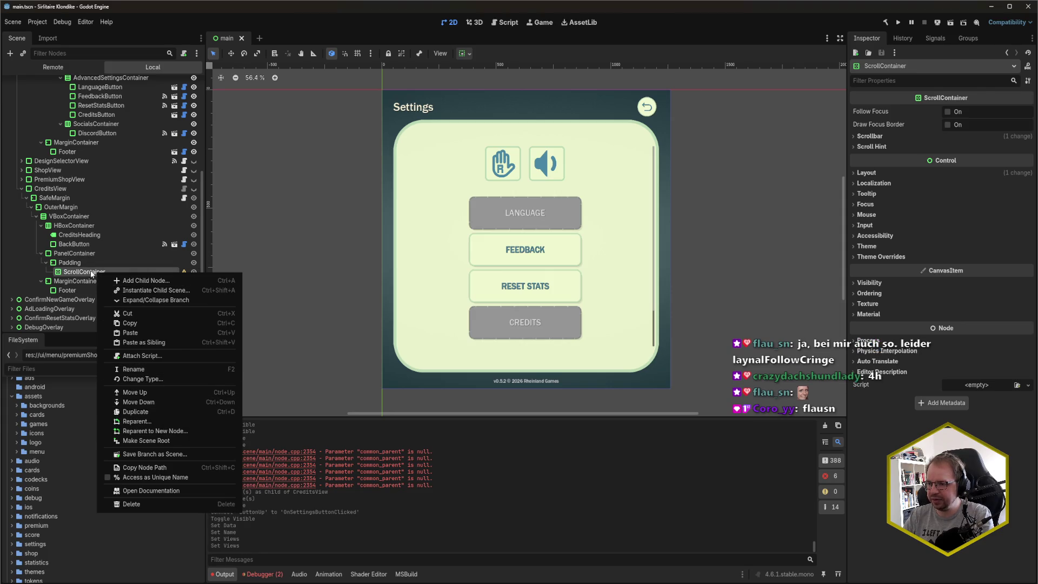
left_click(90, 272)
key("ctrl+a")
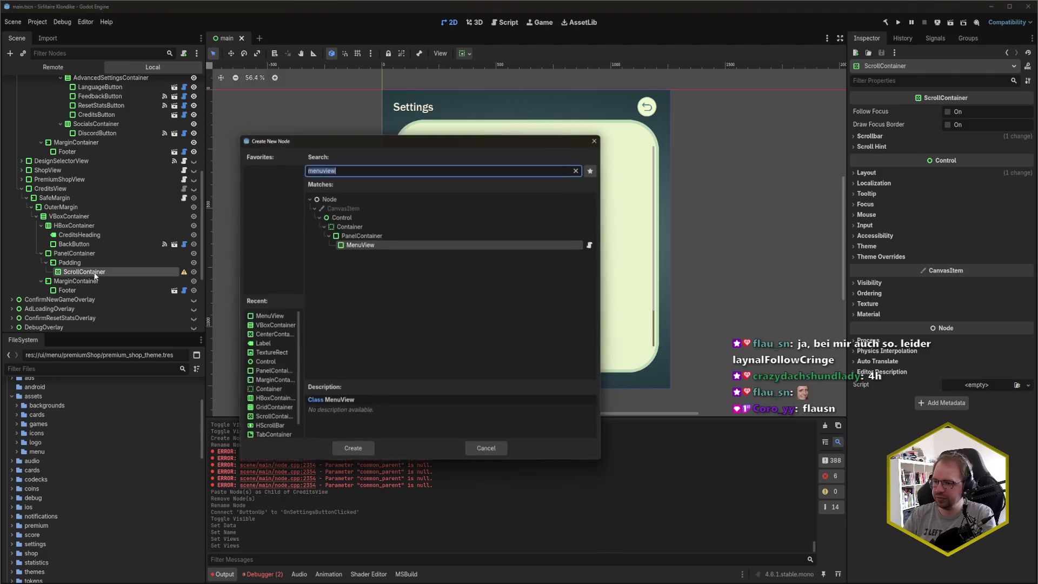
type("RichText")
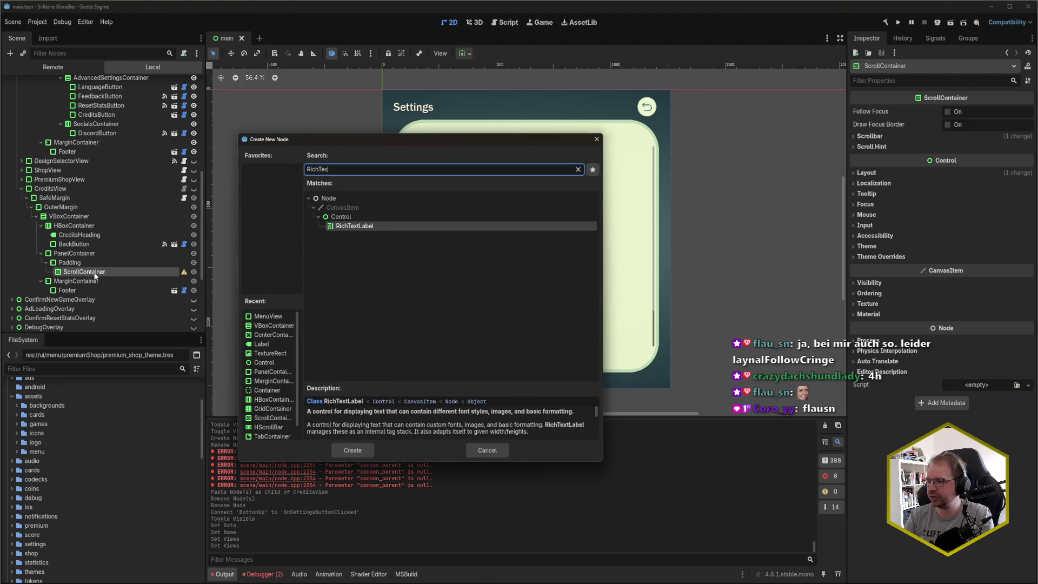
key("Return")
key("ctrl+s")
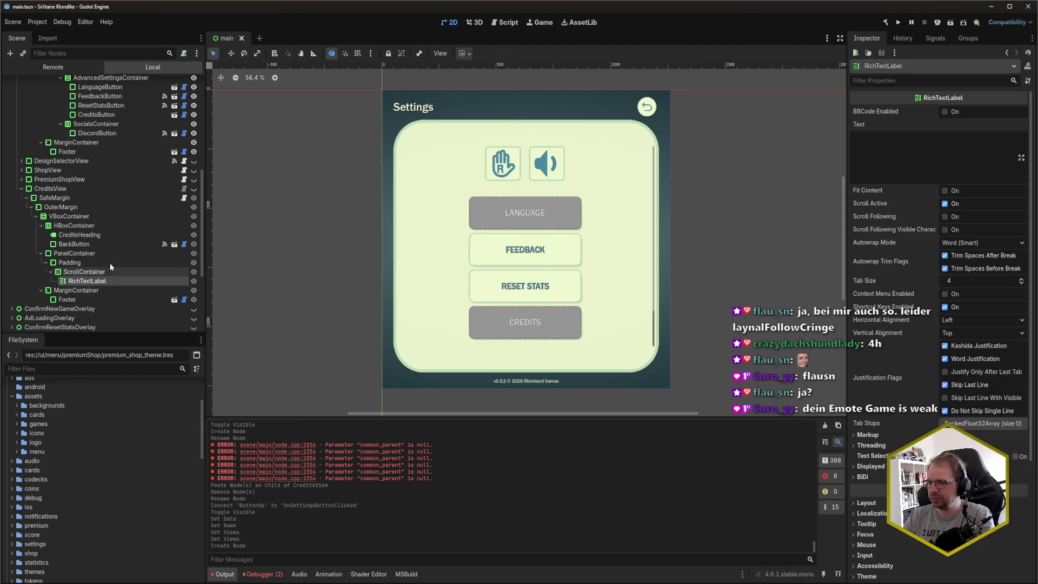
- Make the Credits view visible and hide the Settings view in the canvas
scroll(135, 232, "up", 2)
left_click(193, 219)
scroll(162, 216, "up", 10)
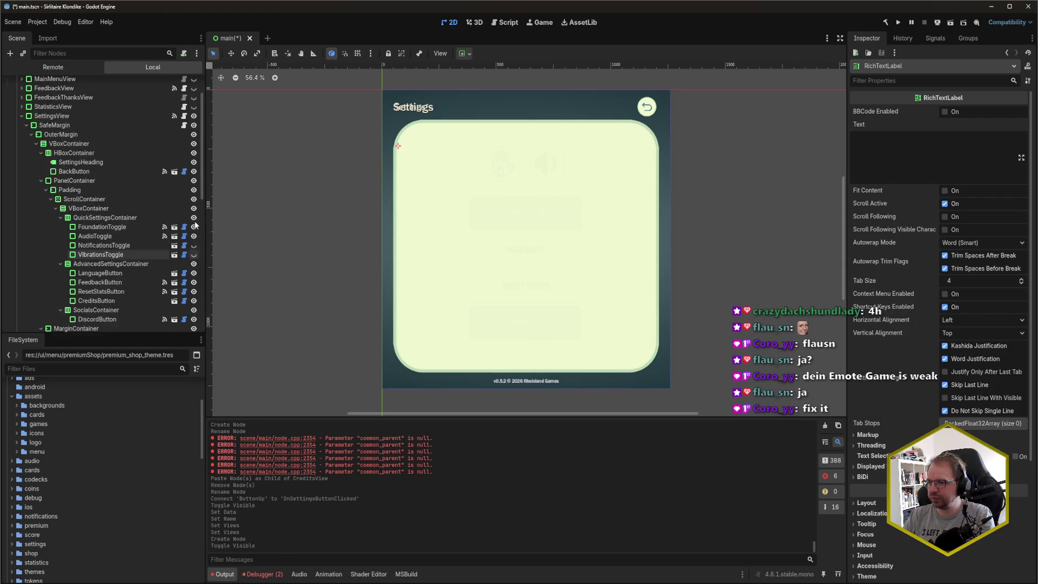
left_click(194, 147)
scroll(112, 231, "down", 10)
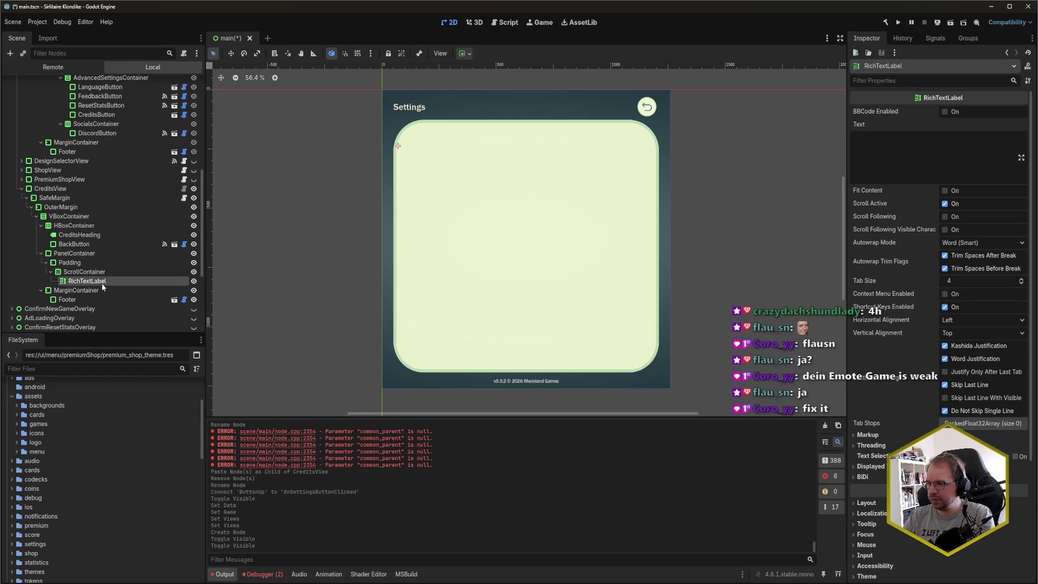
- Replace the CreditsHeading label's text with 'Credits'
left_click(92, 238)
left_click(922, 130)
key("ctrl+a")
type("Credits")
key("ctrl+s")
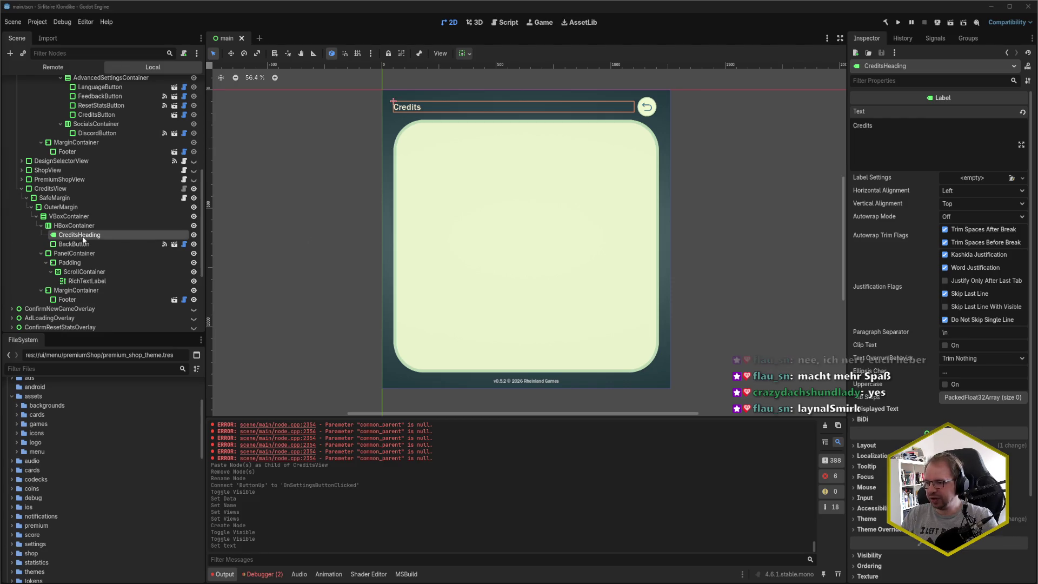
- Select the Credits view's ScrollContainer node in the Scene dock
left_click(86, 273)
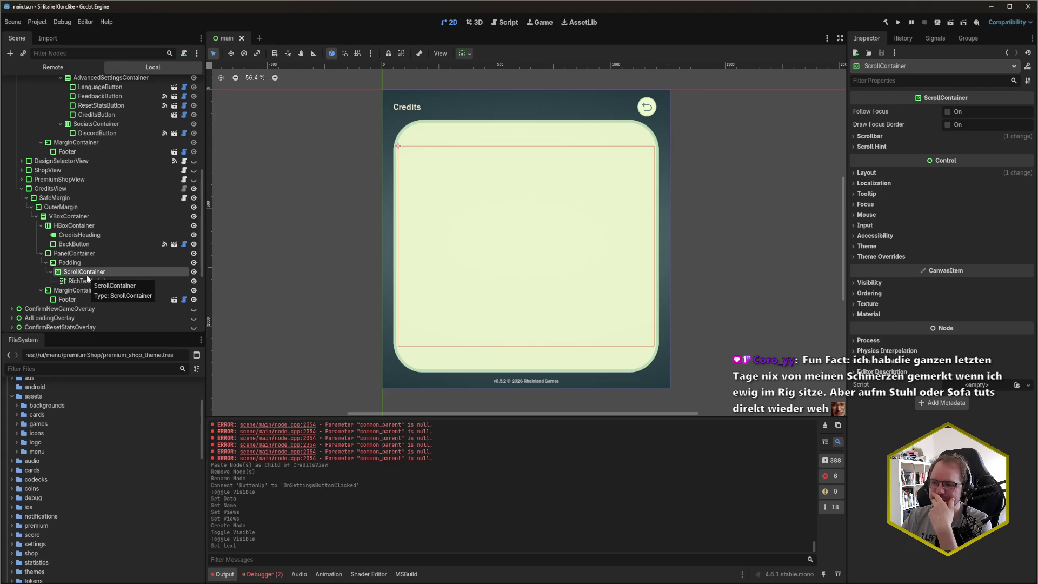
- Rename the RichTextLabel node to CreditsLabel
left_click(80, 281)
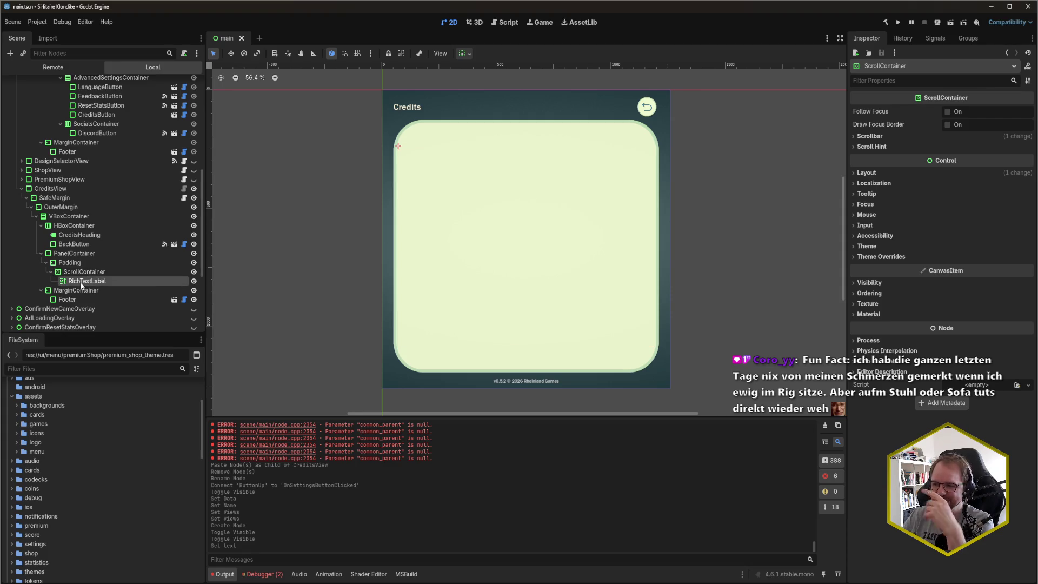
key("F2")
type("Credits")
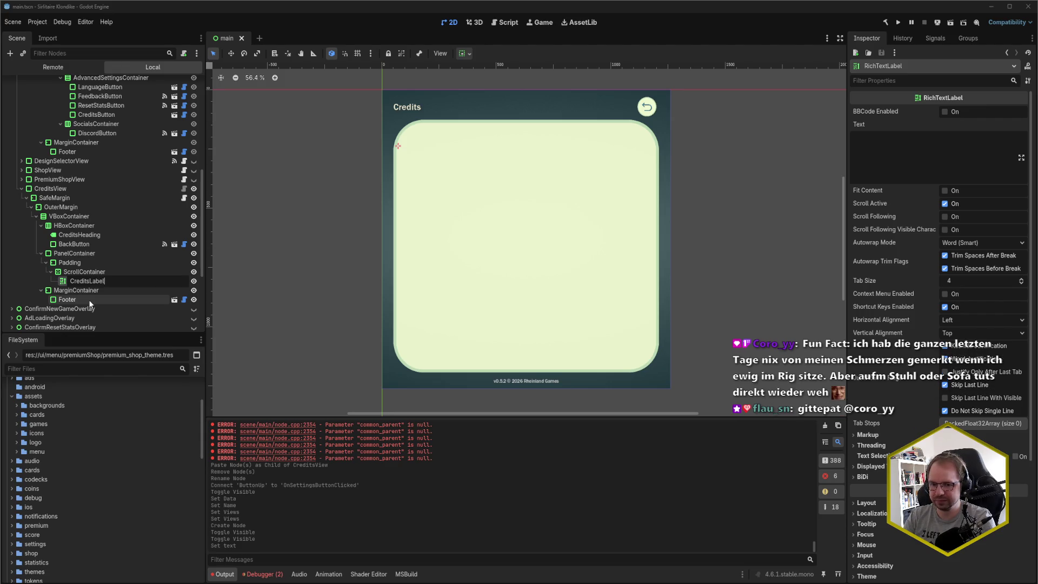
type("Label")
key("Return")
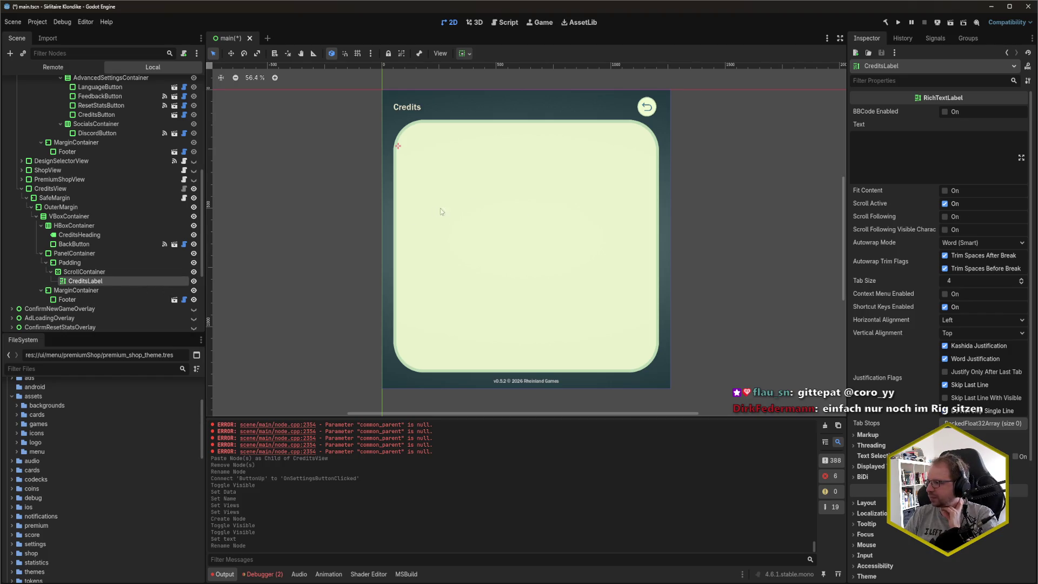
- Begin an [img tag in CreditsLabel's Text field, delete it, and switch to the browser
left_click(883, 160)
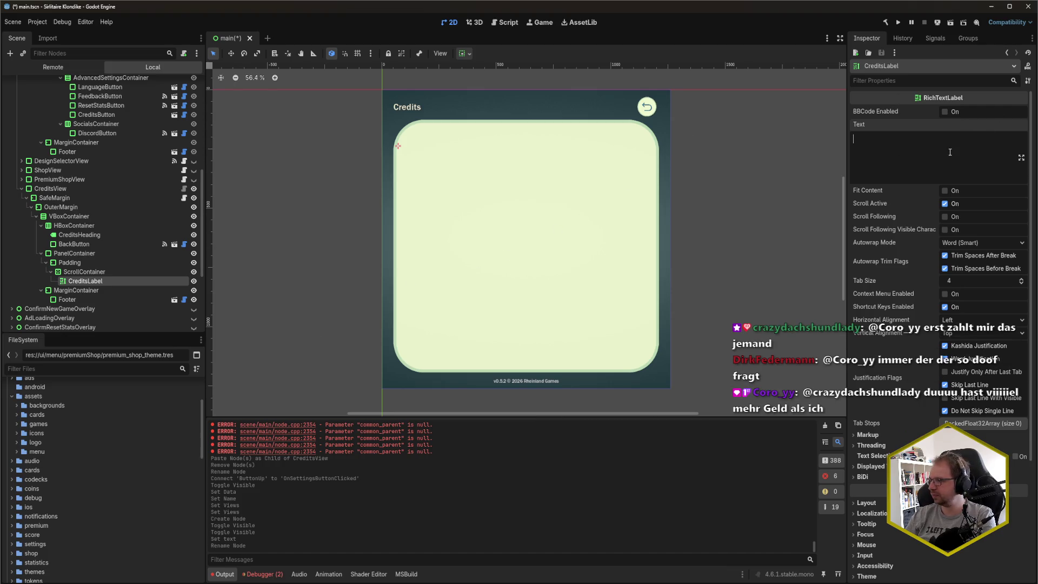
type("[img")
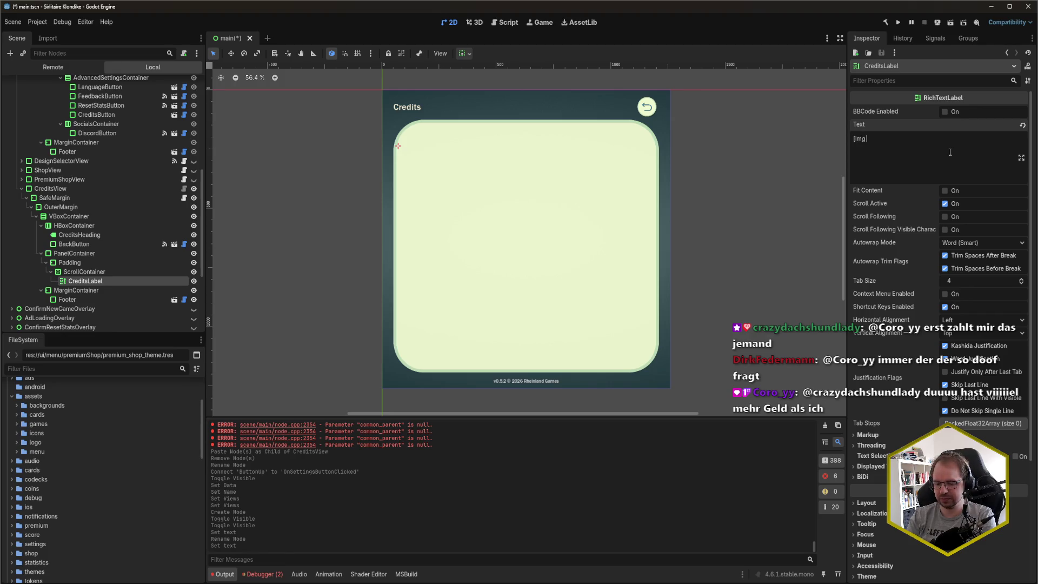
key("BackSpace")
key("BackSpace")
key("BackSpace")
key("BackSpace")
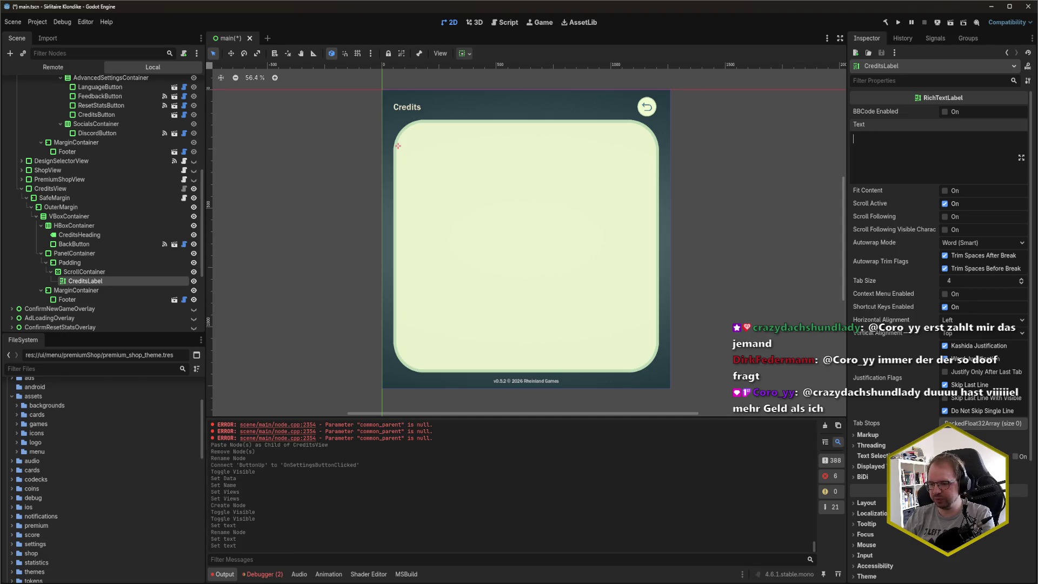
mouse_move(0, 579)
left_click(32, 549)
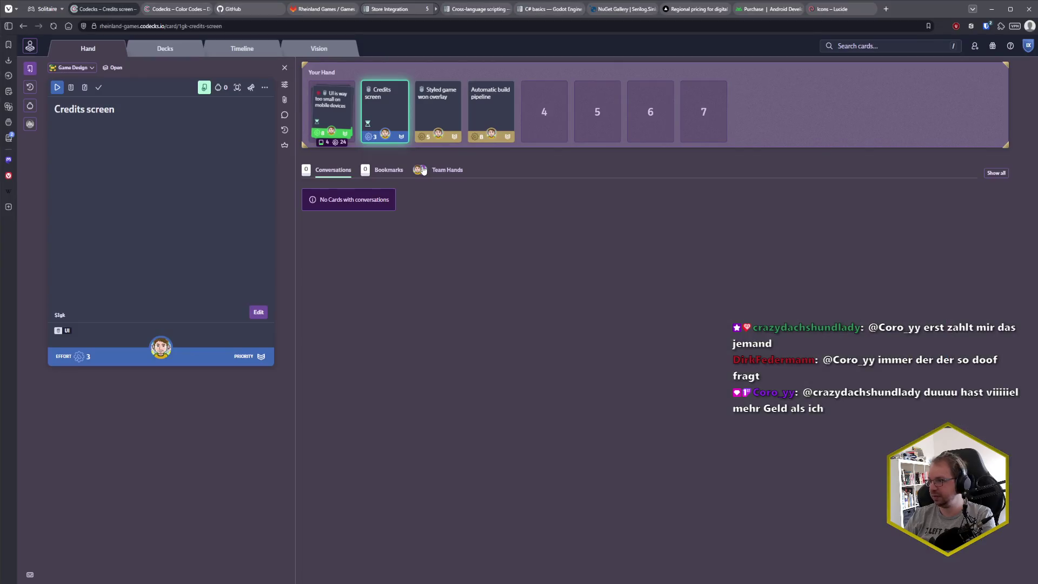
- Navigate the Godot docs to User interface > Control node tutorials > BBCode in RichTextLabel
left_click(546, 9)
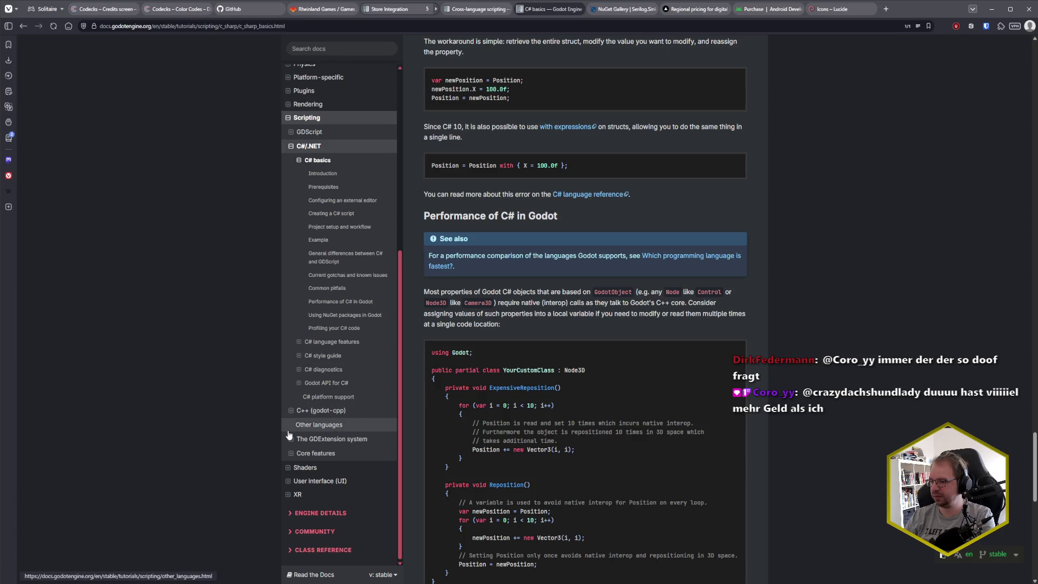
left_click(288, 481)
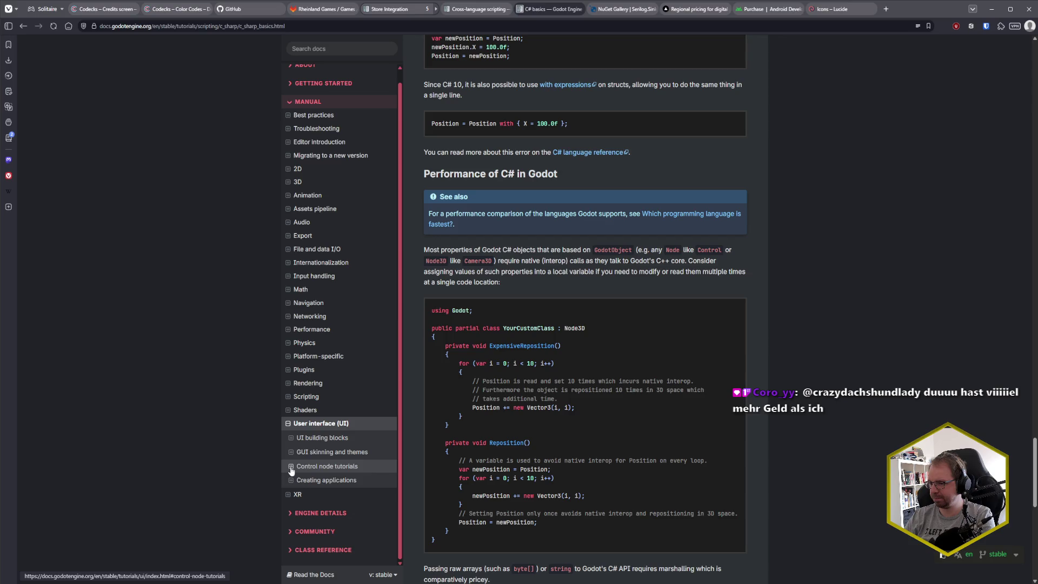
left_click(291, 439)
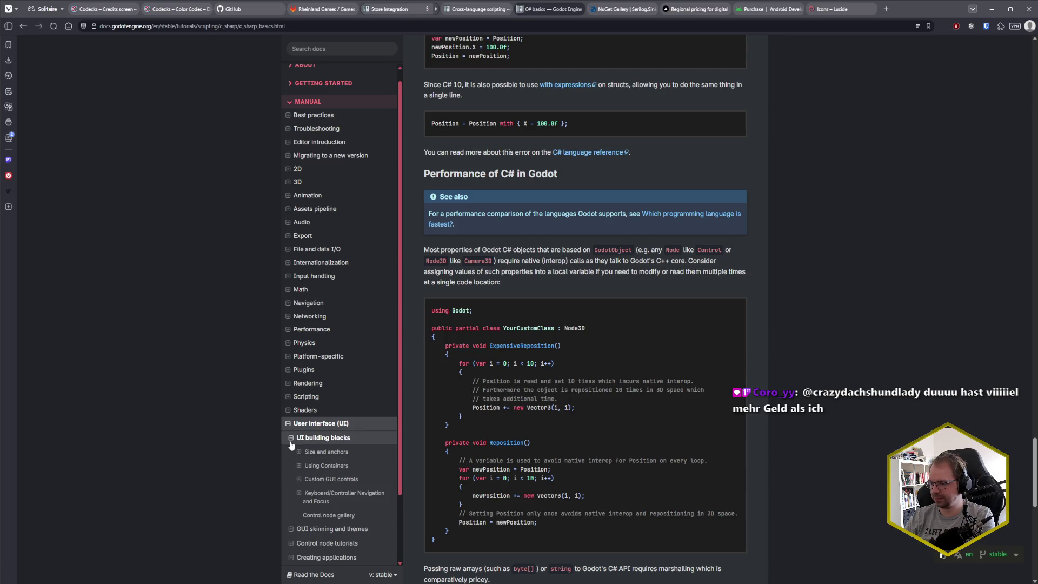
left_click(291, 439)
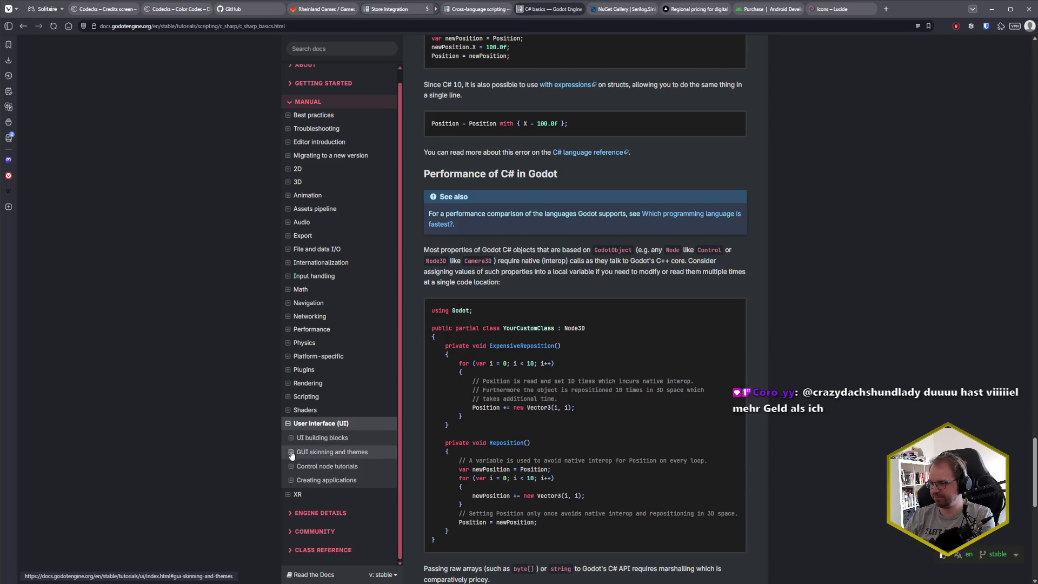
left_click(291, 453)
left_click(291, 454)
left_click(291, 468)
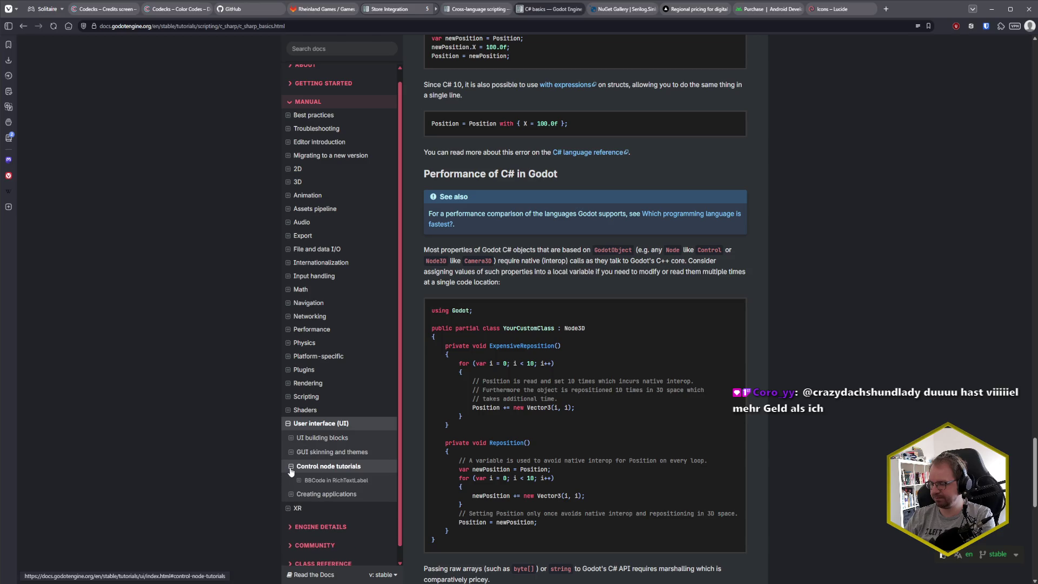
left_click(323, 480)
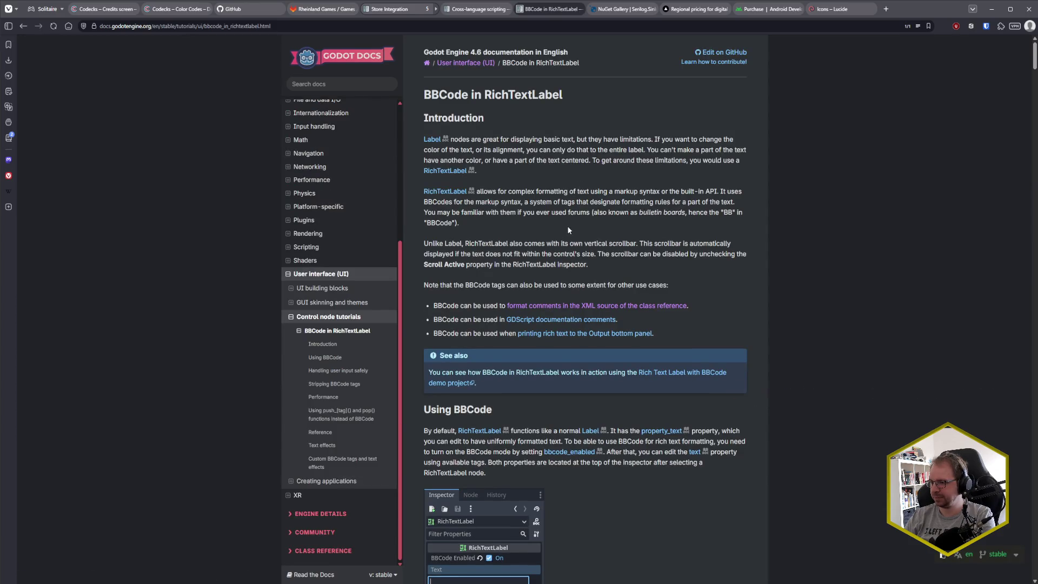
- Scroll to the BBCode tag syntax example, select it, and return to Godot
scroll(579, 238, "down", 7)
scroll(596, 242, "down", 2)
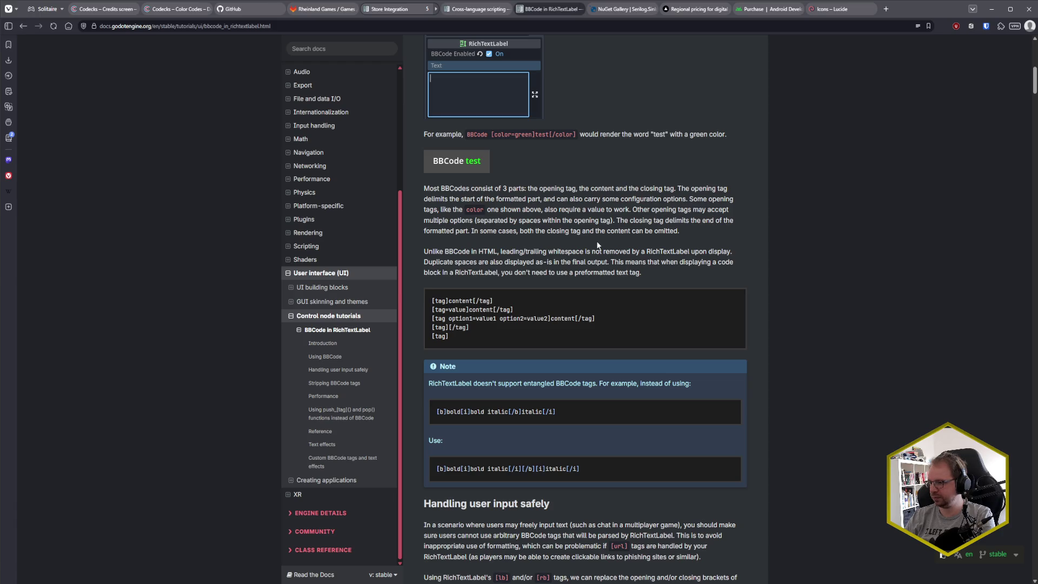
left_click_drag(448, 319, 550, 319)
left_click(550, 319)
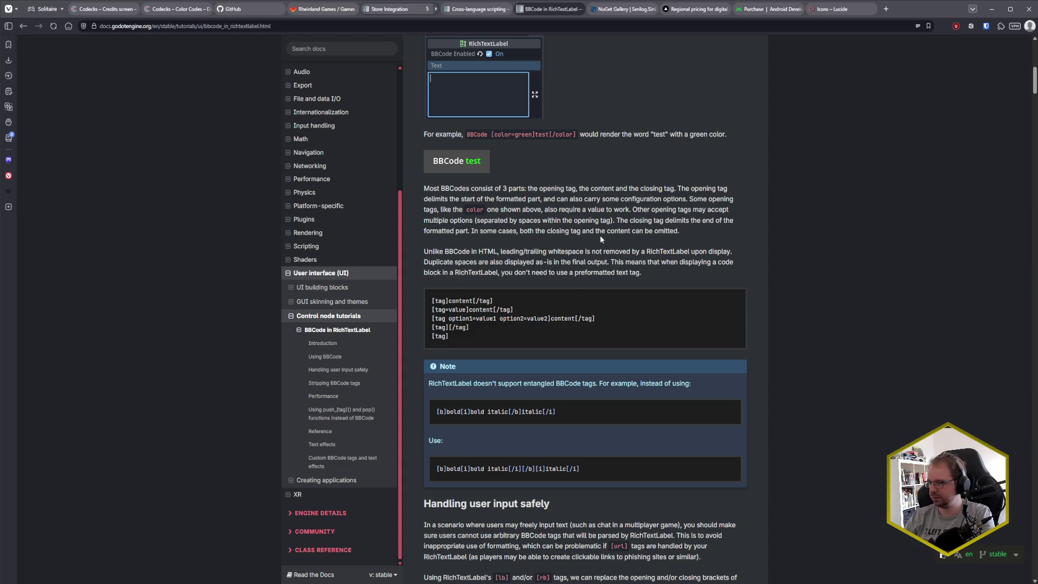
key("alt+Tab")
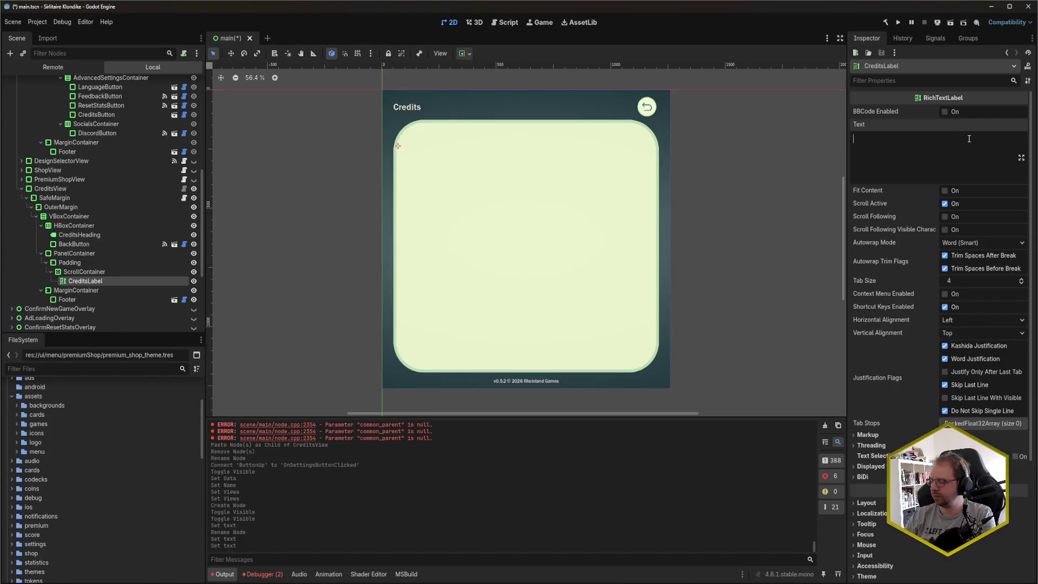
- Write a centered [img] tag for res://assets/logo/sirlitaire_logo.svg in CreditsLabel's text, add line breaks, and save
type("[iomg a")
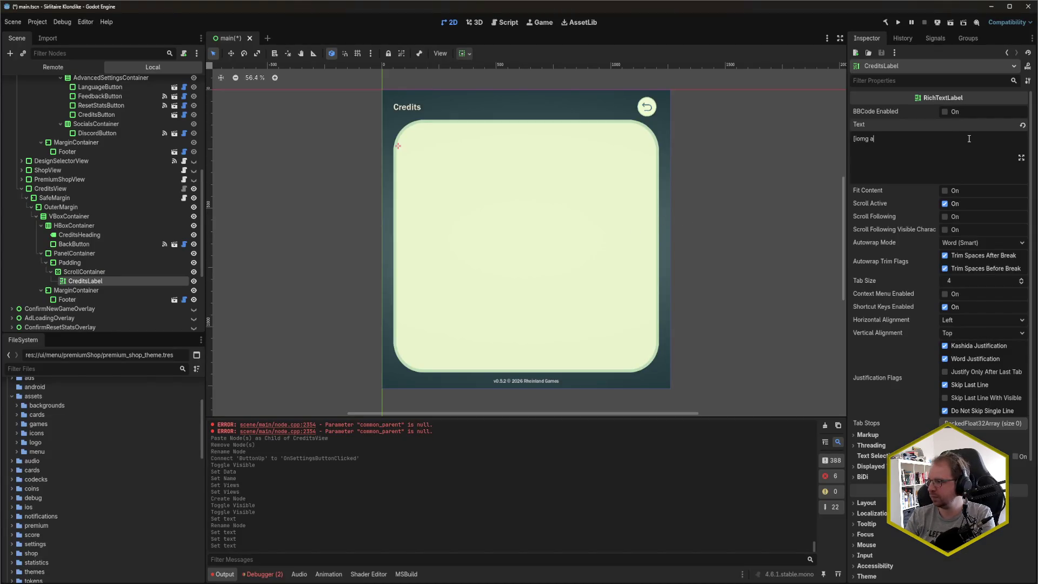
key("BackSpace")
key("BackSpace")
key("BackSpace")
type("img align=cent")
type("er][/i")
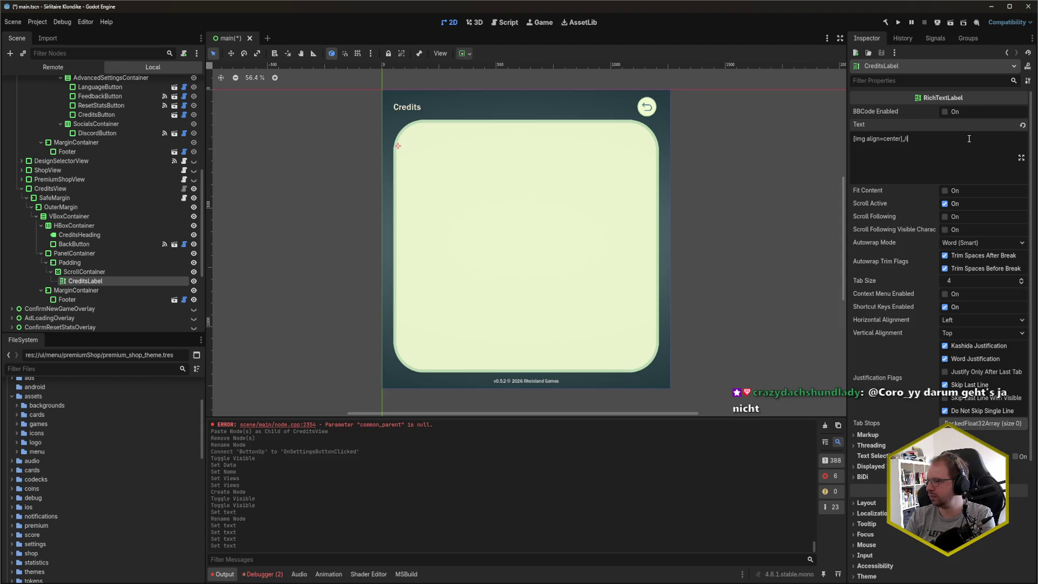
type("mg]")
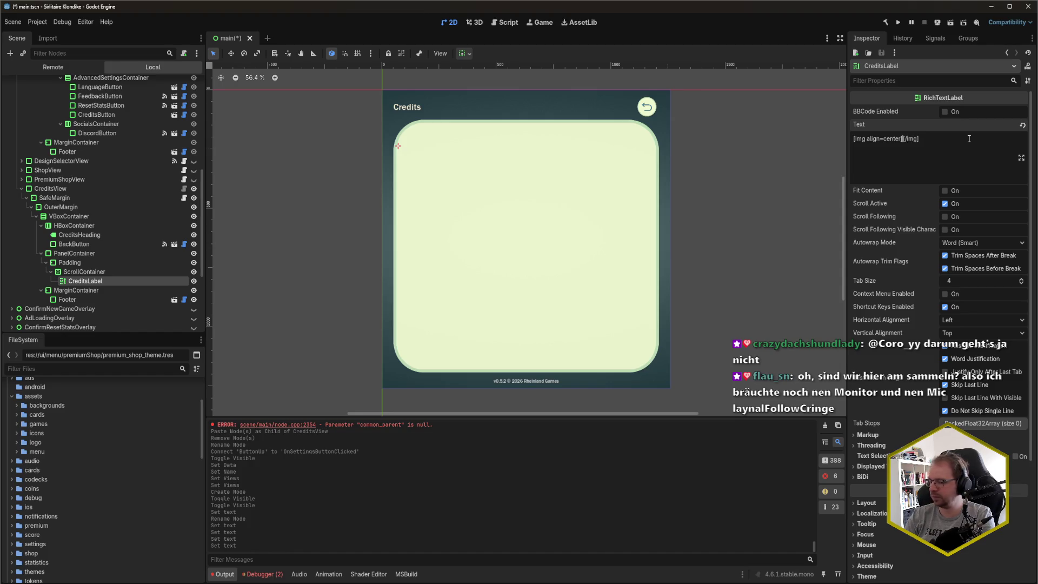
type("res://")
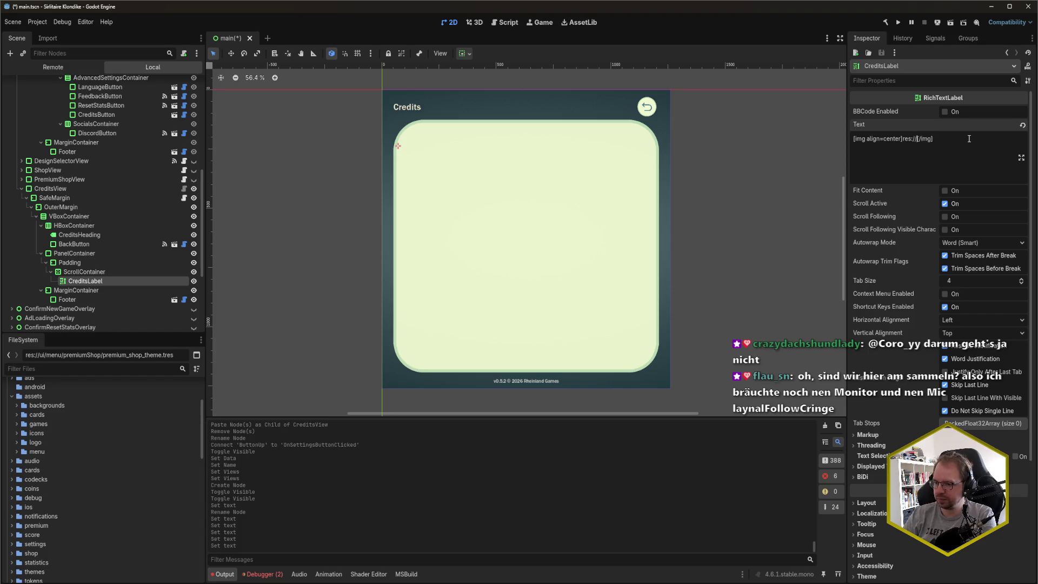
type("assets/")
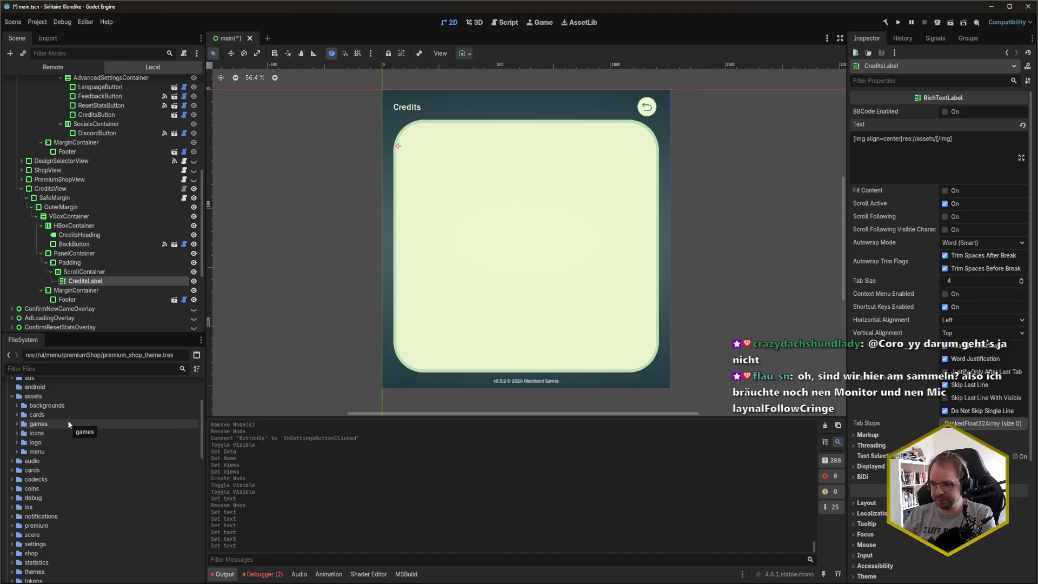
left_click(16, 443)
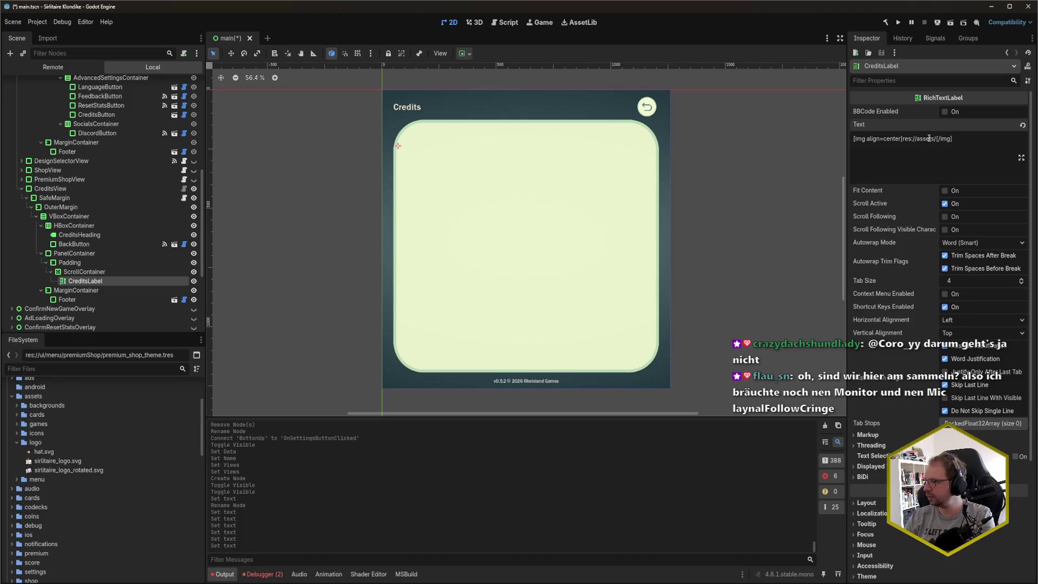
type("logo/sir")
type("litaire_logo.")
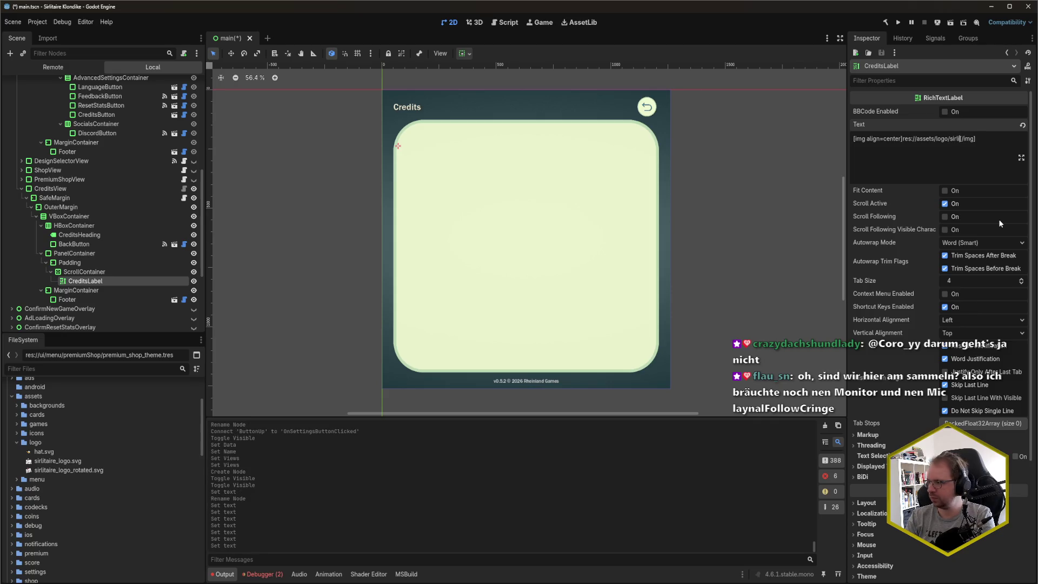
type("svg")
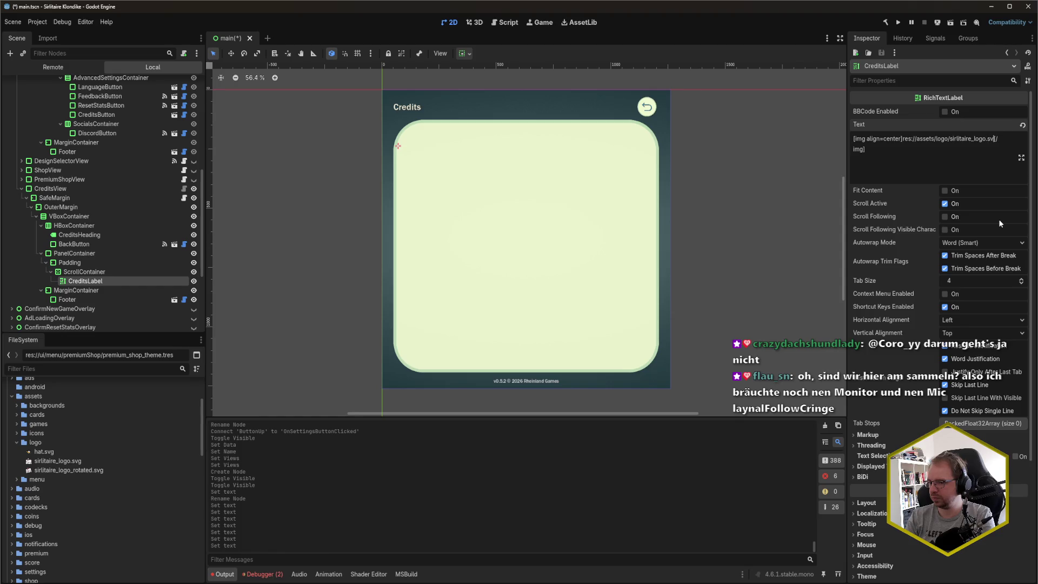
key("Return")
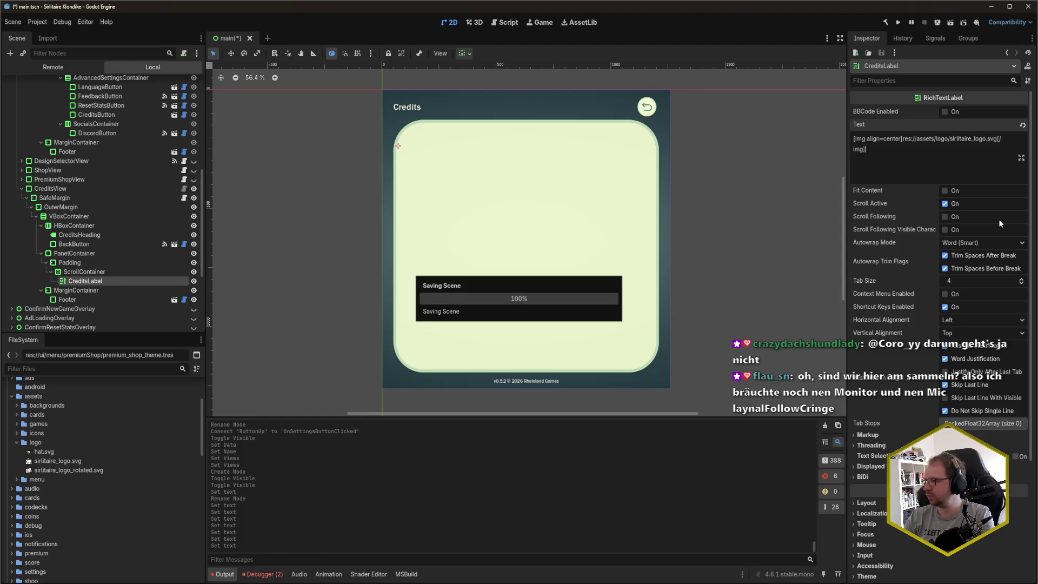
key("Return")
key("ctrl+s")
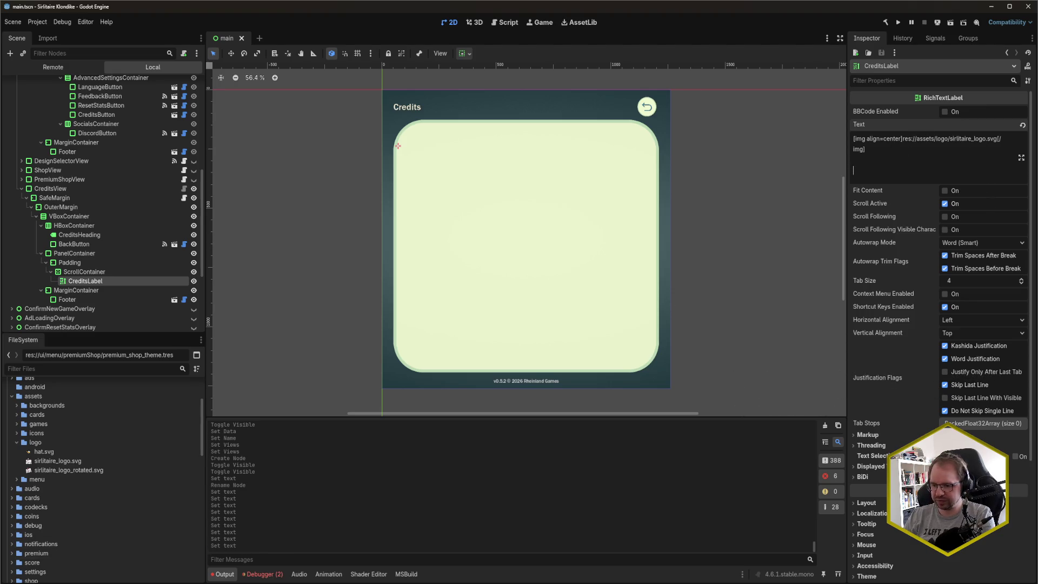
mouse_move(33, 583)
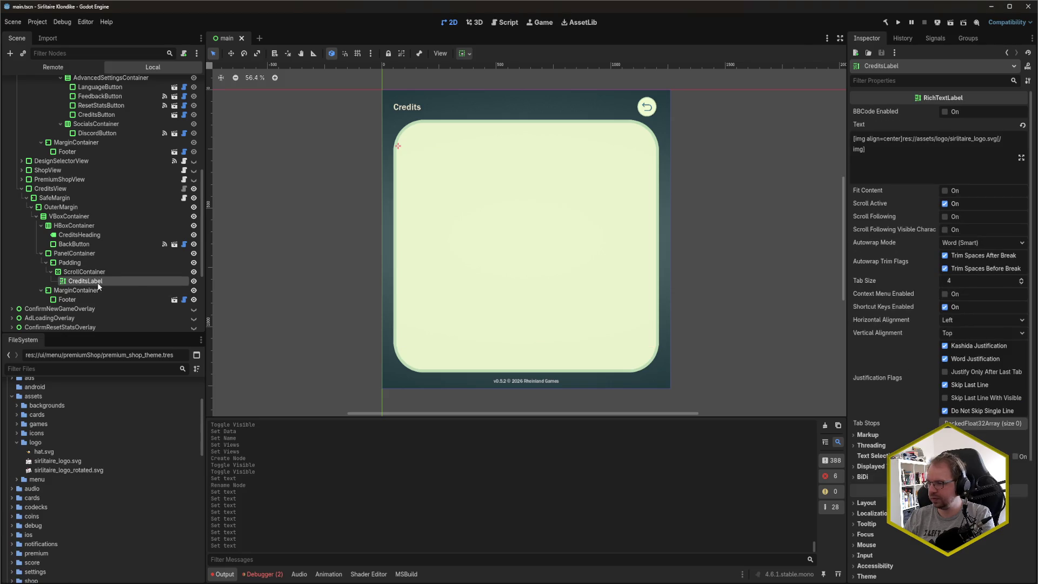
- Turn on Fit Content and BBCode Enabled for CreditsLabel, saving the scene
left_click(946, 191)
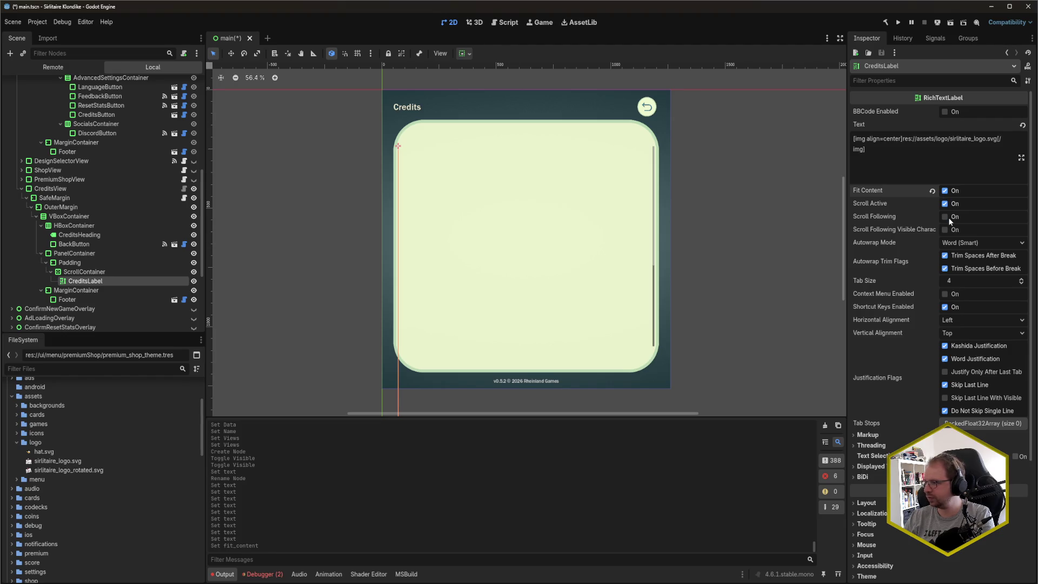
key("ctrl+s")
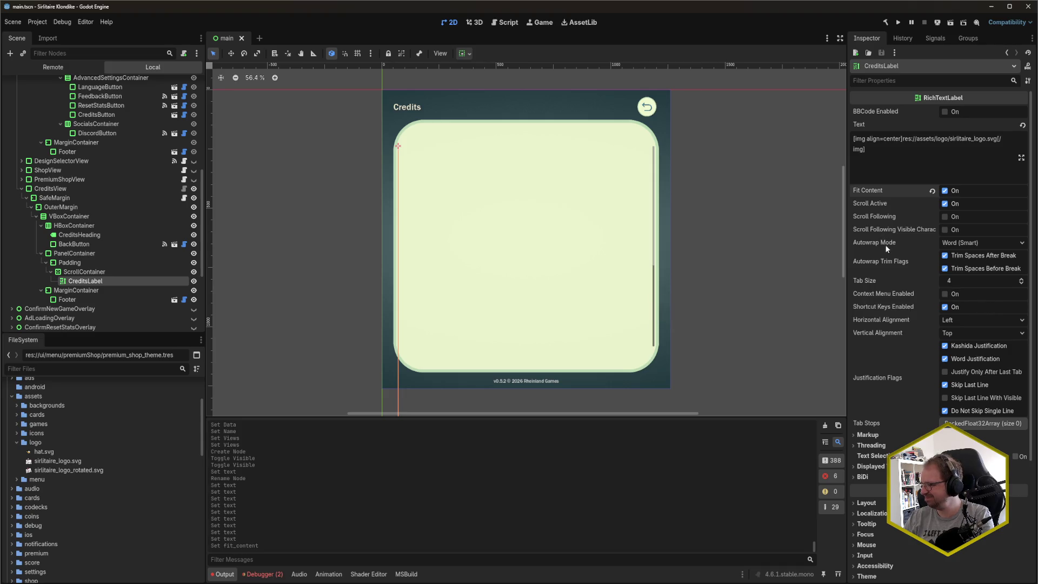
mouse_move(881, 252)
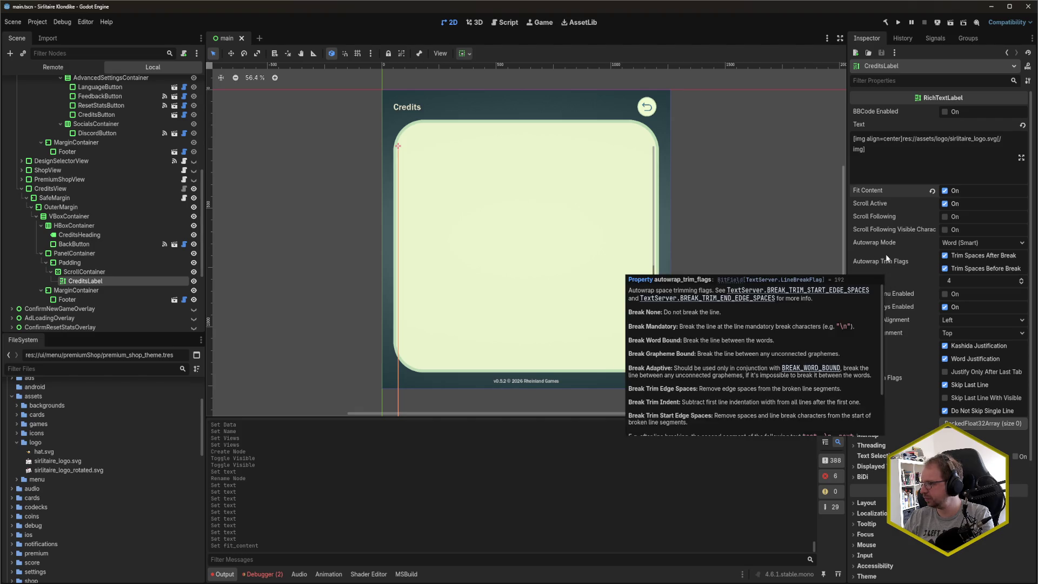
left_click(947, 115)
key("ctrl+s")
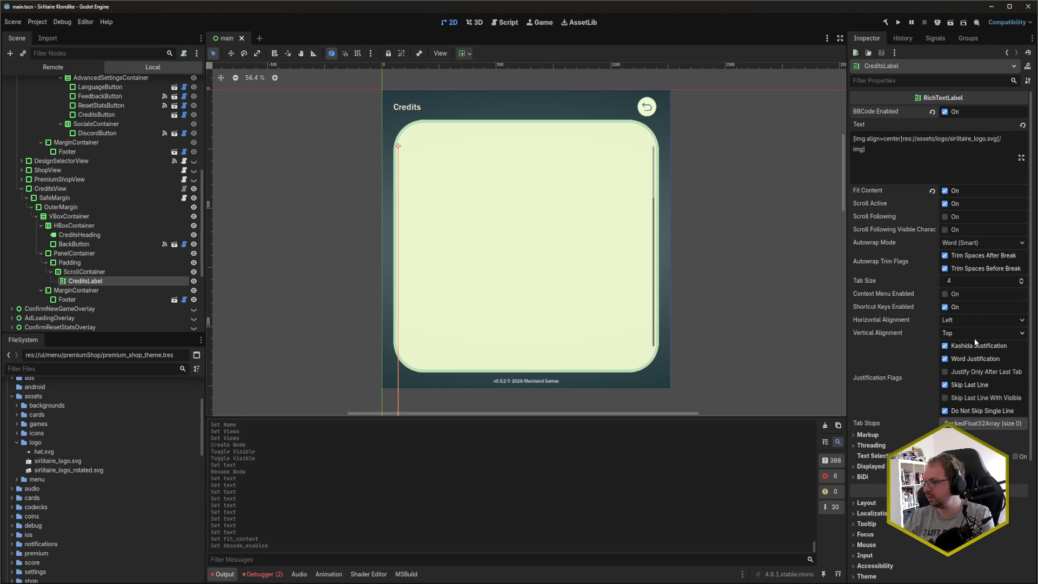
- Inspect CreditsLabel's Layout and Container Sizing properties, then reselect CreditsLabel in the Scene tree
scroll(914, 400, "down", 3)
left_click(899, 384)
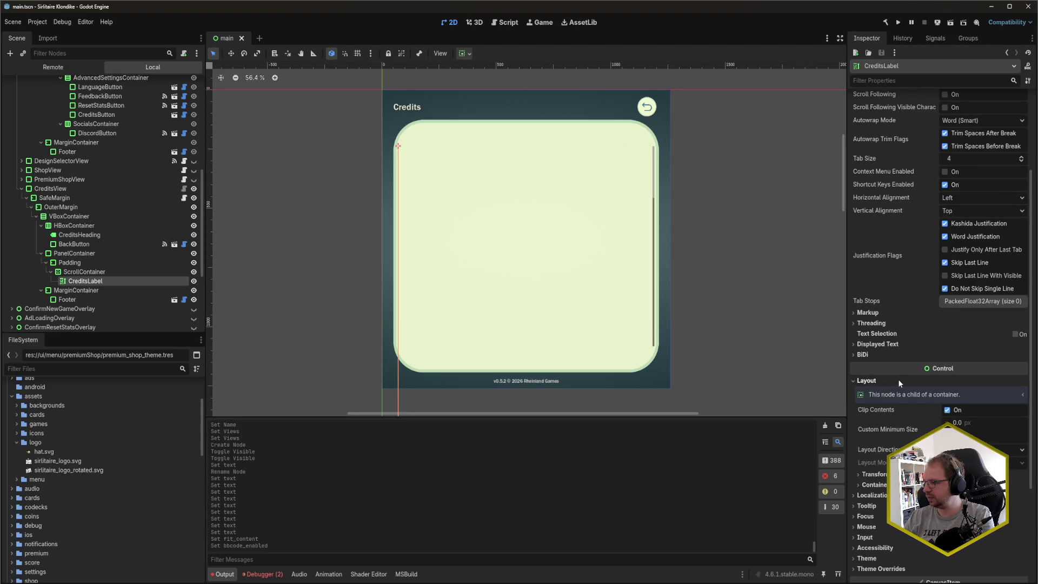
left_click(872, 485)
left_click(872, 485)
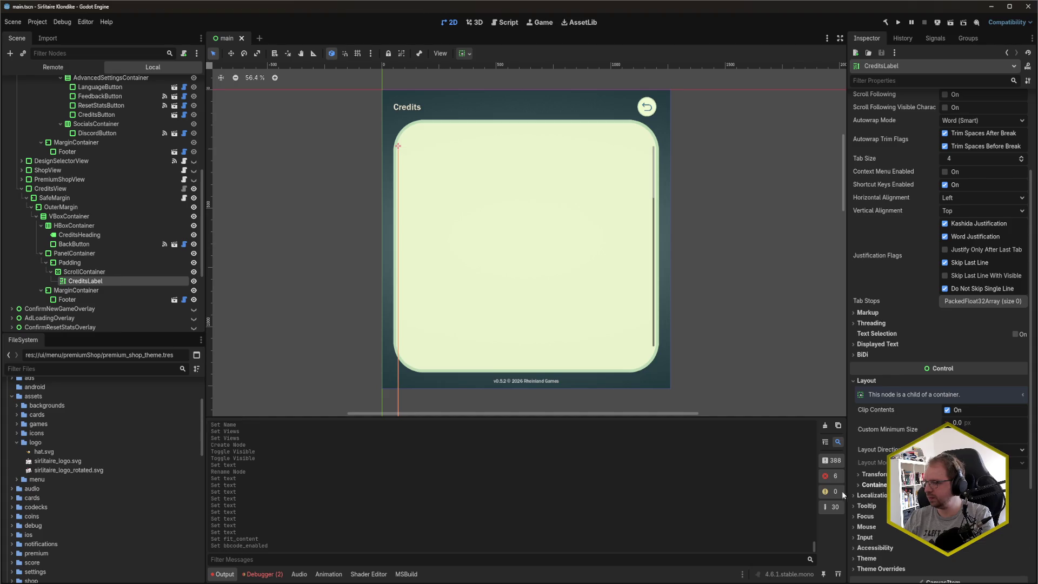
left_click(92, 272)
left_click(92, 281)
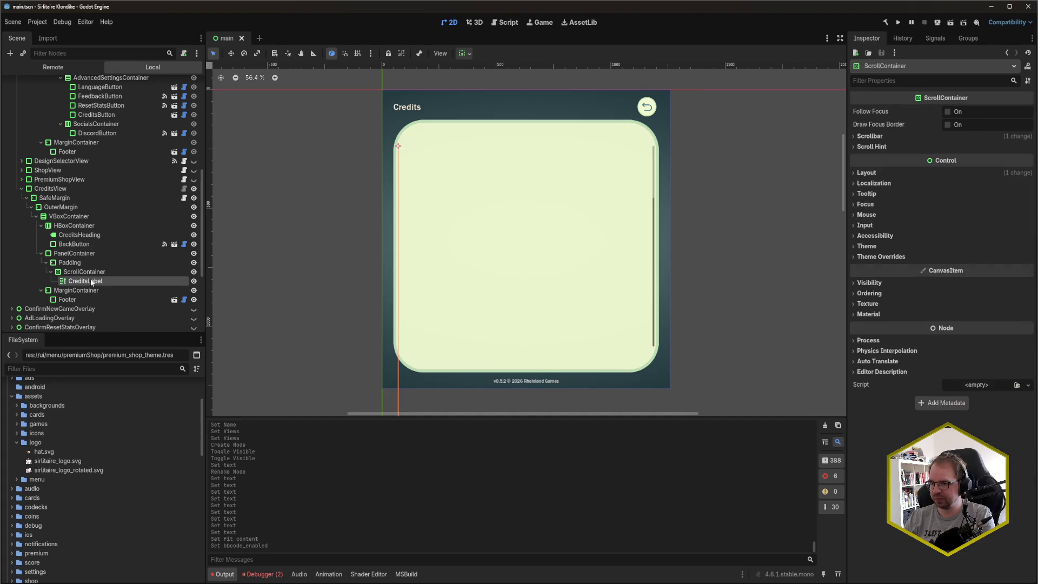
- Add a PanelContainer child to CreditsLabel, save, then delete that PanelContainer again
key("ctrl+a")
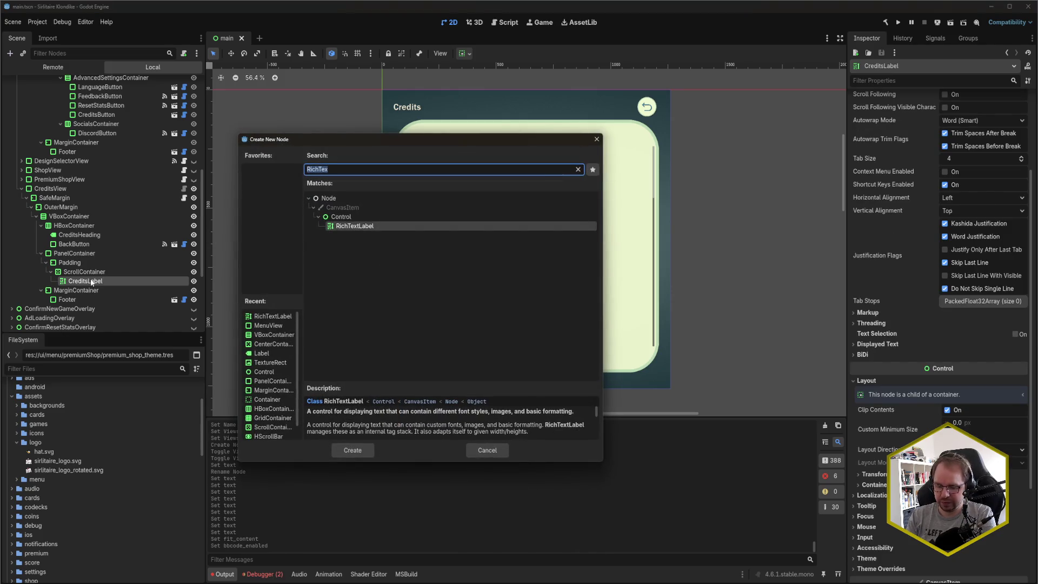
type("panelconta")
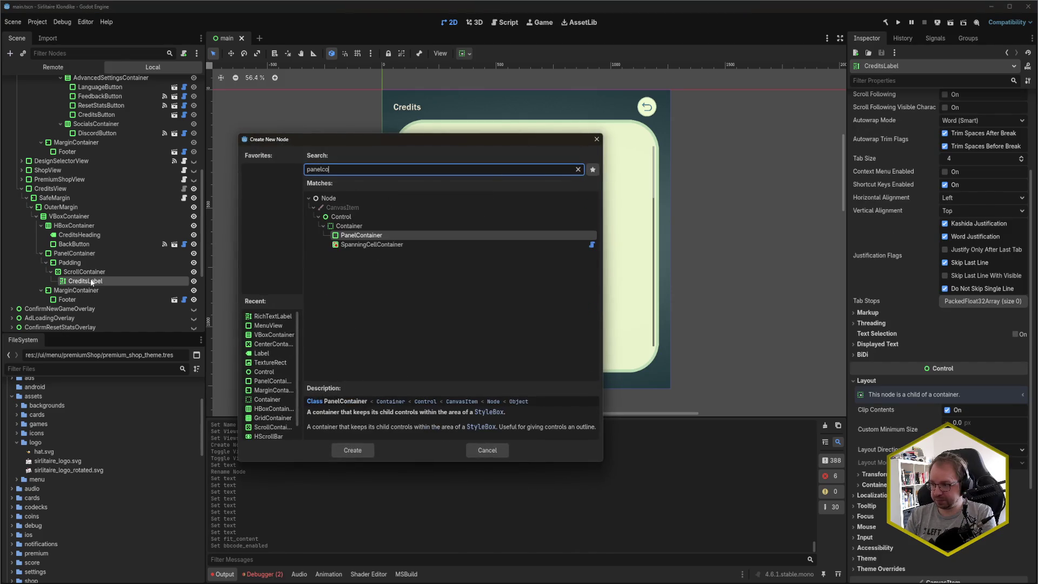
key("Return")
key("ctrl+s")
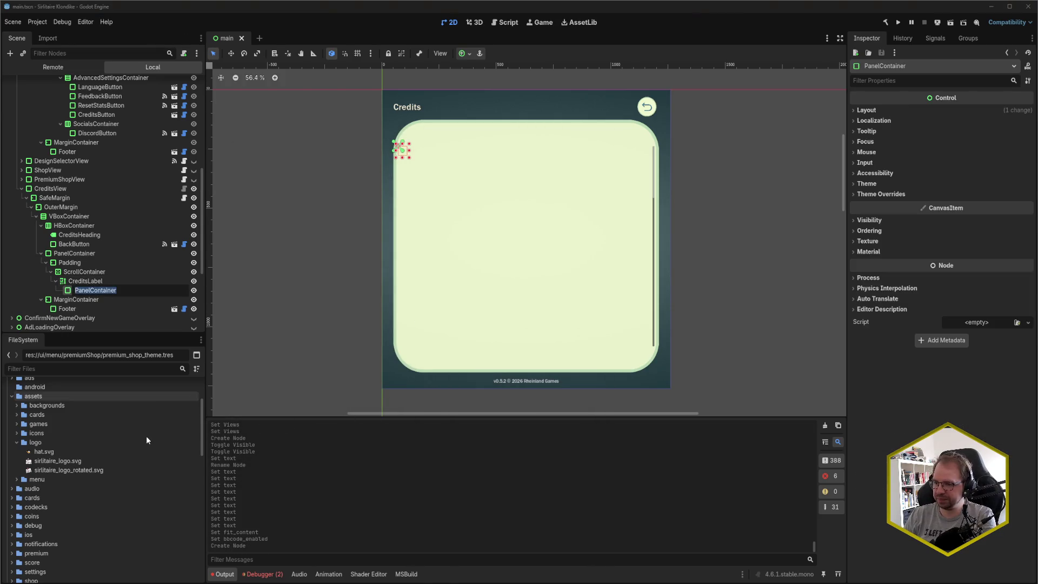
key("Delete")
key("Return")
- Reparent CreditsLabel under a new PanelContainer and save the scene
right_click(97, 280)
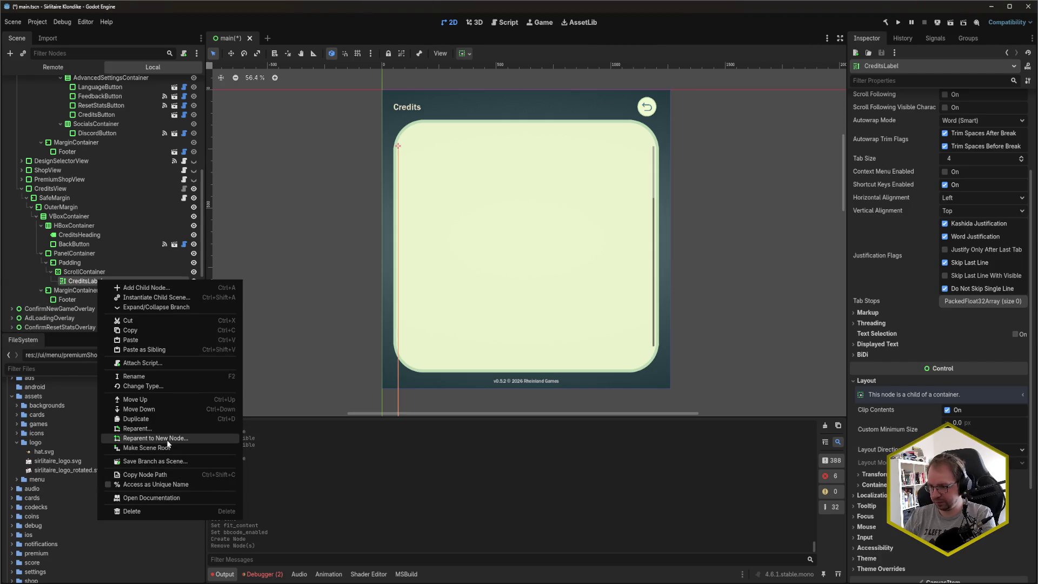
left_click(162, 438)
key("Return")
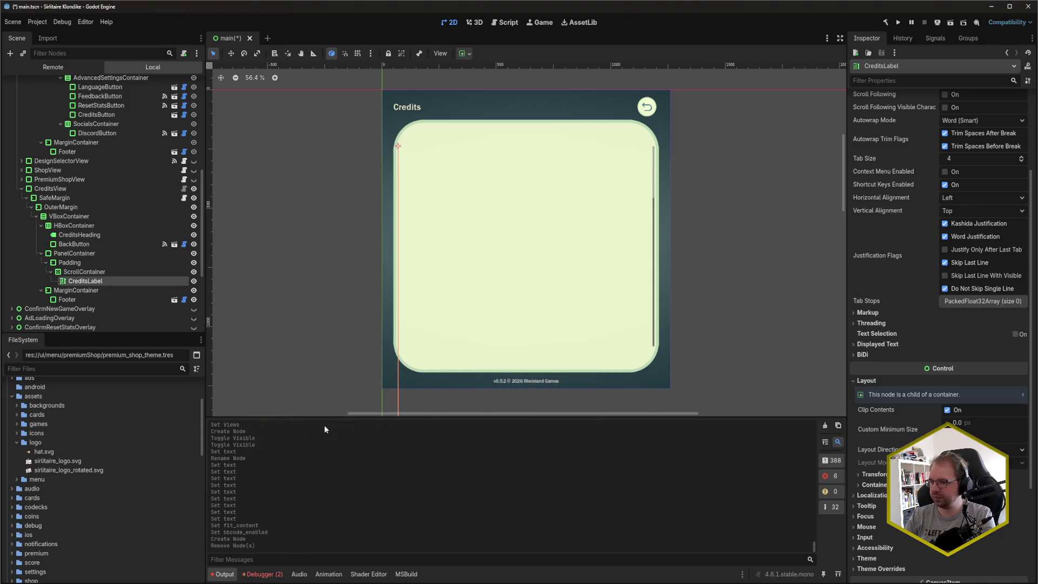
key("ctrl+s")
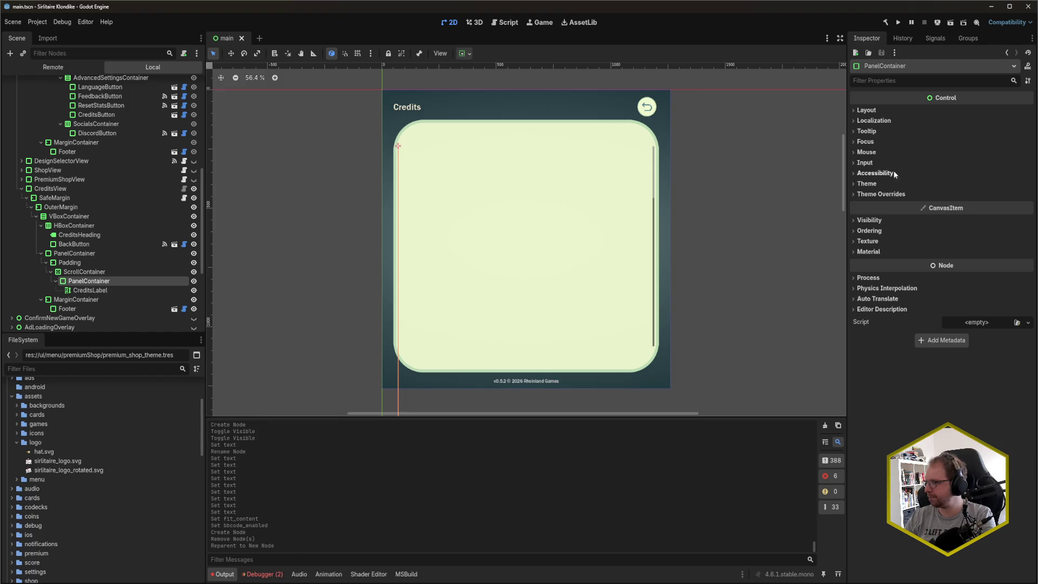
- Set the PanelContainer's horizontal container sizing to Expand and save
left_click(876, 110)
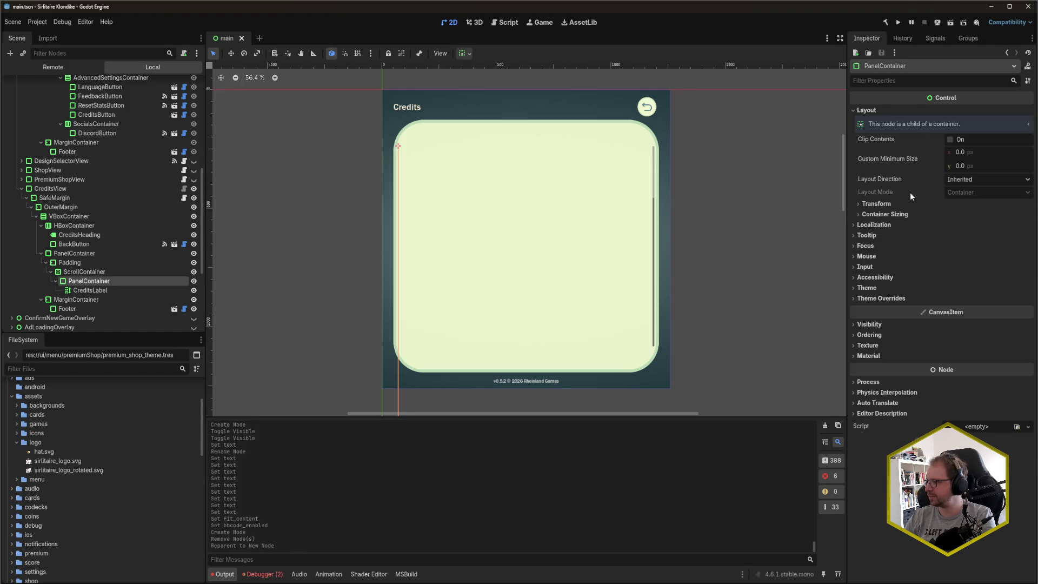
left_click(902, 215)
left_click(892, 204)
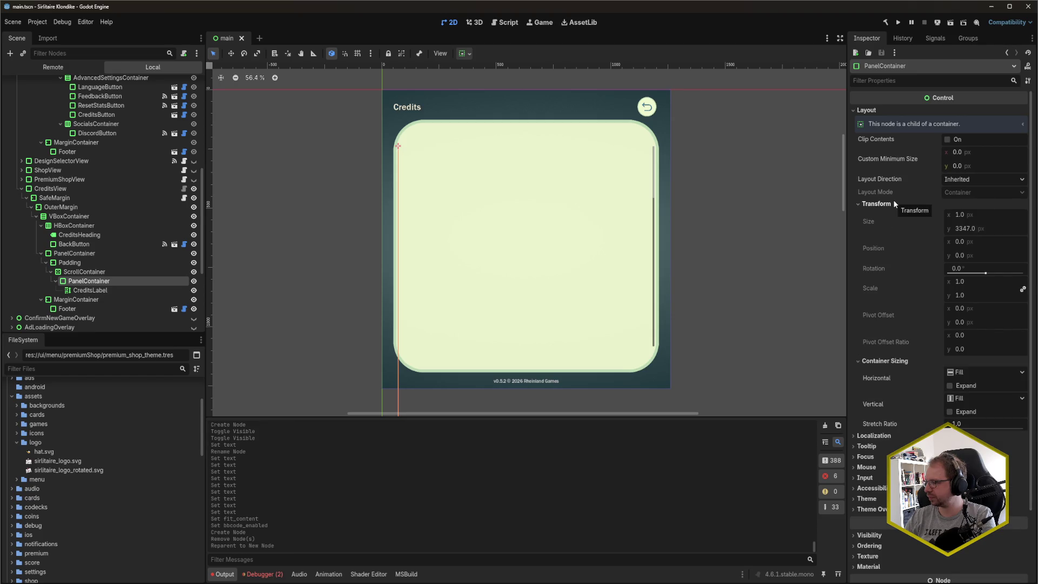
left_click(891, 203)
left_click(964, 240)
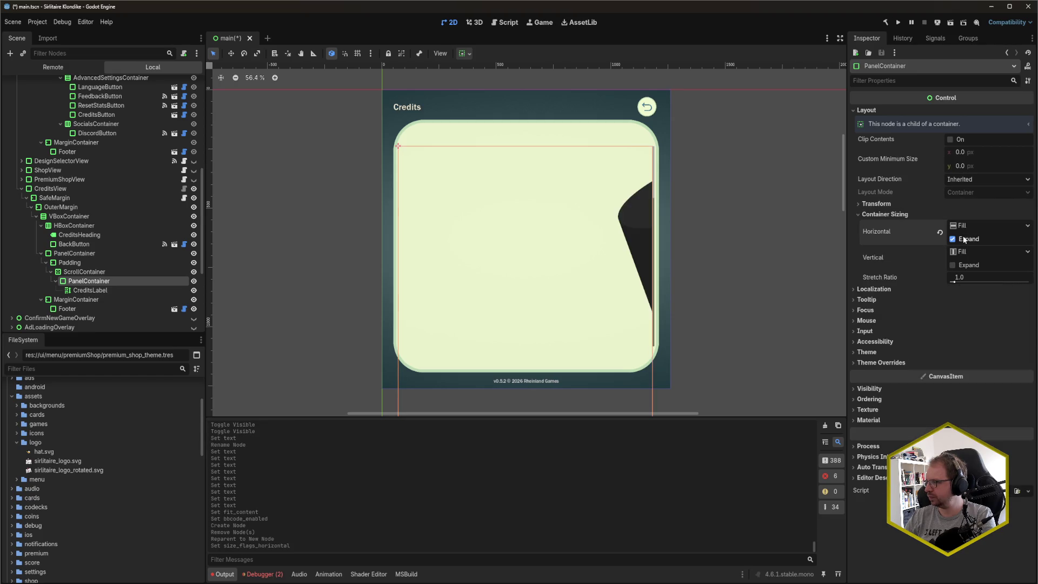
key("ctrl+s")
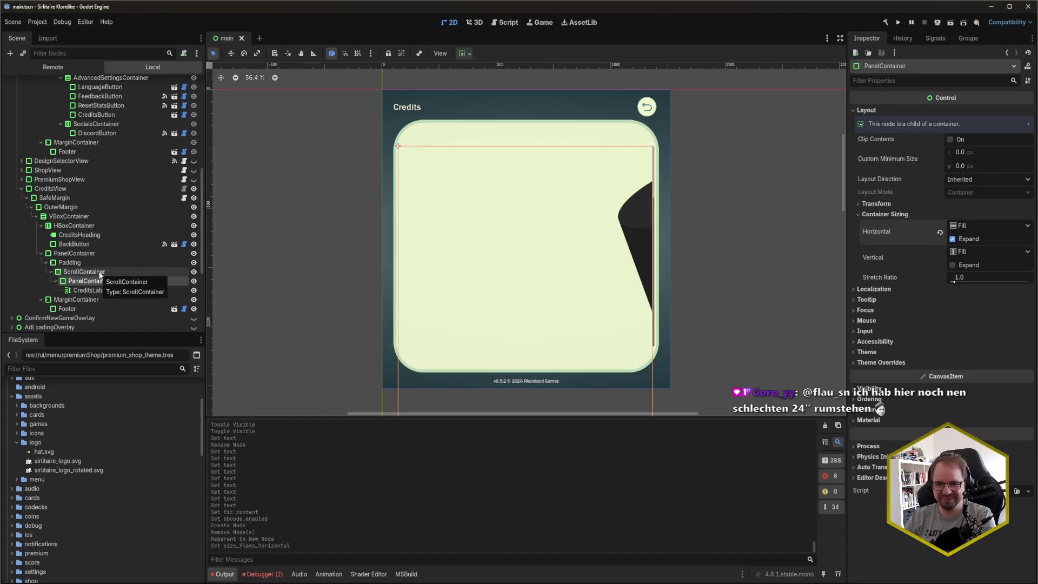
- Add a space after align=center in CreditsLabel's image tag, then go to the BBCode docs
left_click(90, 290)
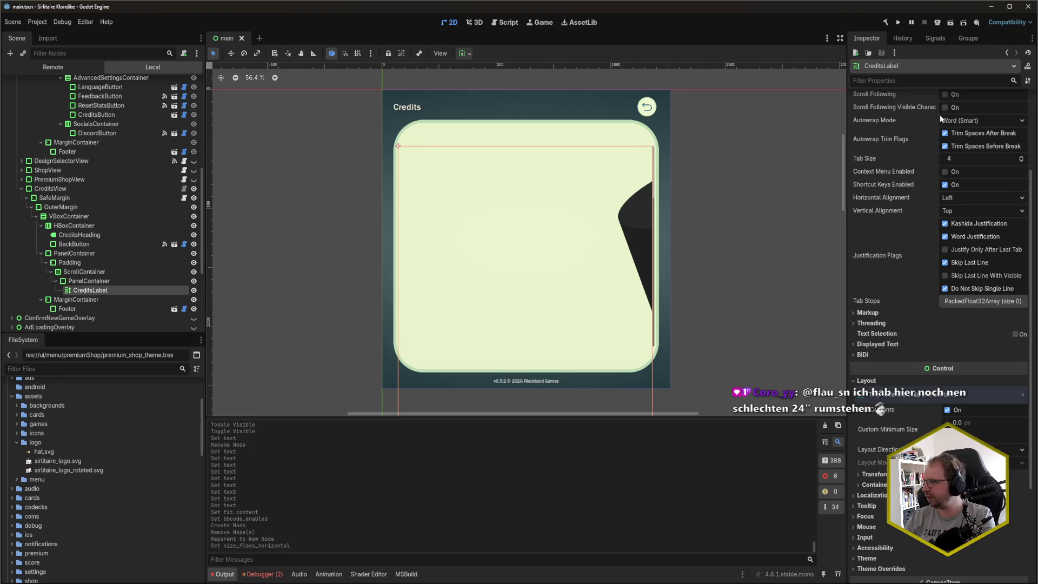
left_click(902, 139)
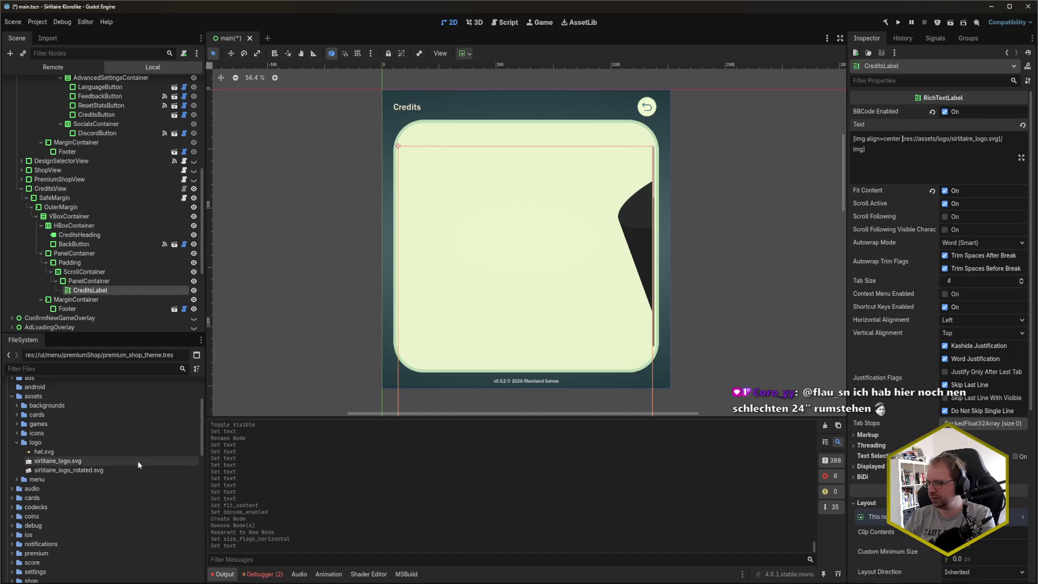
mouse_move(33, 583)
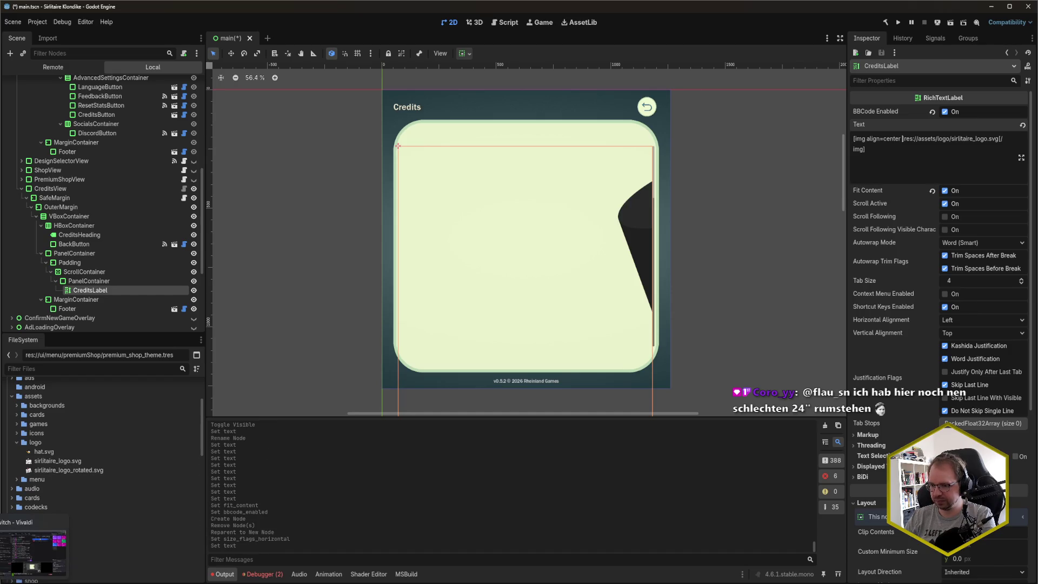
left_click(34, 551)
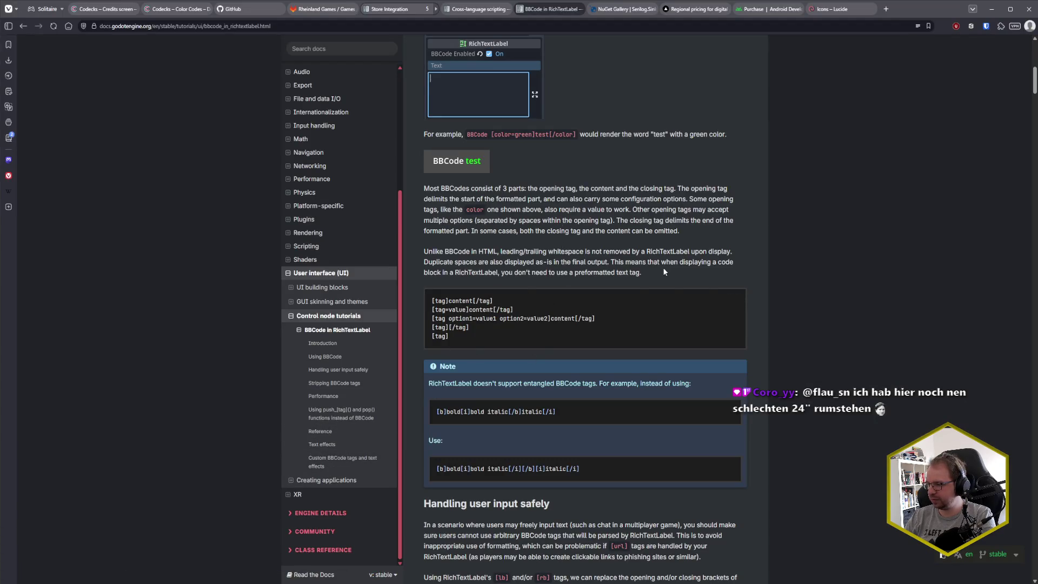
- Read the BBCode docs Reference table's img row for width and size options, then return to Godot
scroll(666, 270, "down", 10)
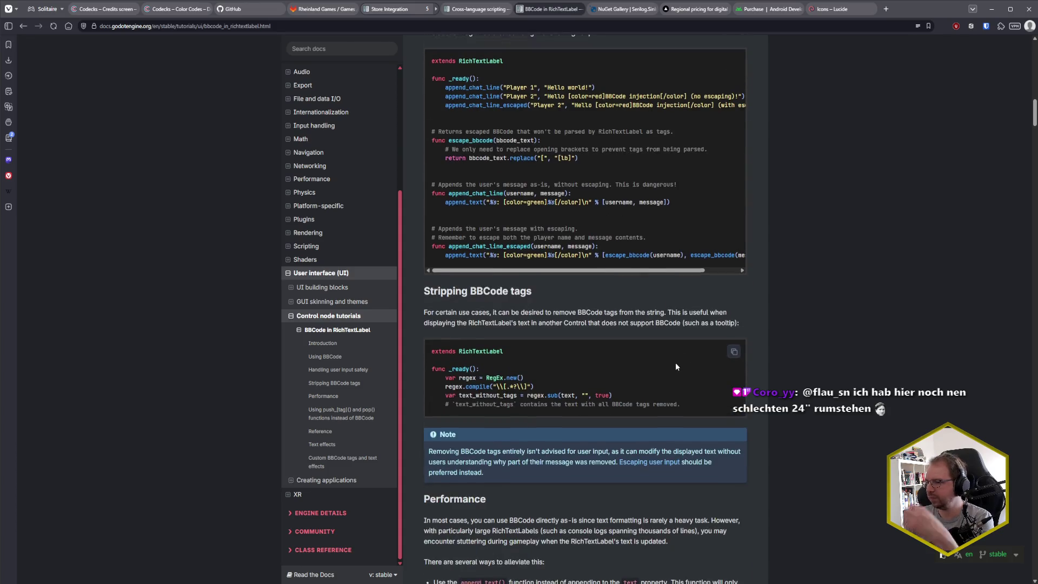
scroll(676, 367, "up", 15)
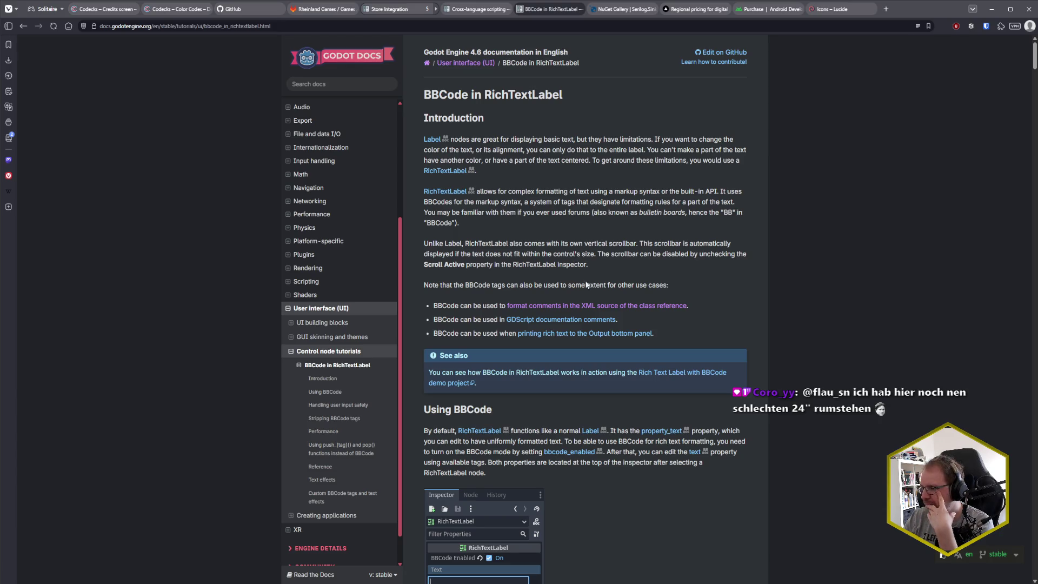
scroll(716, 264, "down", 2)
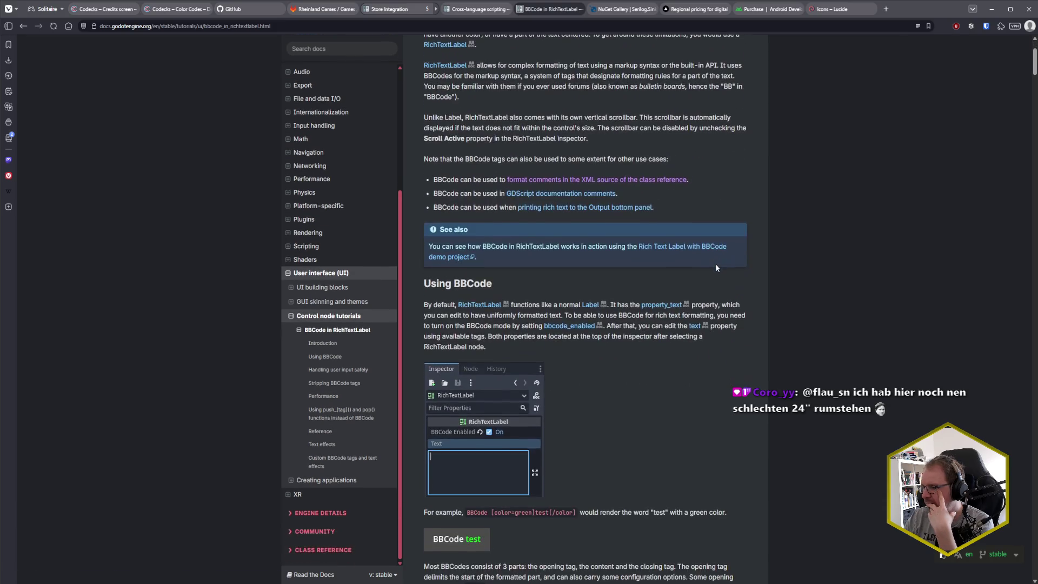
scroll(716, 265, "down", 2)
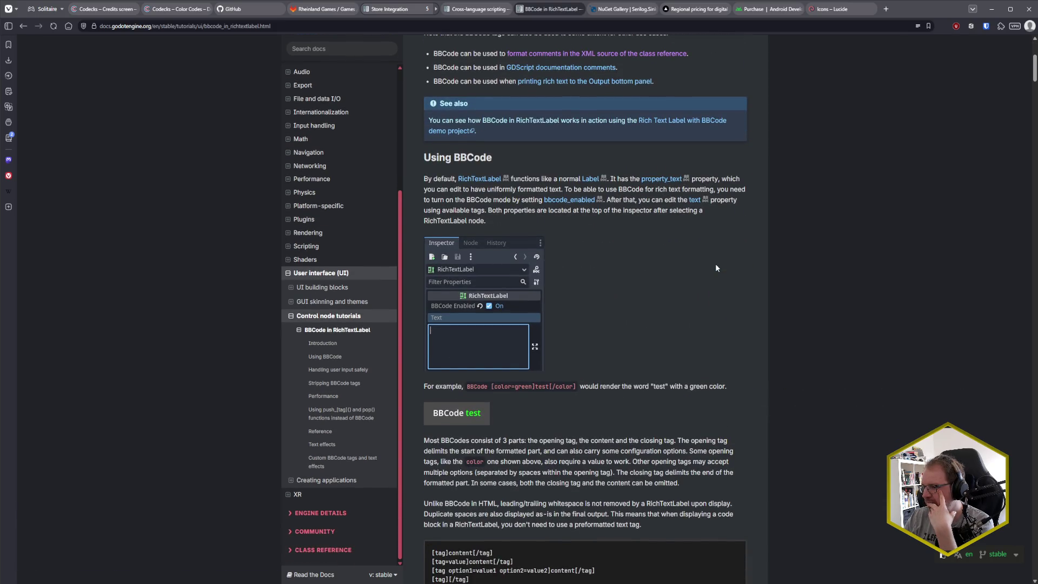
scroll(715, 264, "down", 2)
scroll(715, 264, "down", 3)
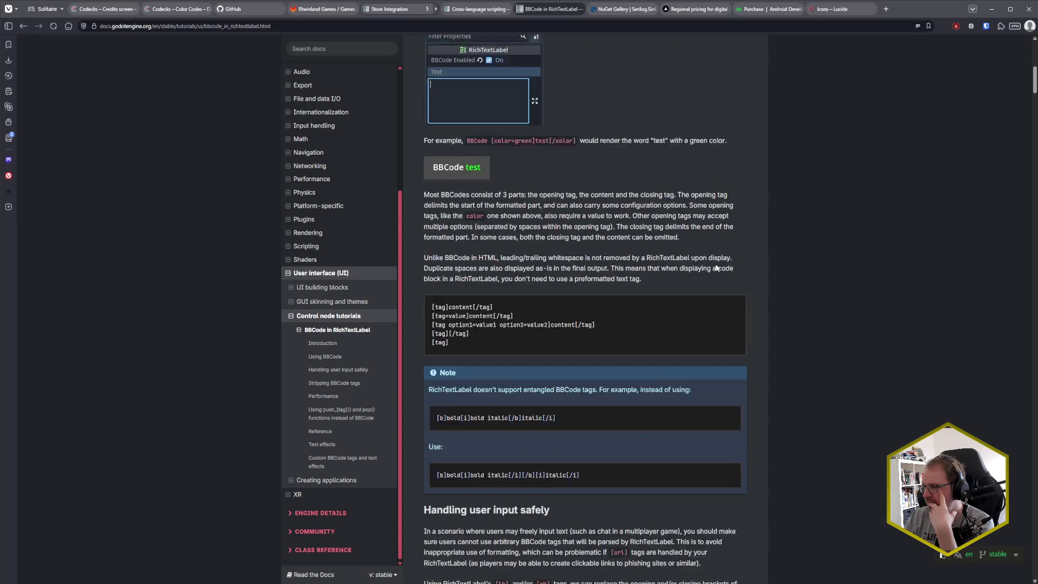
scroll(716, 264, "down", 4)
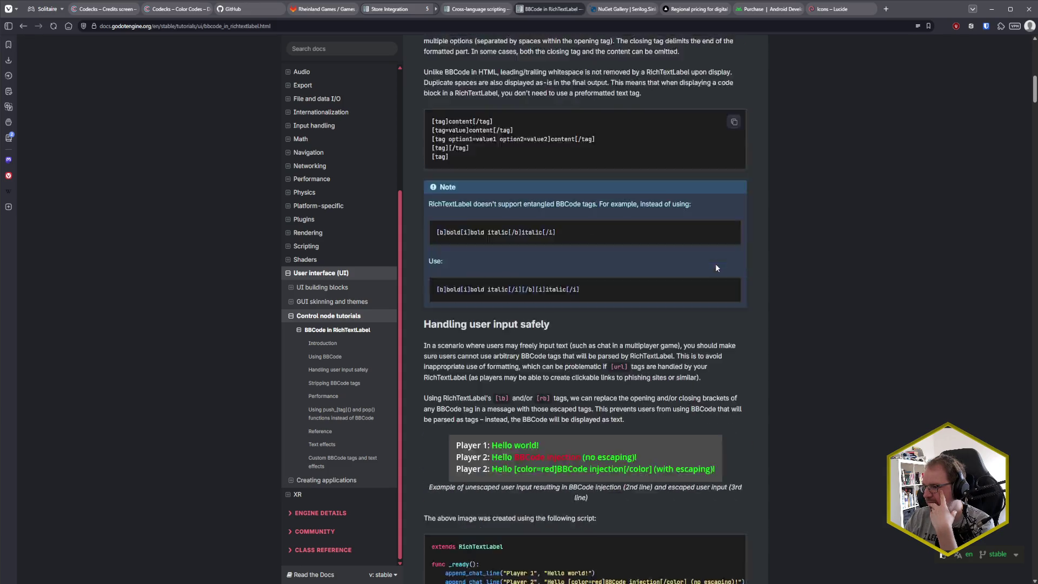
scroll(716, 264, "down", 7)
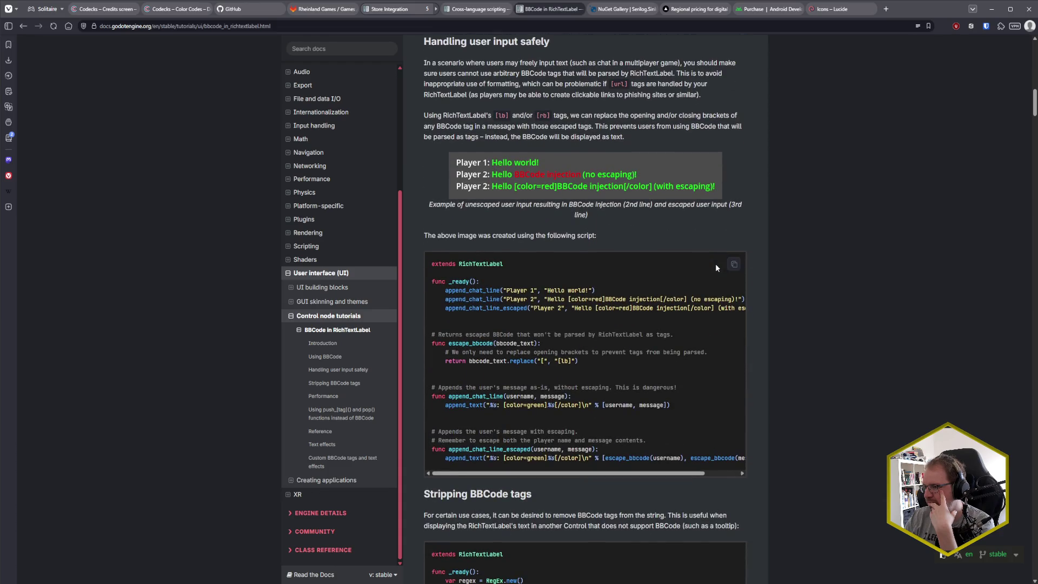
scroll(717, 265, "up", 10)
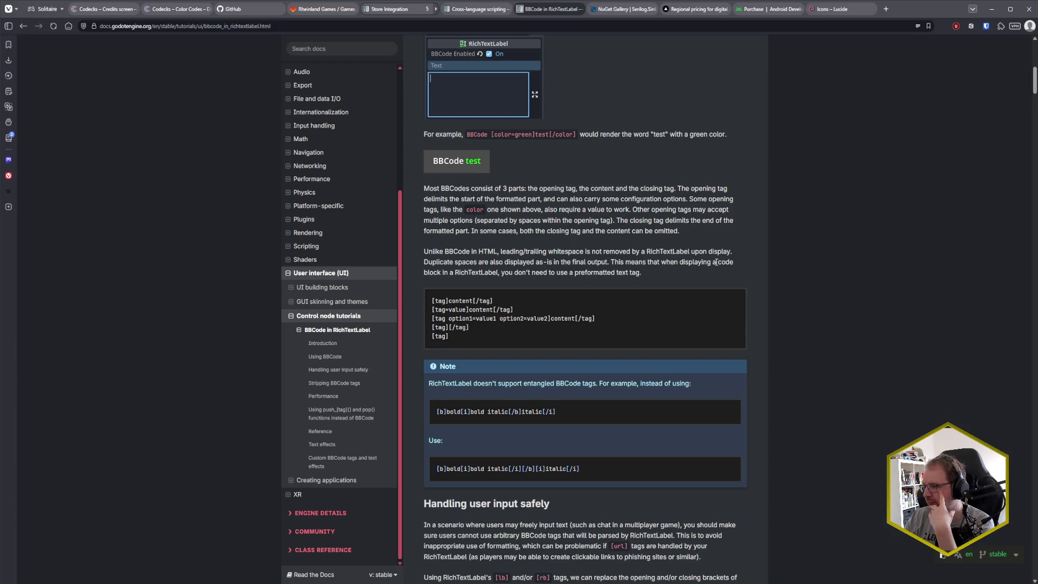
scroll(716, 262, "down", 12)
scroll(717, 263, "down", 3)
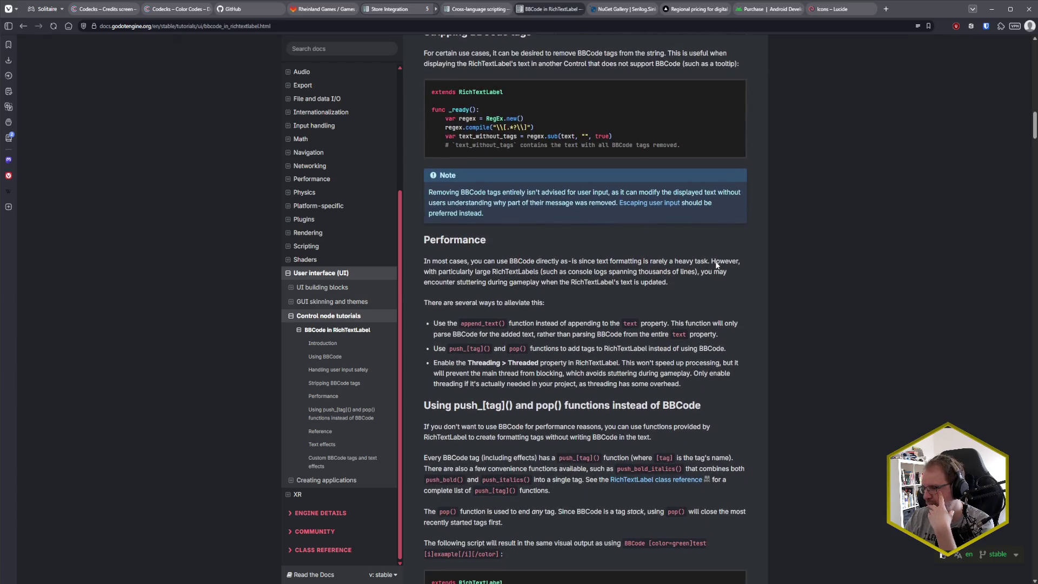
scroll(717, 263, "down", 6)
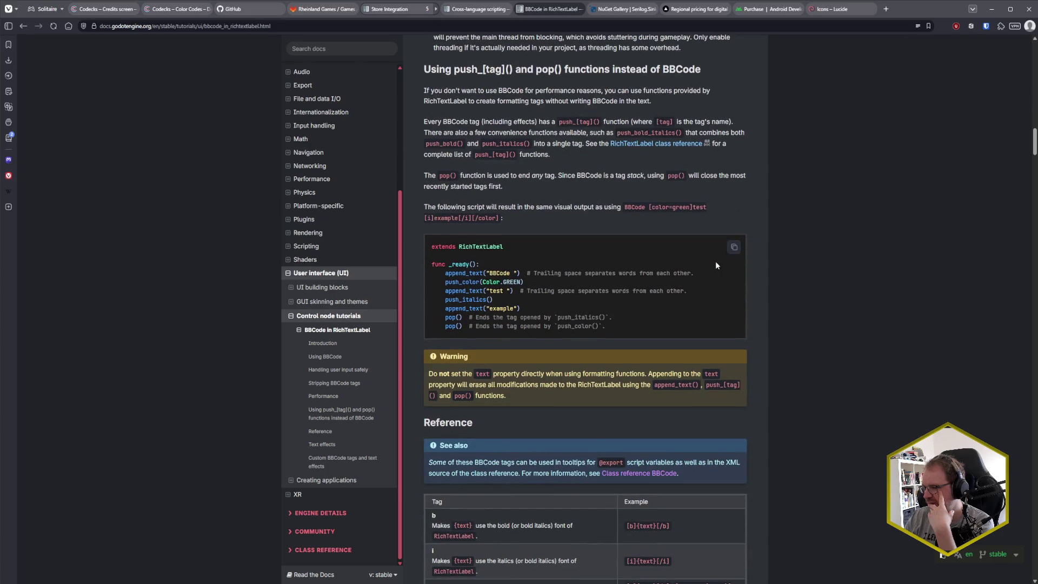
scroll(717, 262, "down", 4)
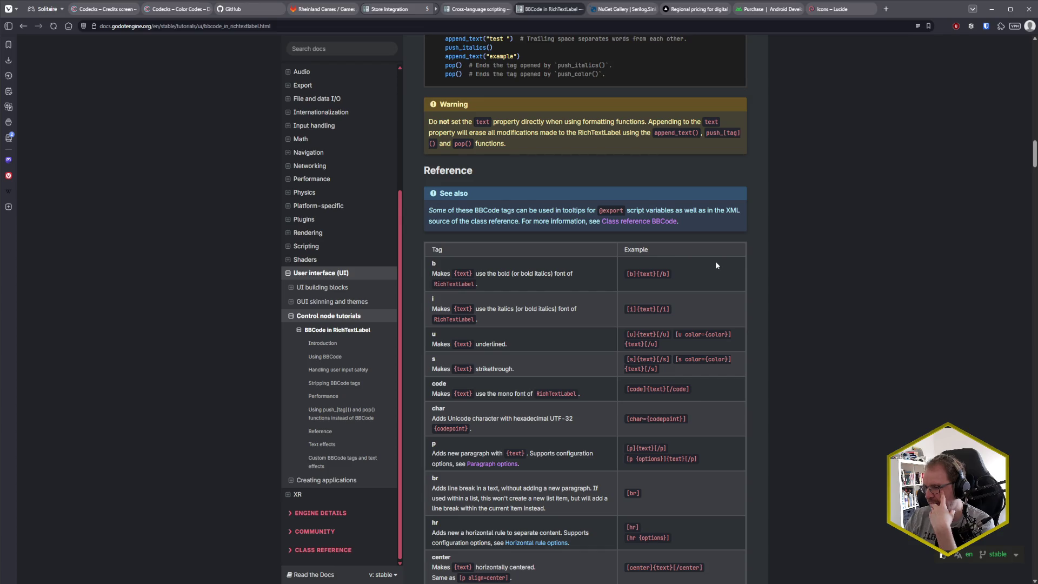
scroll(715, 265, "down", 4)
scroll(715, 264, "up", 6)
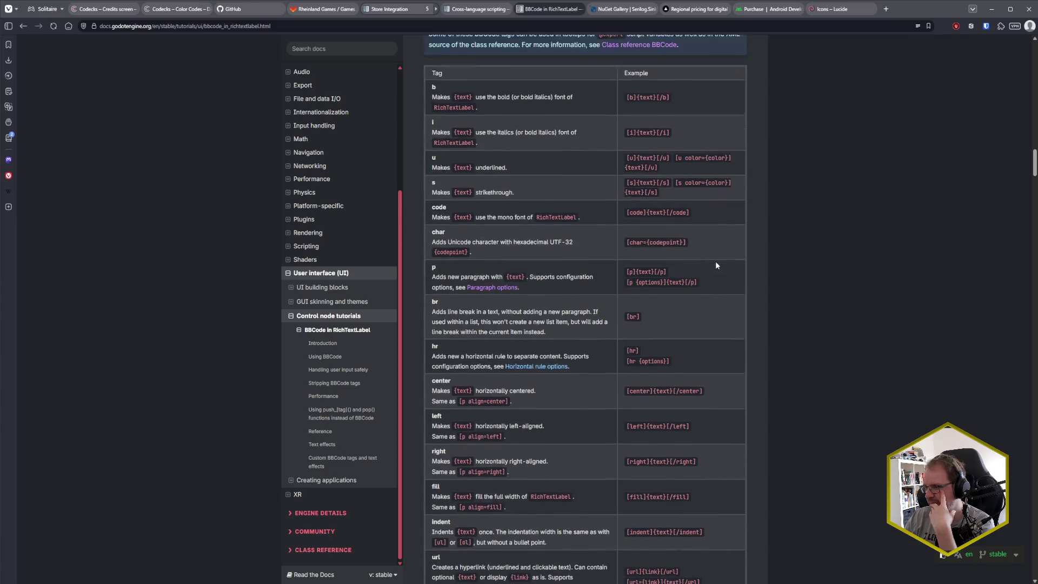
scroll(715, 264, "down", 9)
scroll(716, 265, "down", 4)
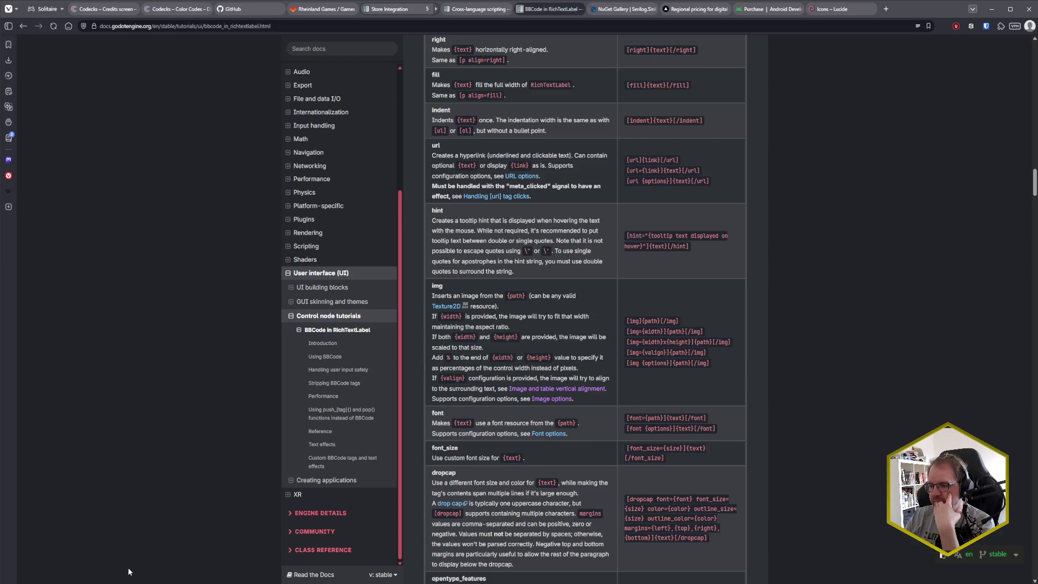
mouse_move(134, 583)
left_click(134, 547)
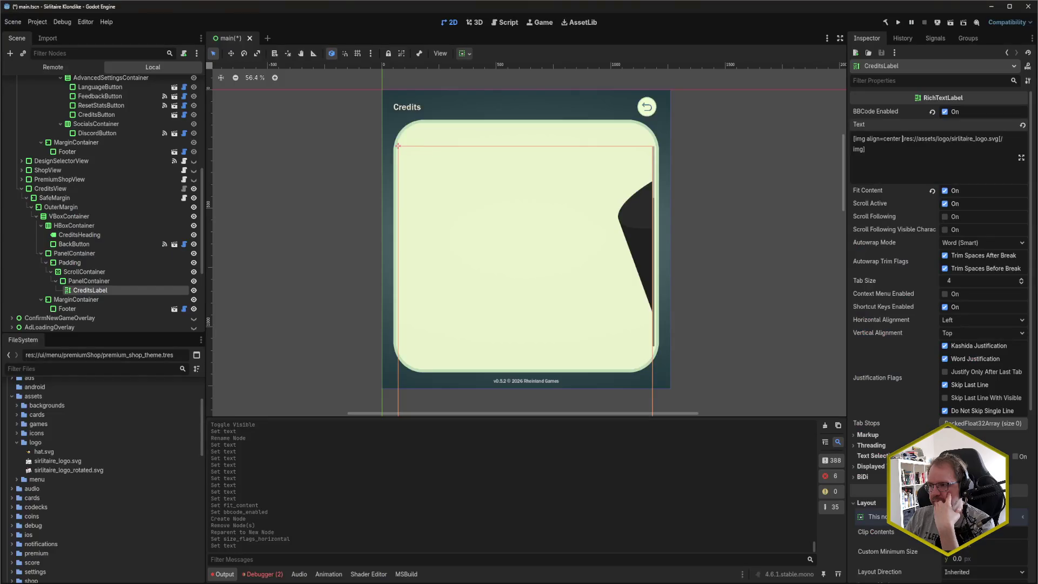
- Add width=400 to the Credits logo's img tag, save the scene, and return to the docs
type("width=")
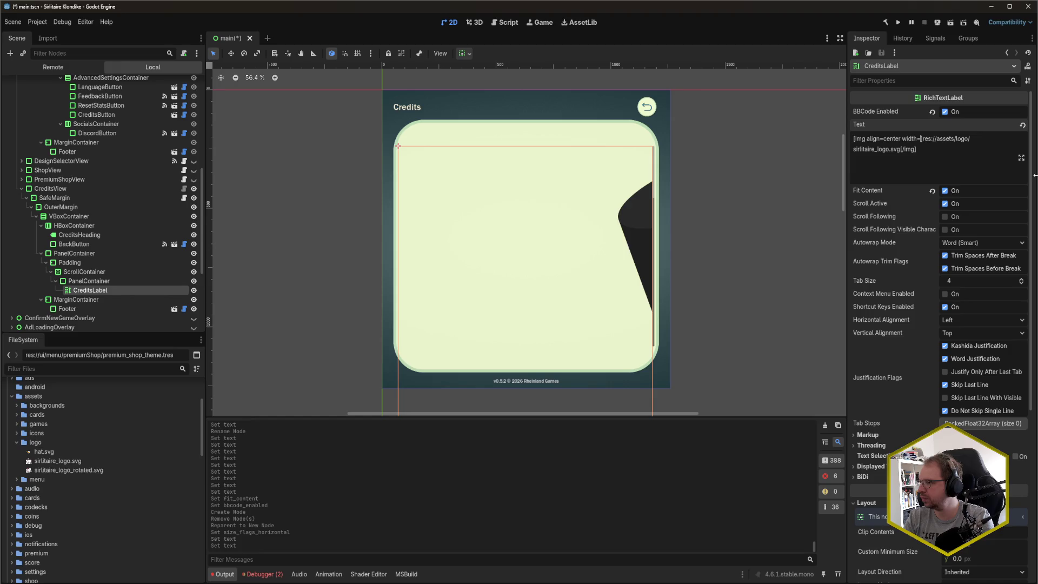
type("400")
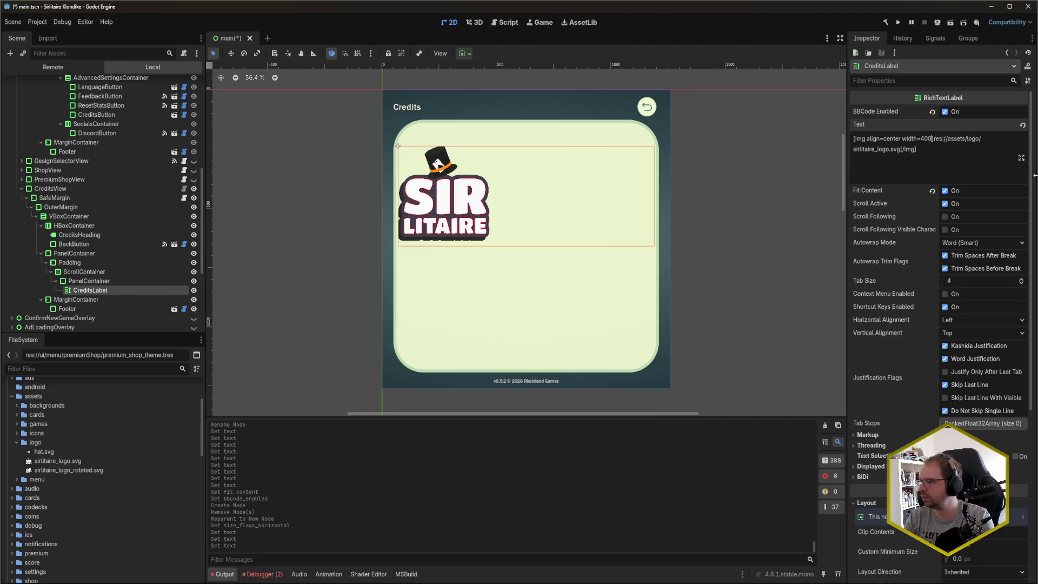
key("ctrl+s")
key("alt+Tab")
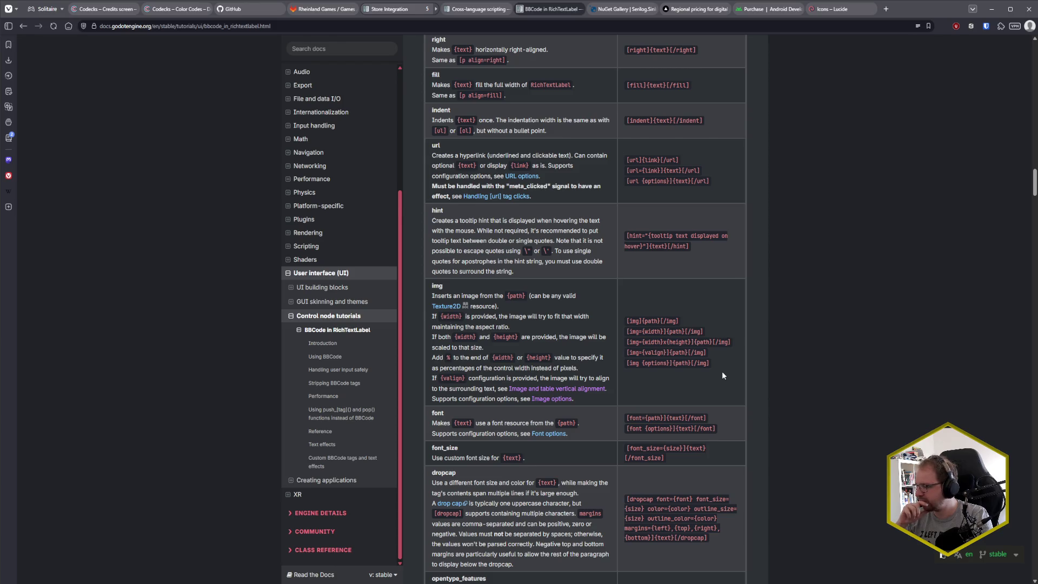
- Jump to the Image options section and read the width, height and alignment options
left_click(553, 400)
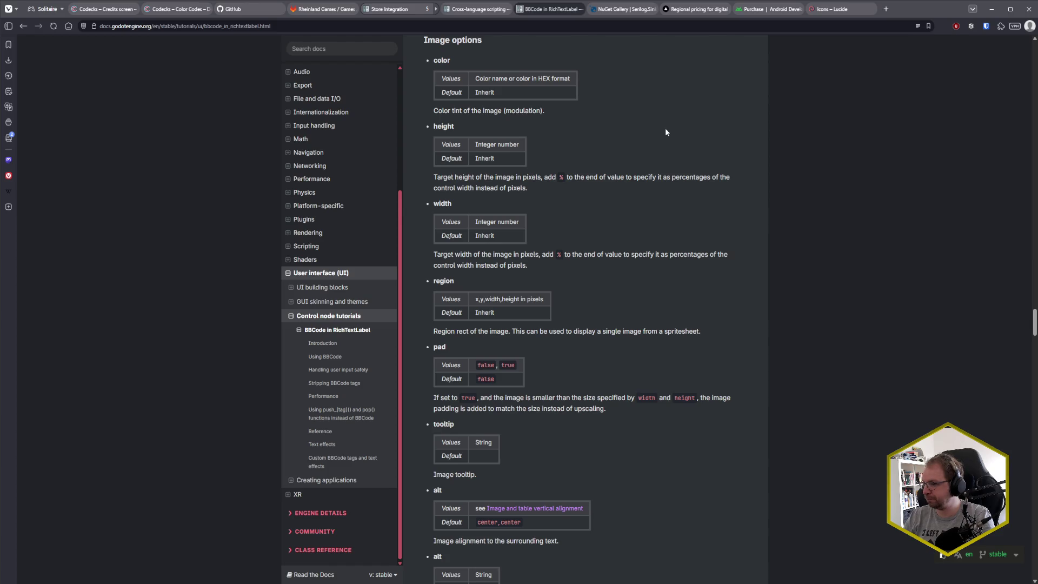
scroll(665, 128, "down", 3)
scroll(662, 134, "up", 1)
scroll(662, 135, "down", 4)
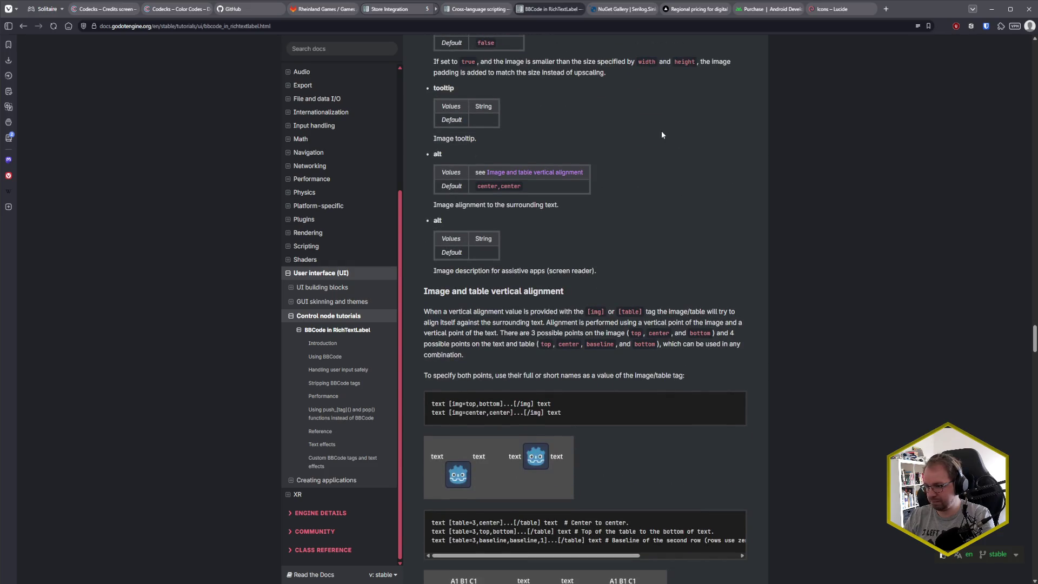
scroll(662, 135, "down", 6)
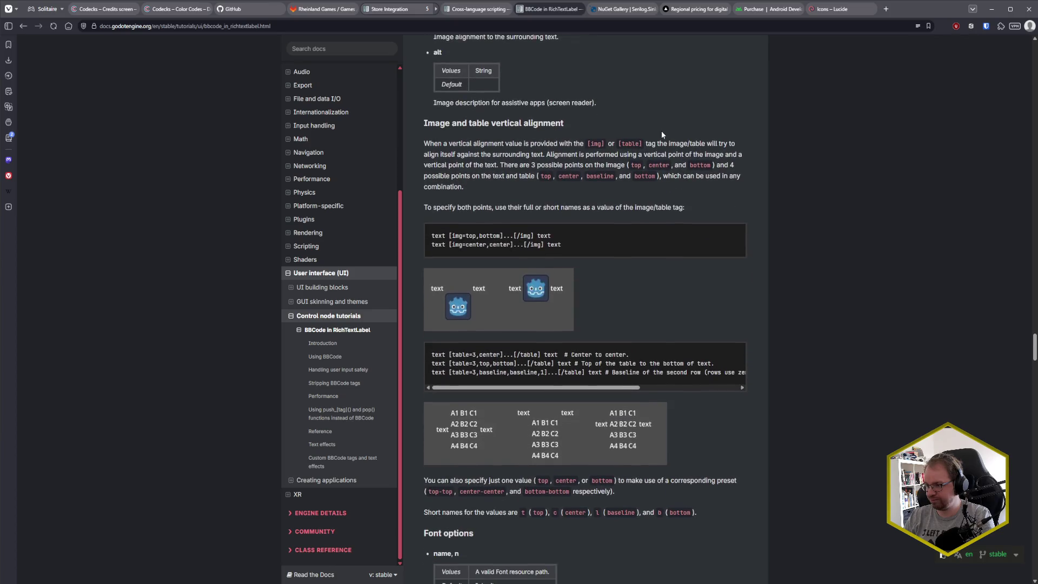
scroll(662, 135, "down", 3)
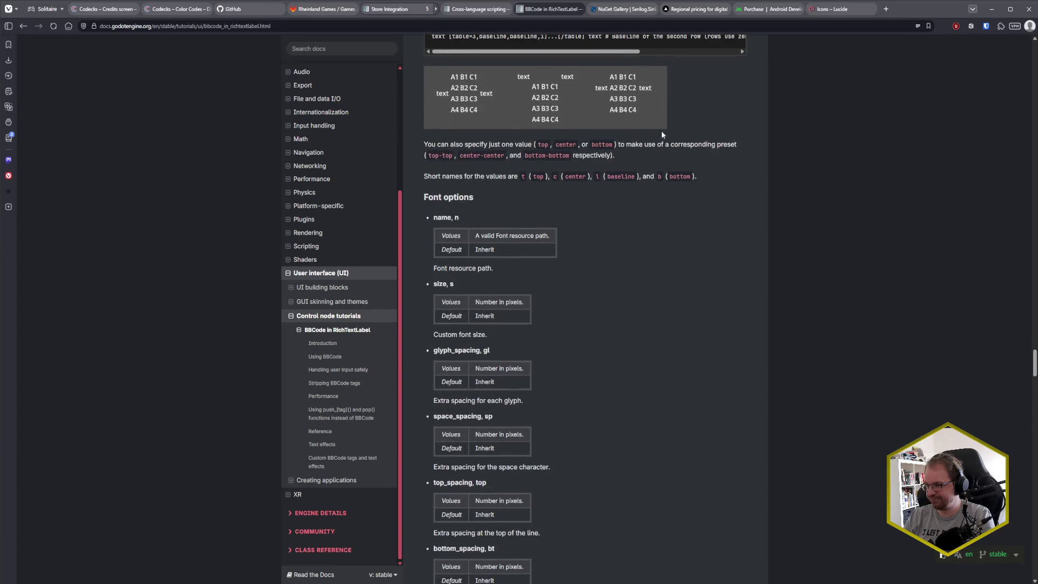
scroll(662, 135, "up", 16)
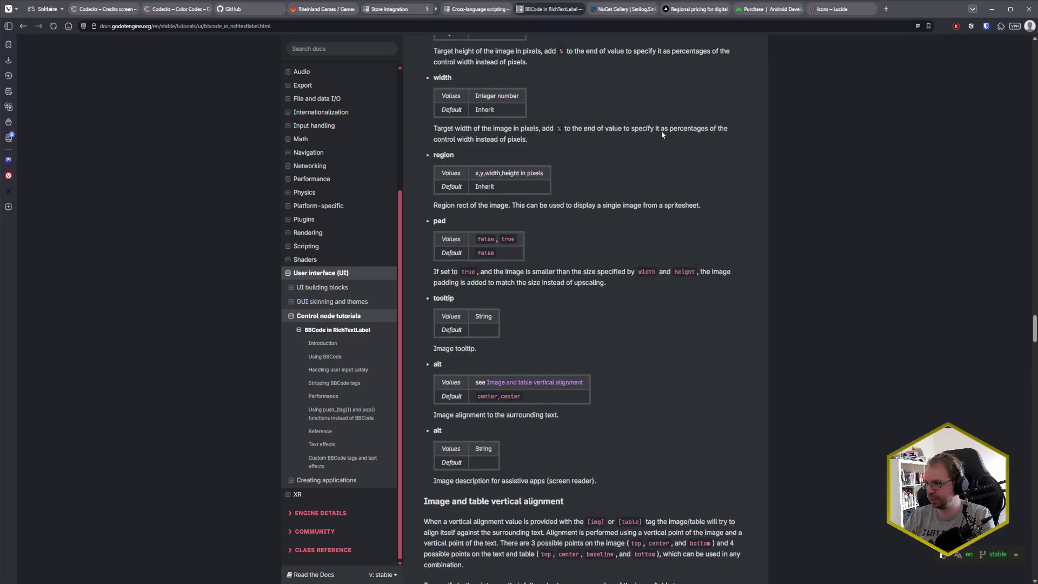
scroll(662, 135, "up", 2)
scroll(662, 134, "down", 1)
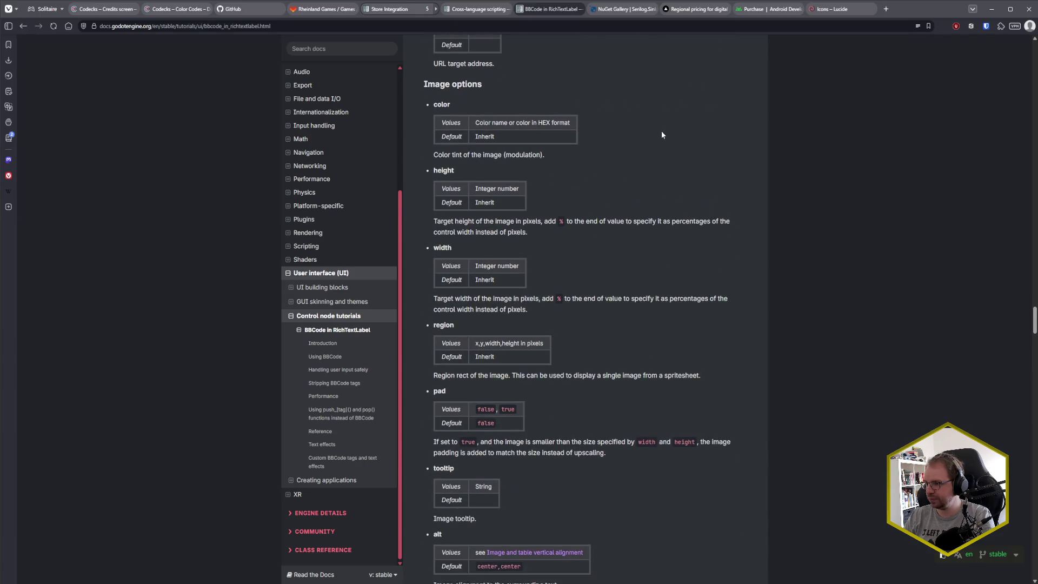
scroll(662, 135, "up", 5)
scroll(662, 134, "down", 5)
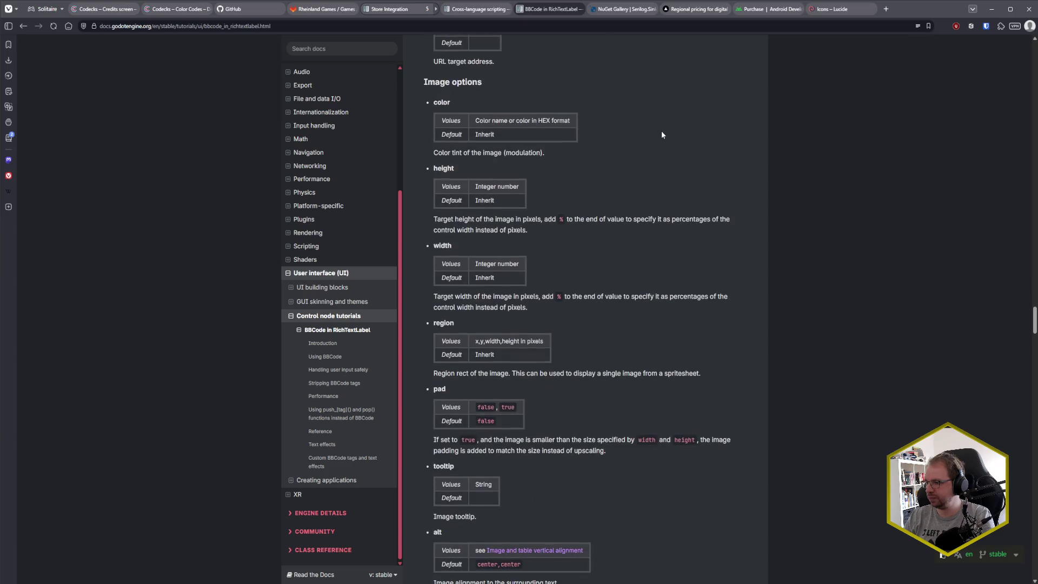
scroll(662, 135, "down", 1)
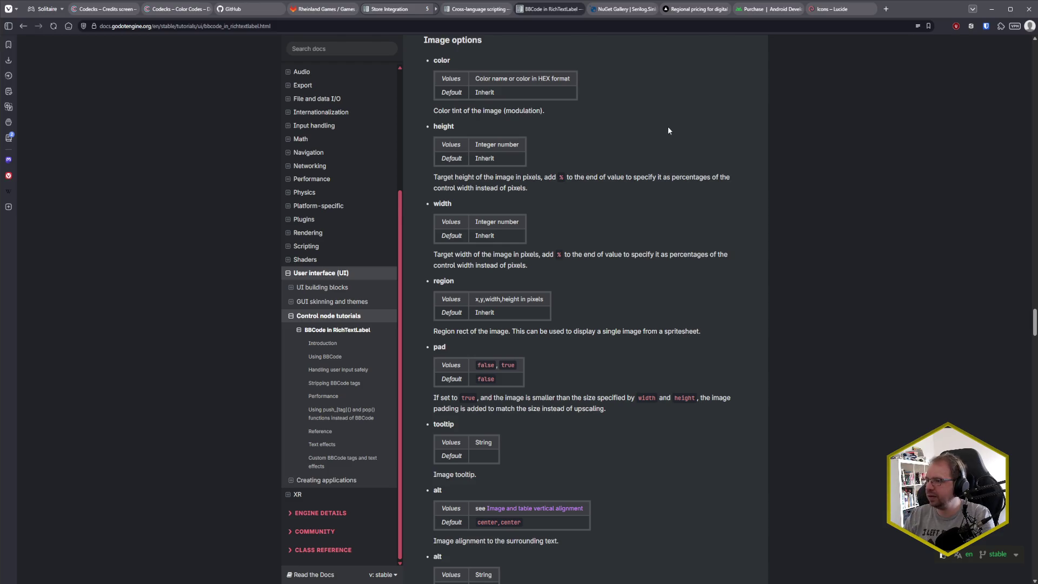
- Scroll back up to the center tag row in the tag table, then return to Godot
scroll(638, 201, "up", 10)
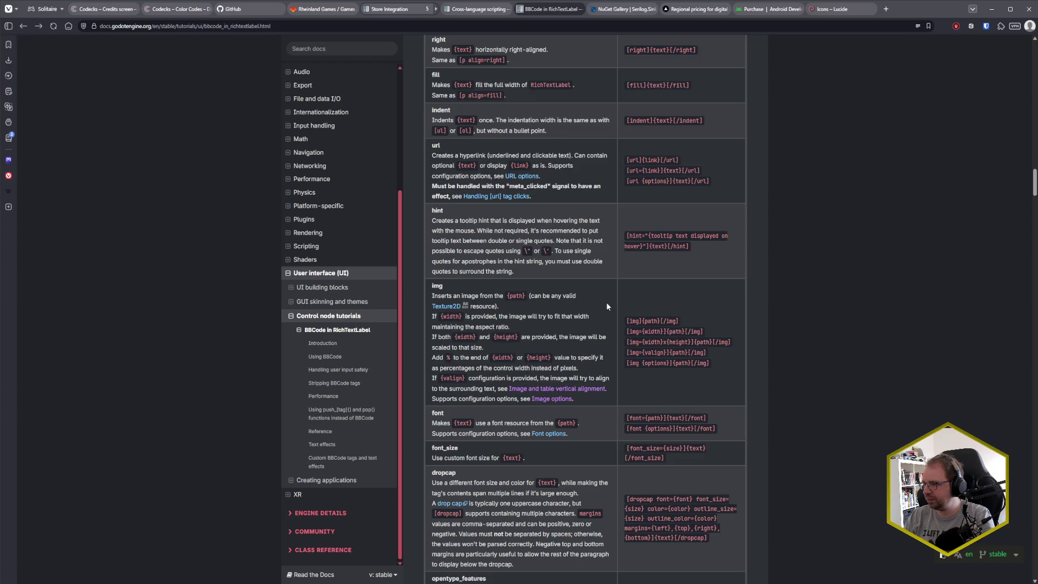
scroll(609, 305, "up", 4)
scroll(595, 306, "up", 1)
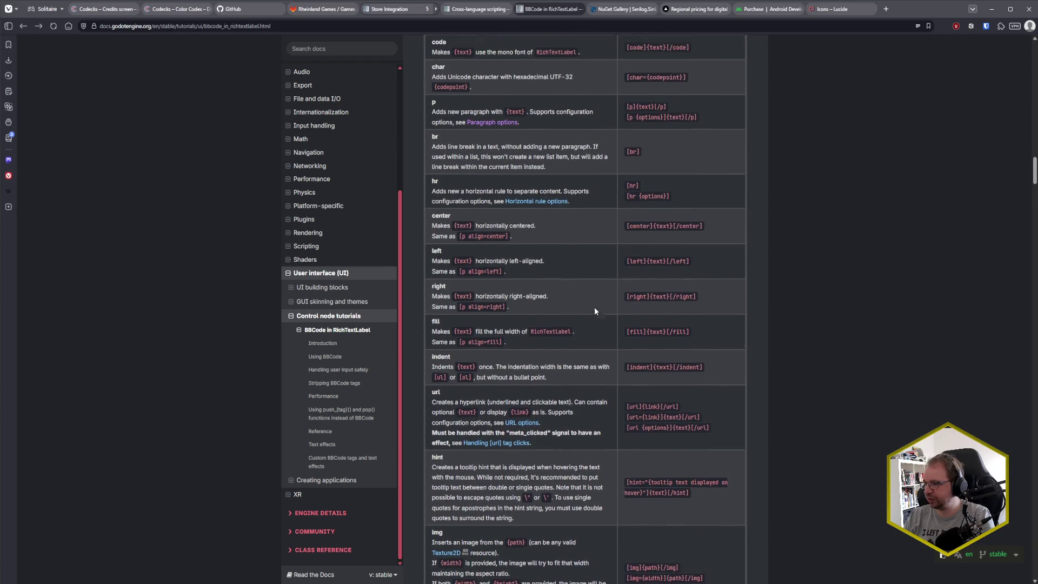
left_click_drag(432, 221, 452, 224)
left_click(475, 225)
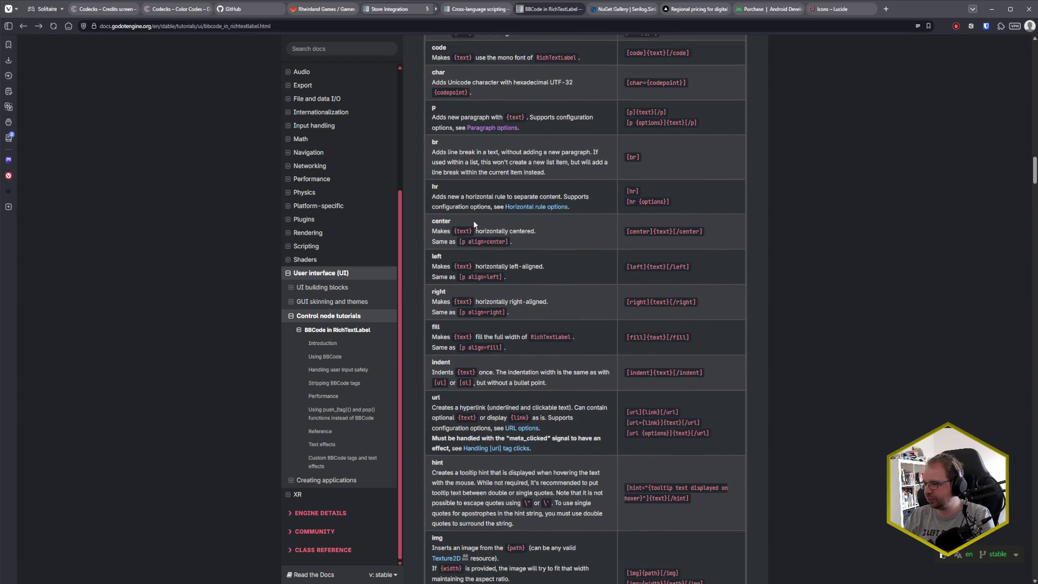
key("alt+Tab")
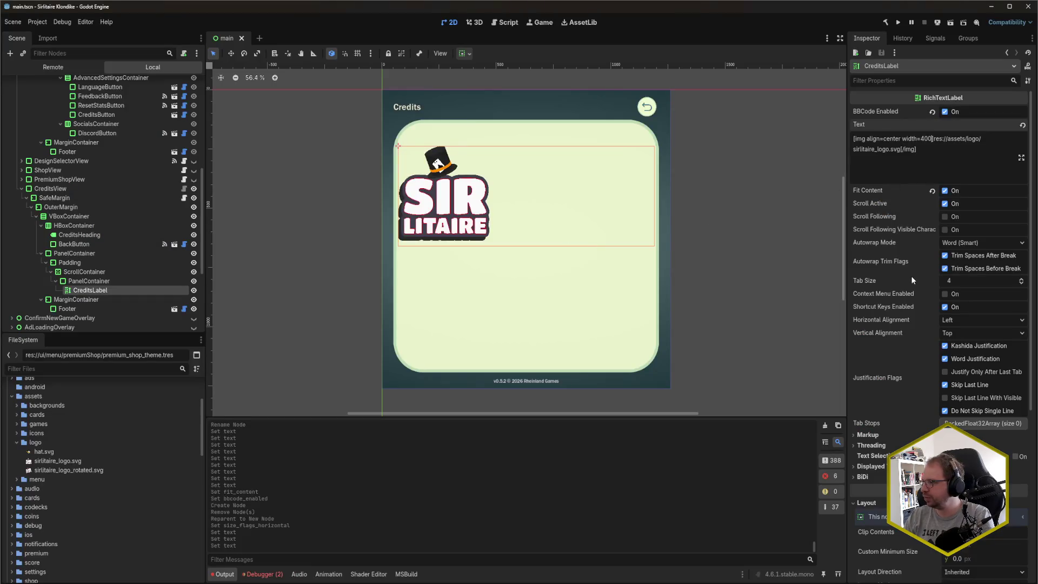
- Wrap the 400-px logo img tag in [center][/center] and add two blank lines below it
key("Left")
key("Left")
key("Left")
key("ctrl+Right")
key("ctrl+shift+Left")
key("ctrl+shift+Left")
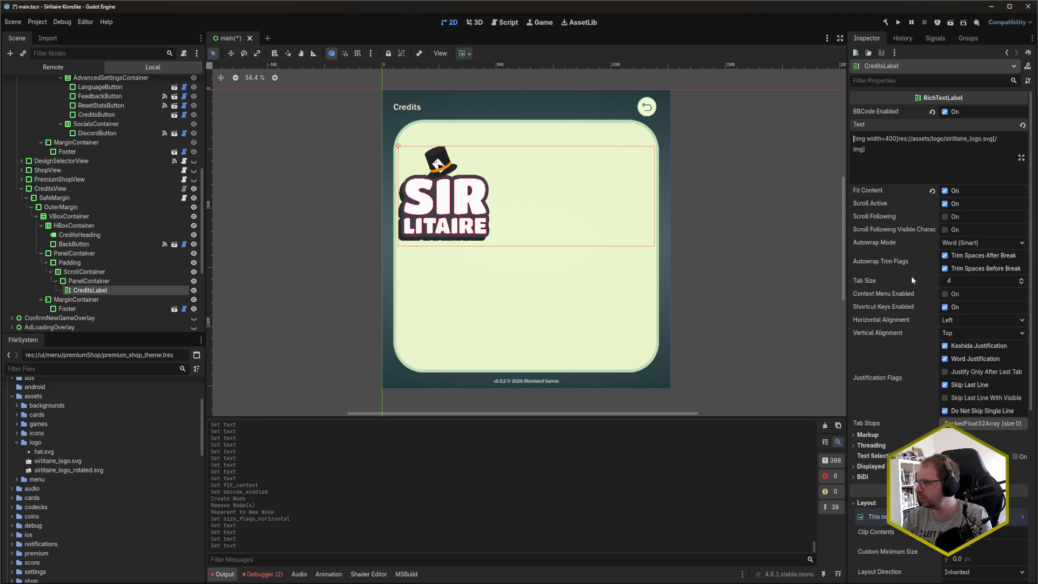
type("[center]")
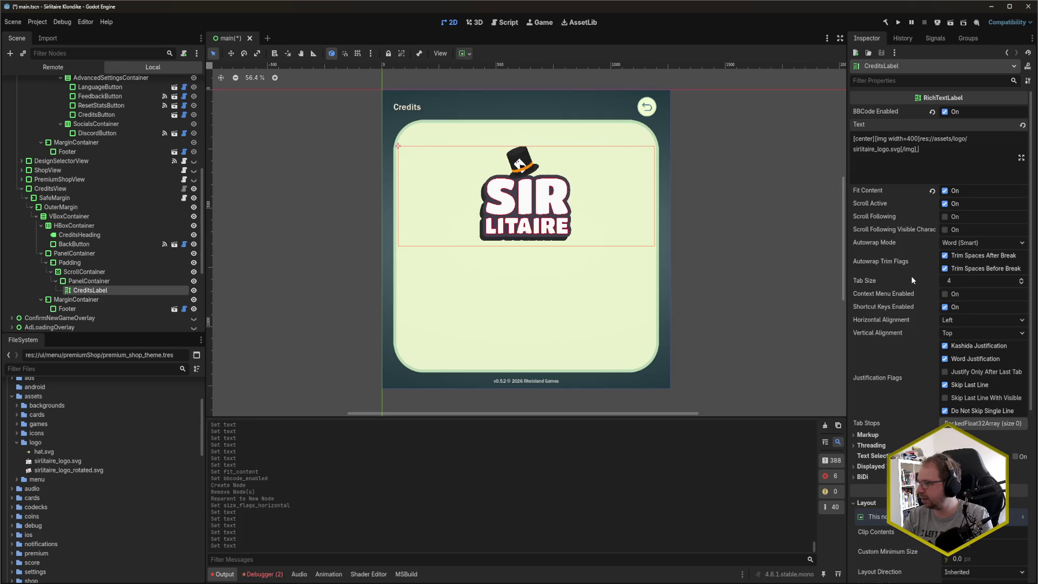
type("[/center]")
key("Return")
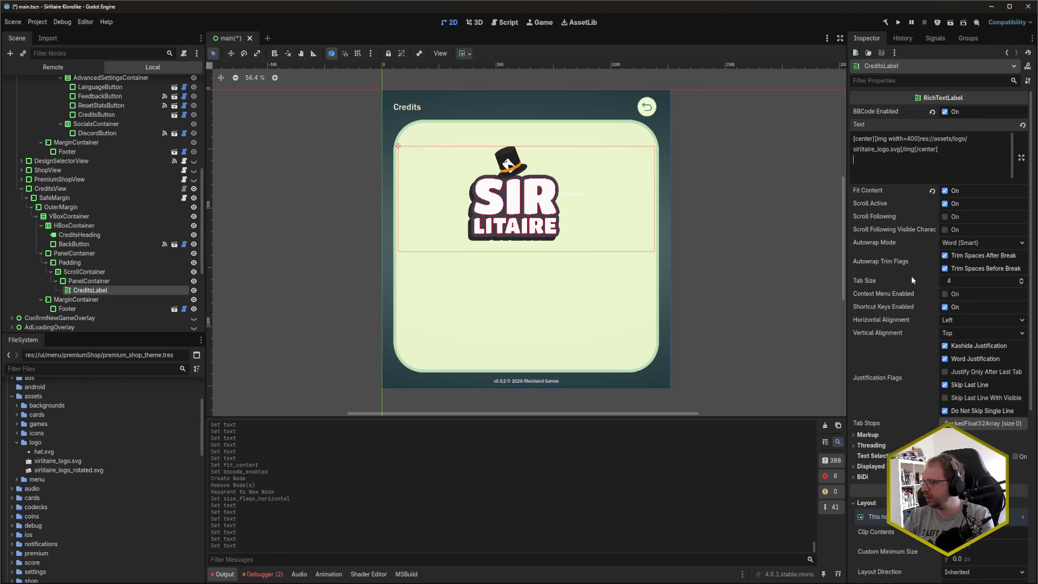
key("Return")
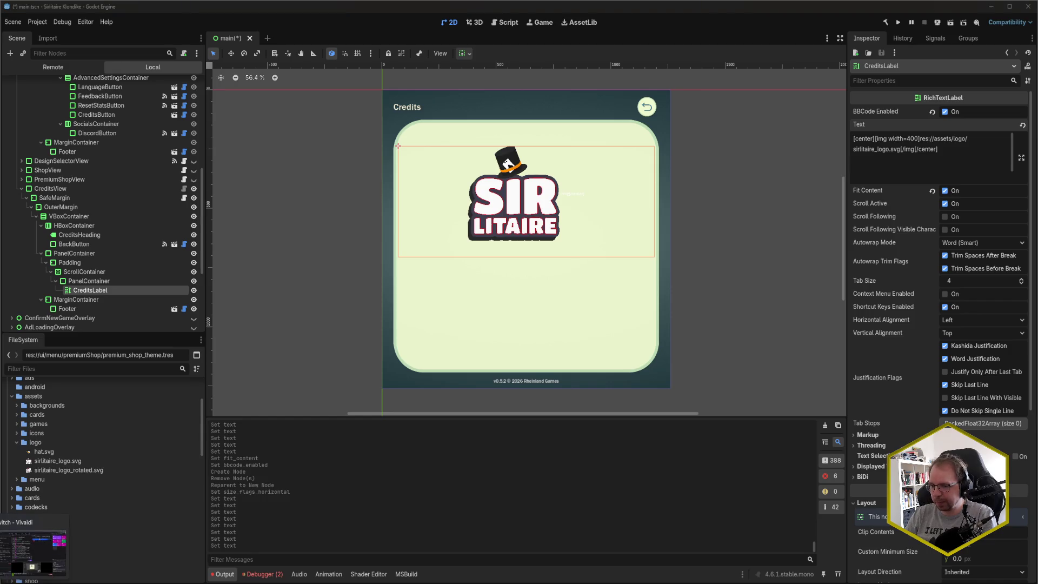
key("alt+Tab")
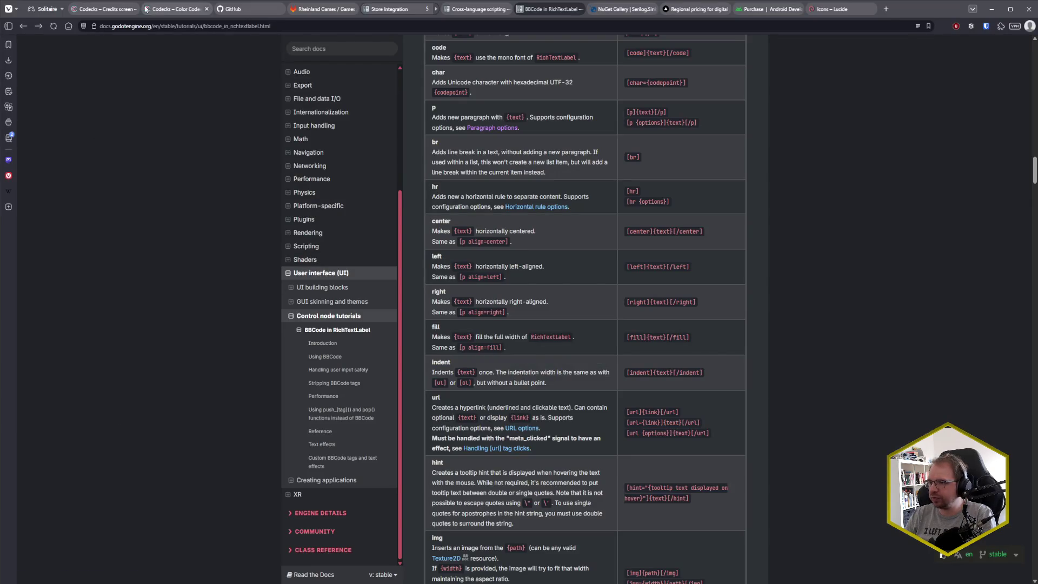
- Open the Credits card in Codecks' Design Notes deck and read the credits list
left_click(106, 10)
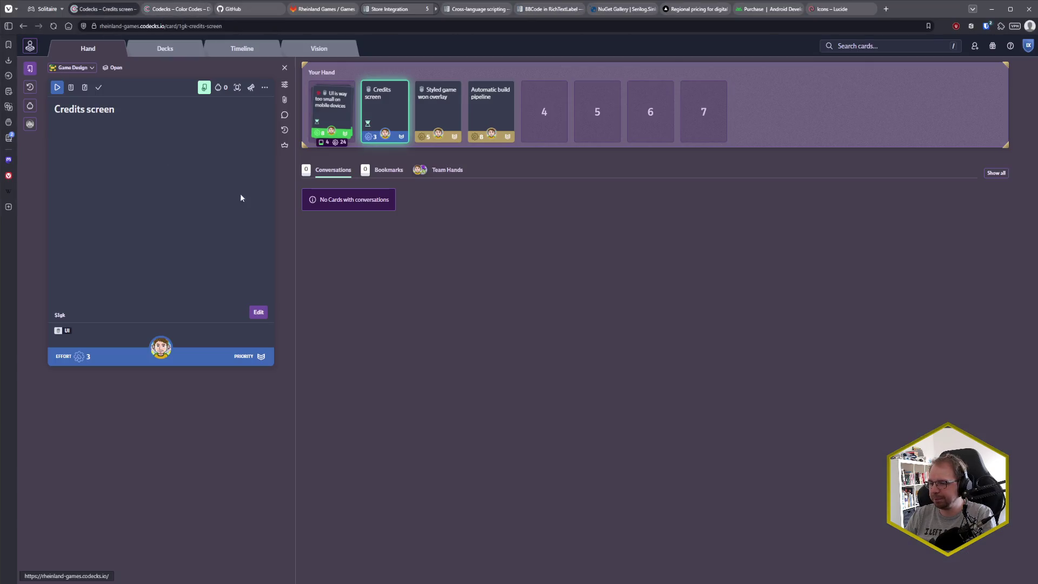
left_click(179, 50)
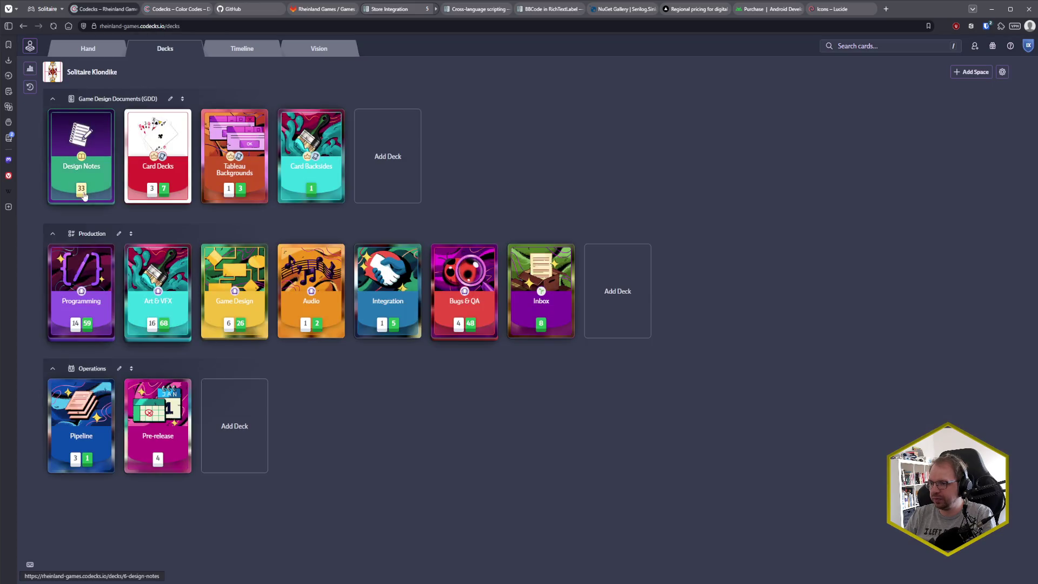
left_click(94, 164)
scroll(137, 464, "down", 4)
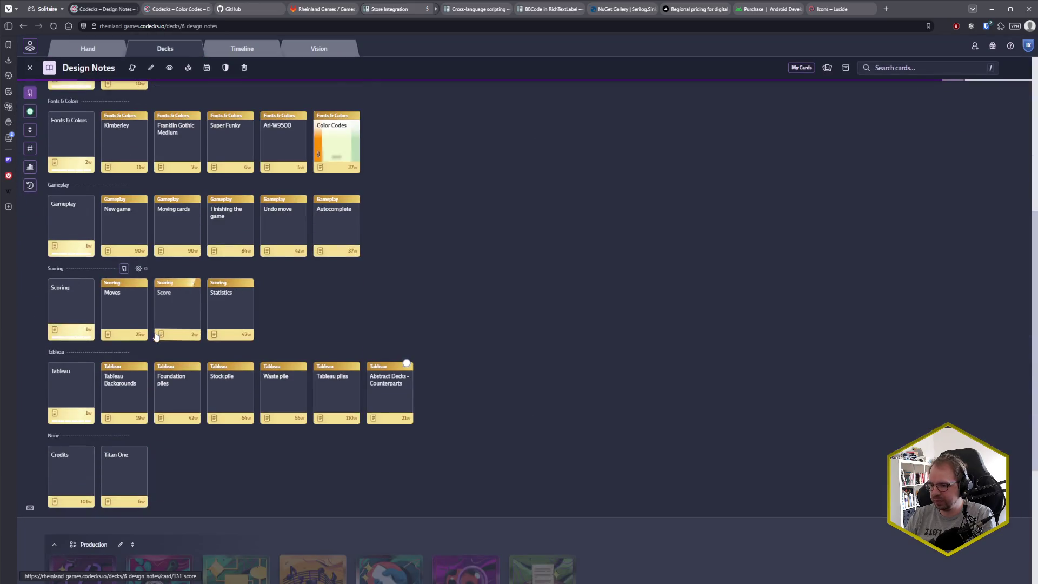
left_click(66, 476)
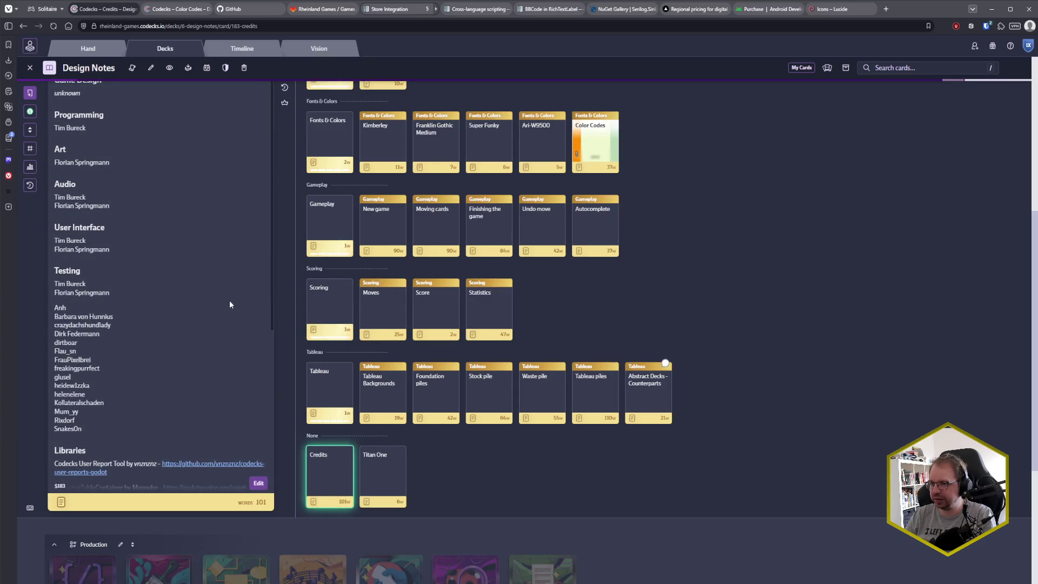
scroll(428, 269, "up", 10)
scroll(436, 315, "down", 6)
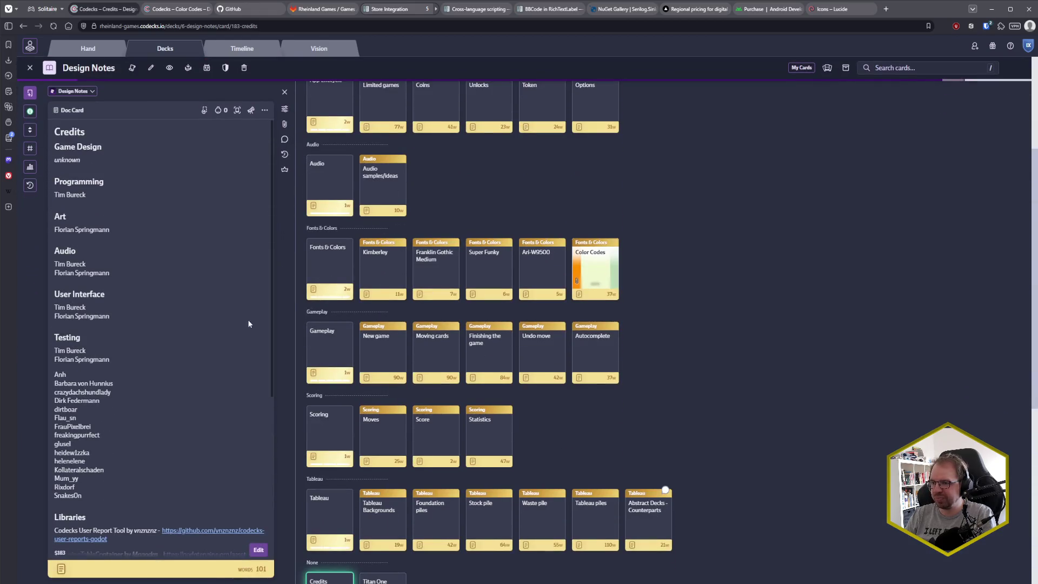
key("alt+Tab")
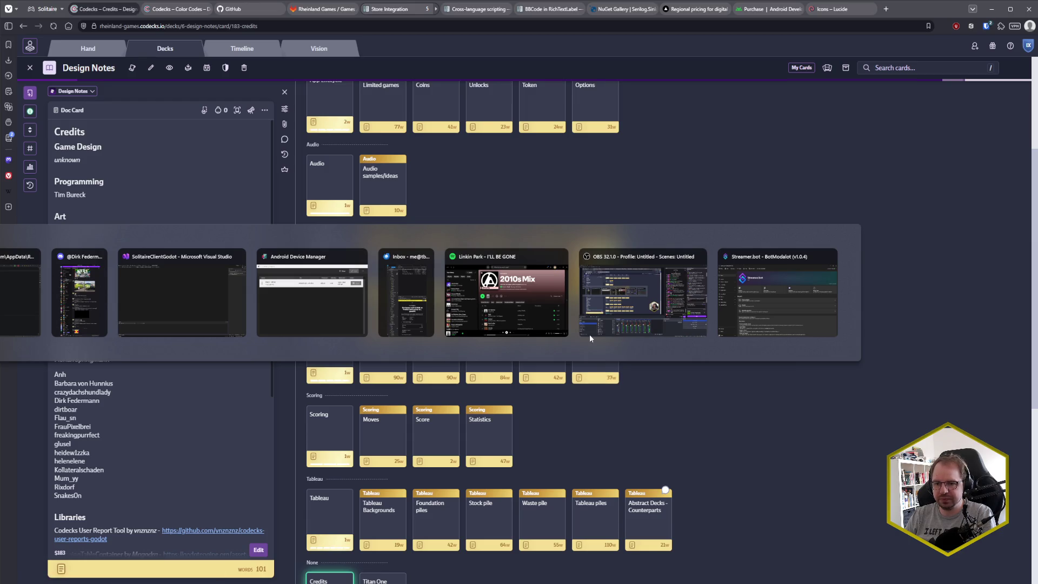
- Add an [h1]Game Design[/h1] heading line below the centred logo
type("[h1]")
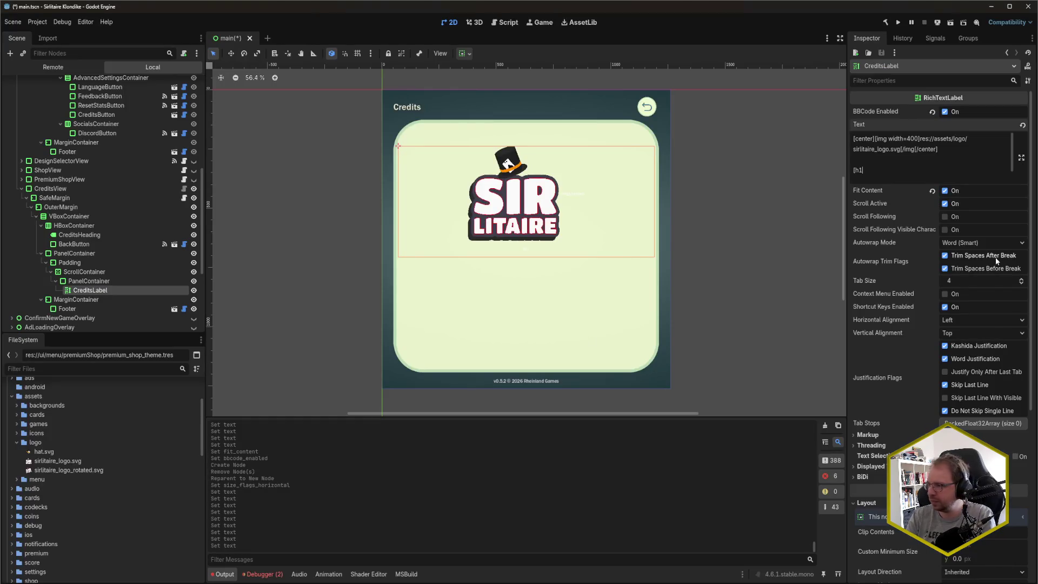
type("Game De")
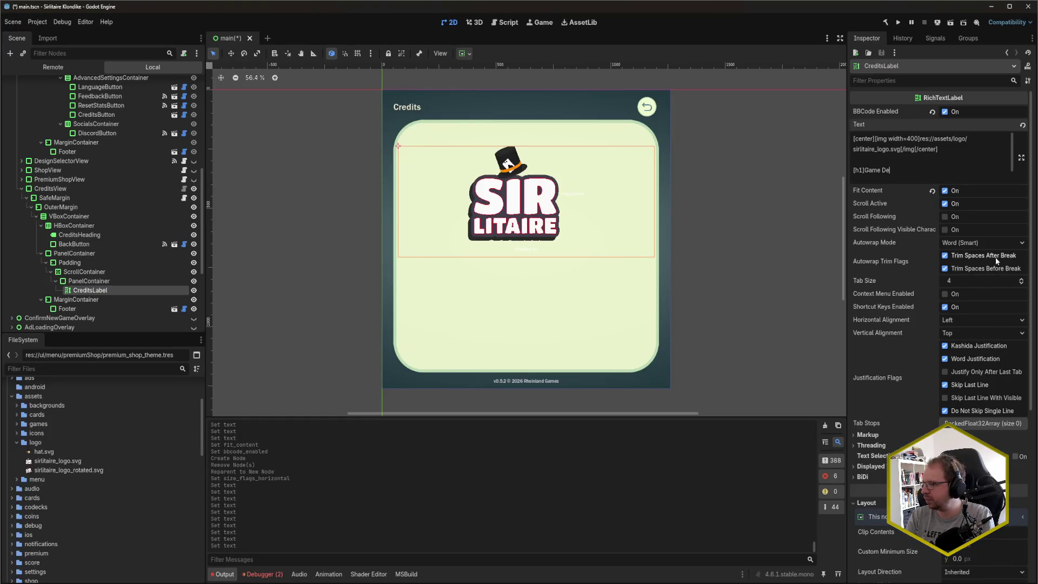
type("sign[/h1]")
key("Return")
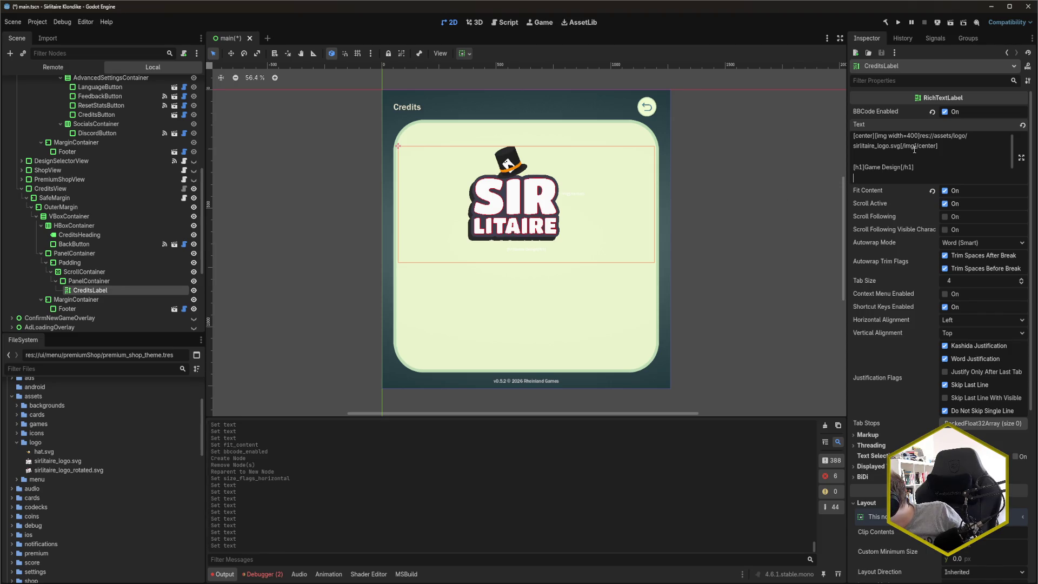
- Restore the img tag's missing closing bracket, then bring the BBCode docs back up
type("]")
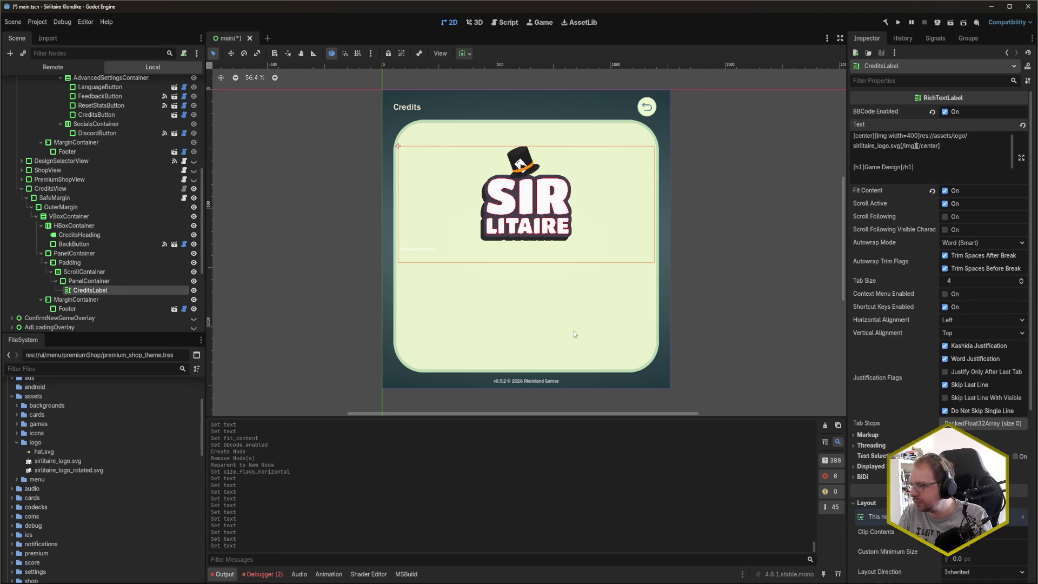
left_click(927, 180)
mouse_move(6, 583)
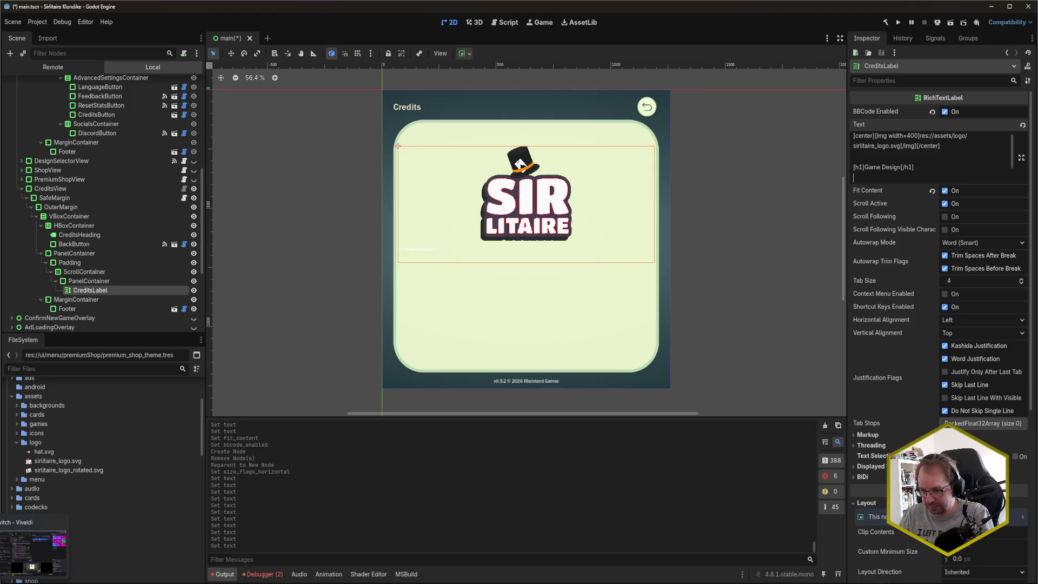
left_click(32, 548)
scroll(553, 352, "down", 3)
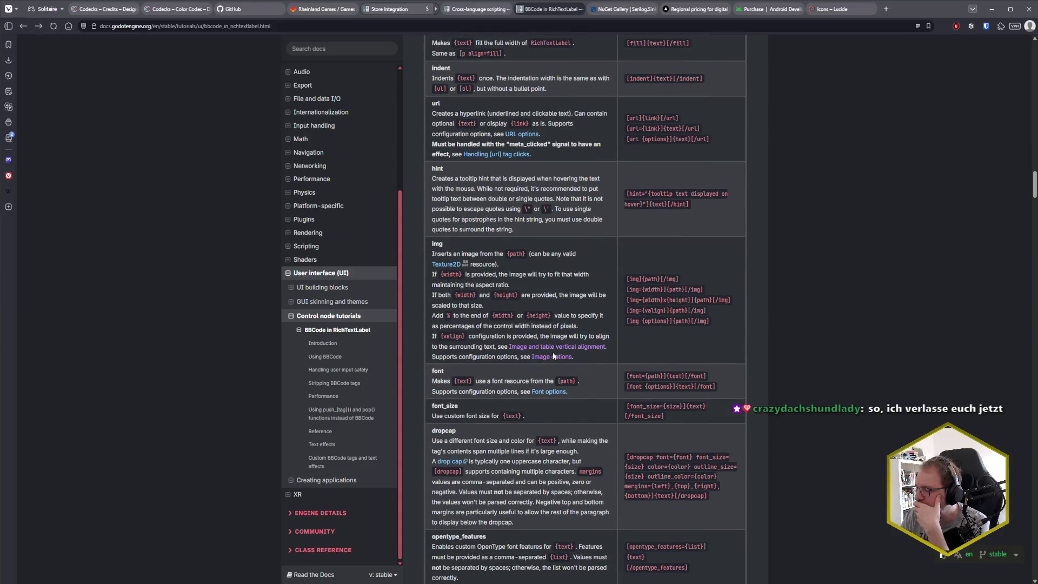
scroll(554, 356, "down", 5)
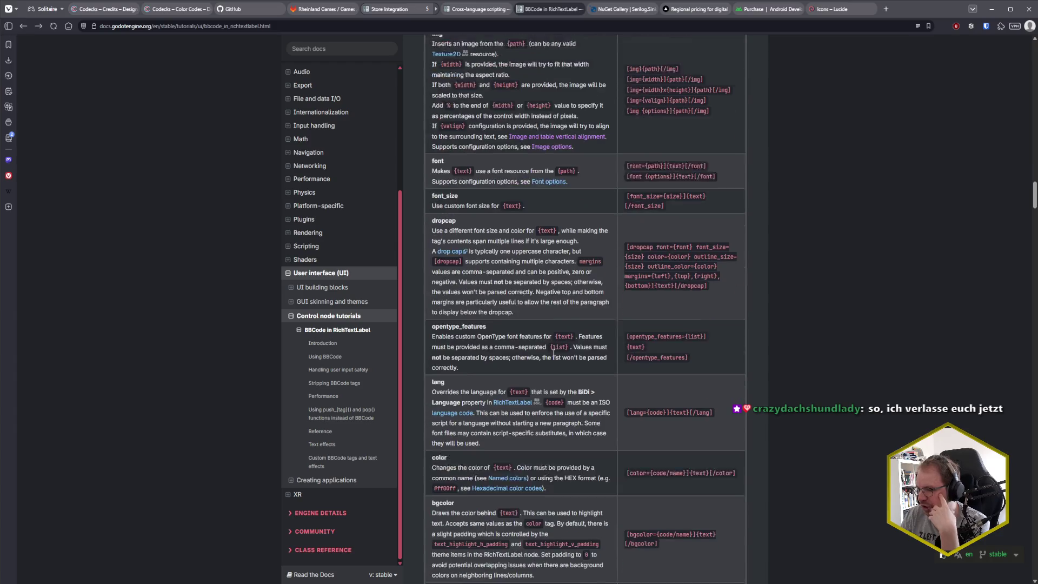
scroll(554, 352, "down", 7)
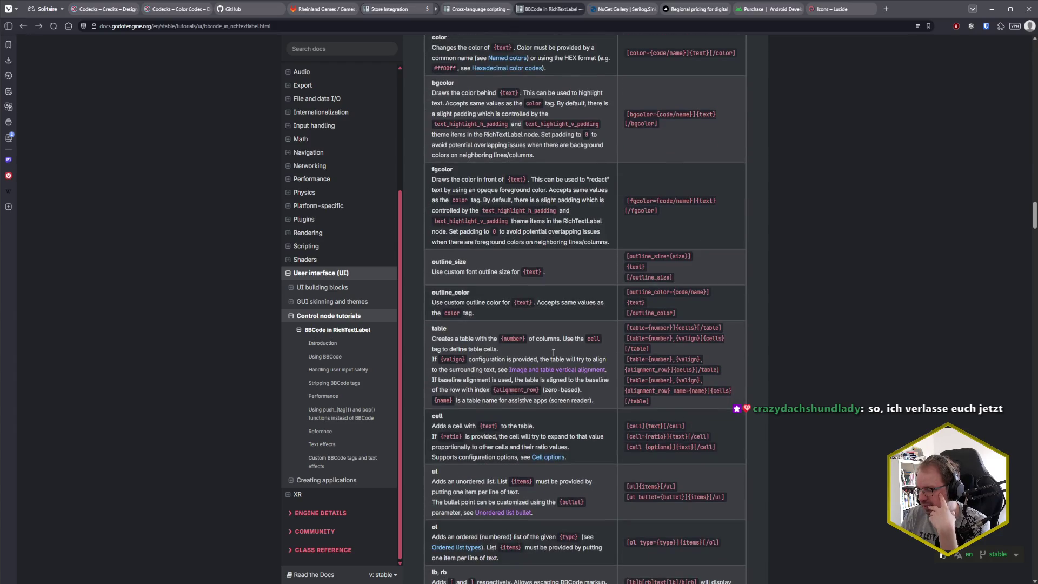
scroll(554, 356, "down", 6)
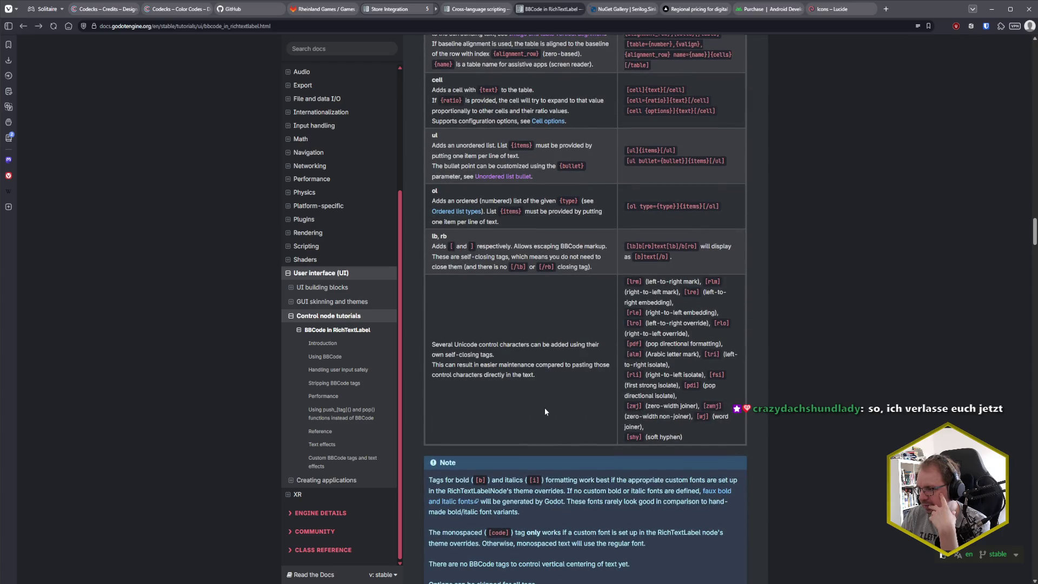
scroll(545, 411, "up", 5)
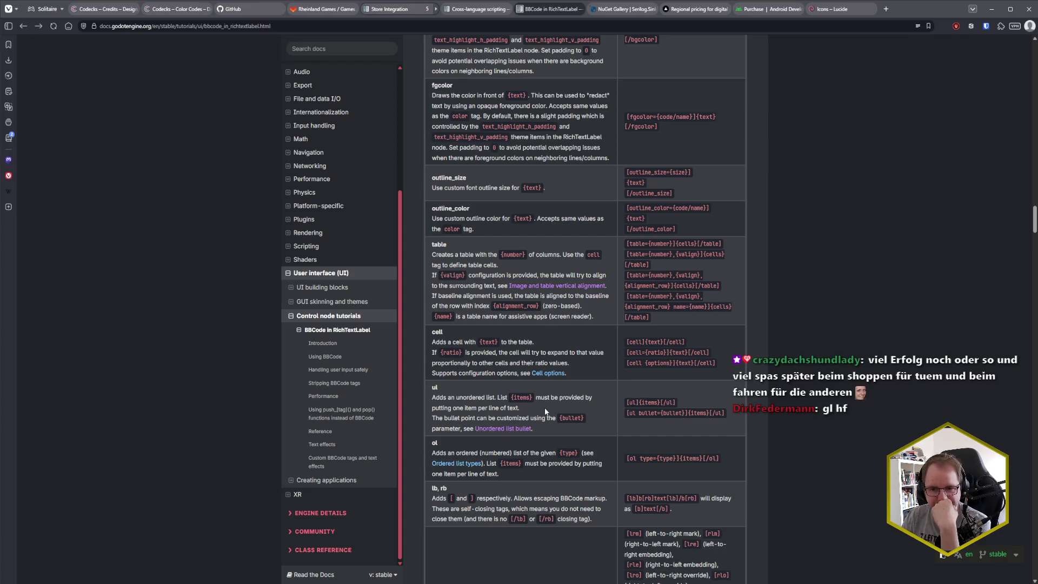
scroll(545, 411, "up", 2)
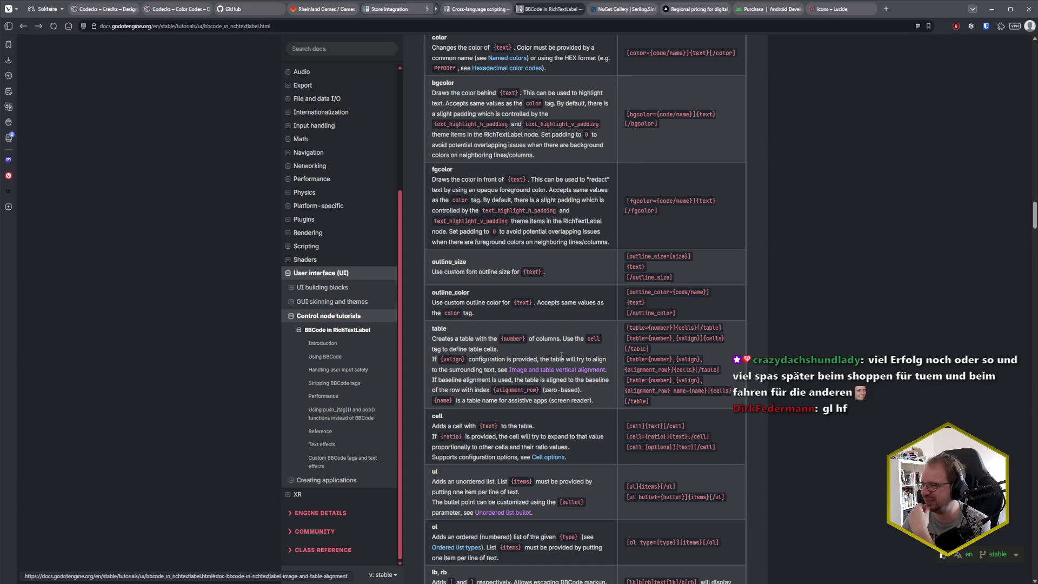
scroll(555, 358, "up", 1)
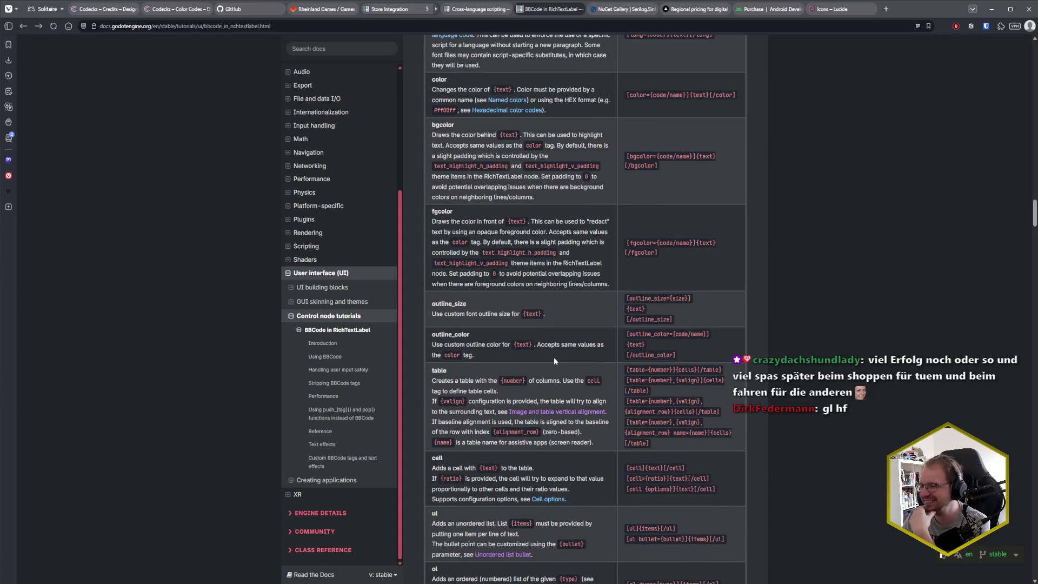
scroll(555, 360, "up", 3)
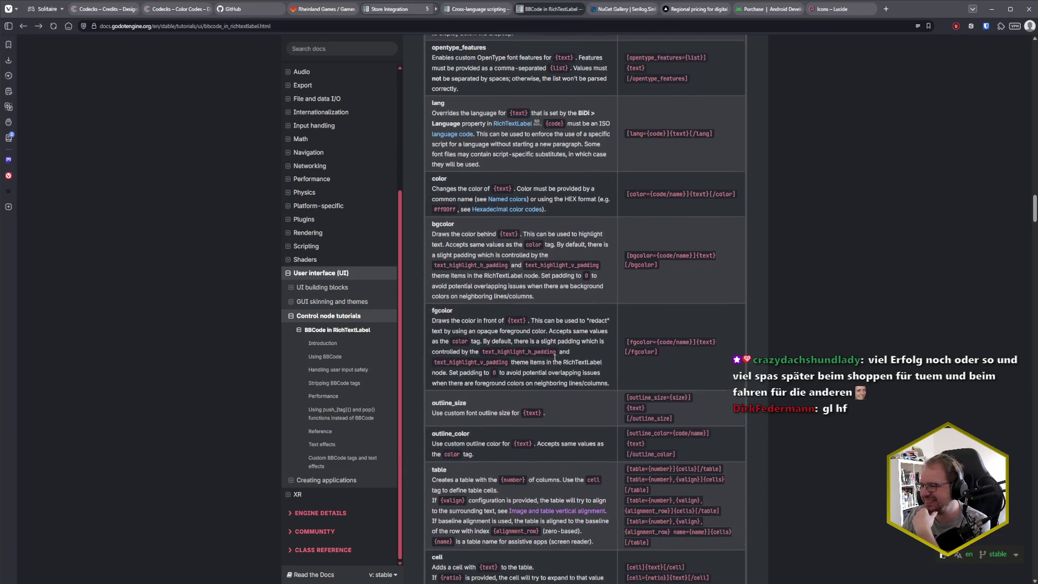
scroll(555, 358, "up", 1)
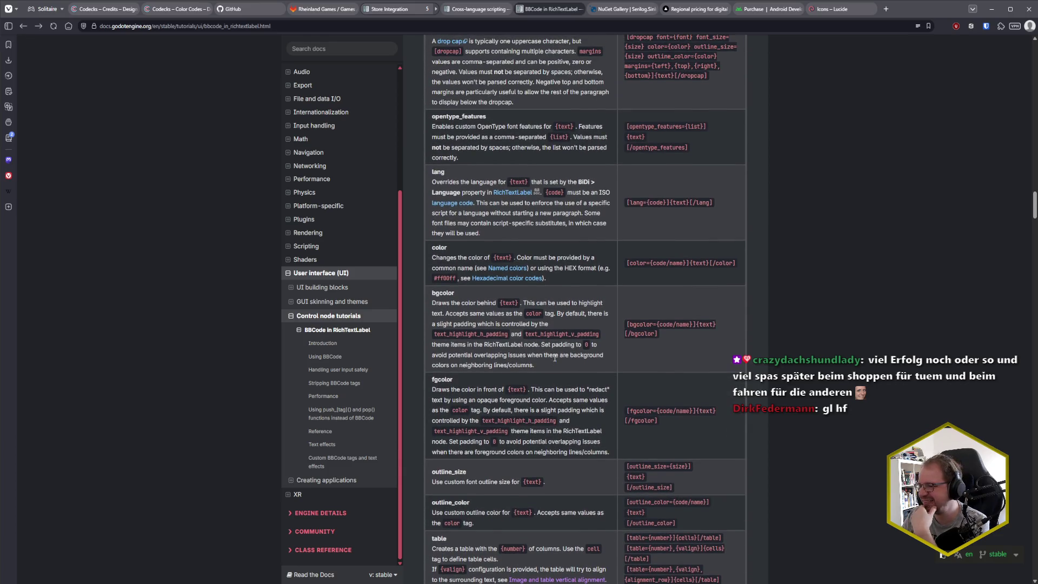
scroll(555, 358, "up", 1)
scroll(555, 359, "up", 2)
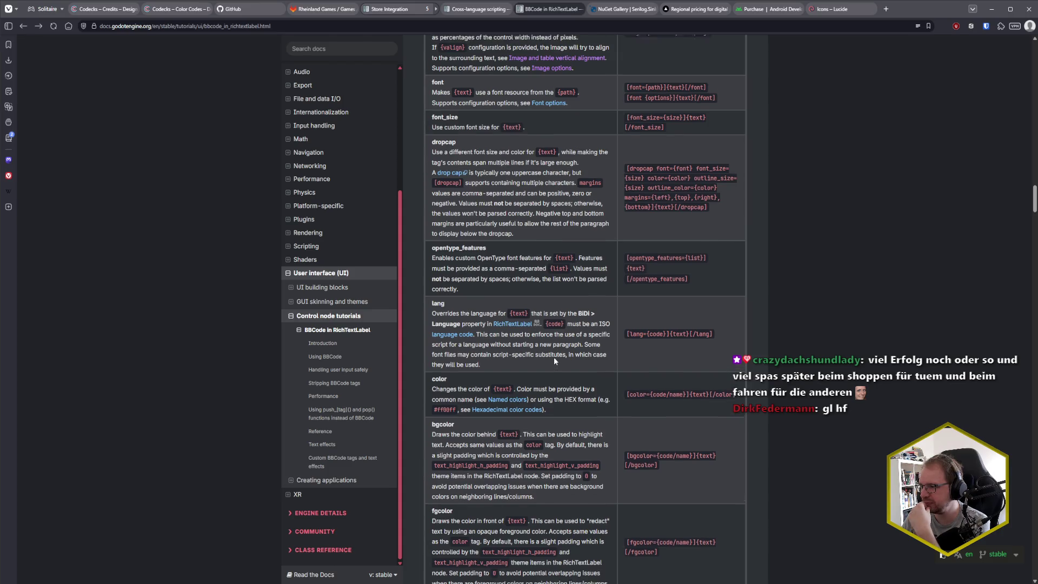
scroll(555, 362, "up", 5)
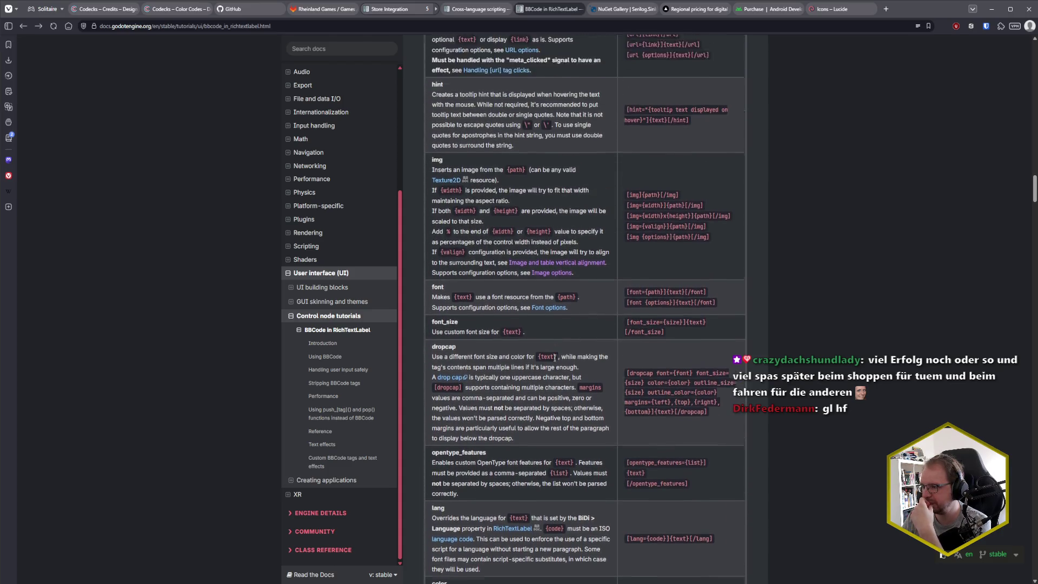
scroll(555, 359, "up", 1)
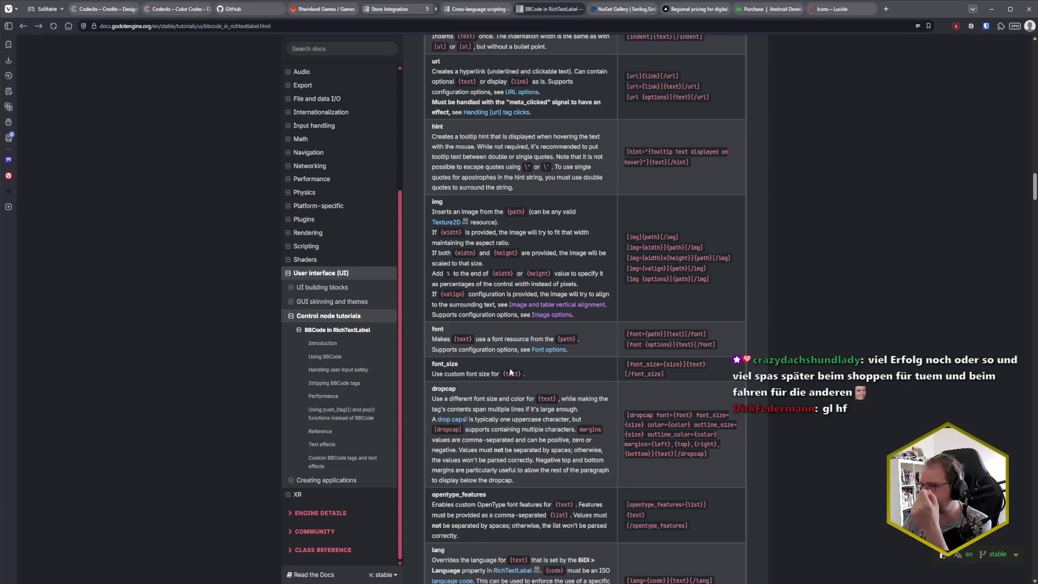
scroll(510, 372, "up", 3)
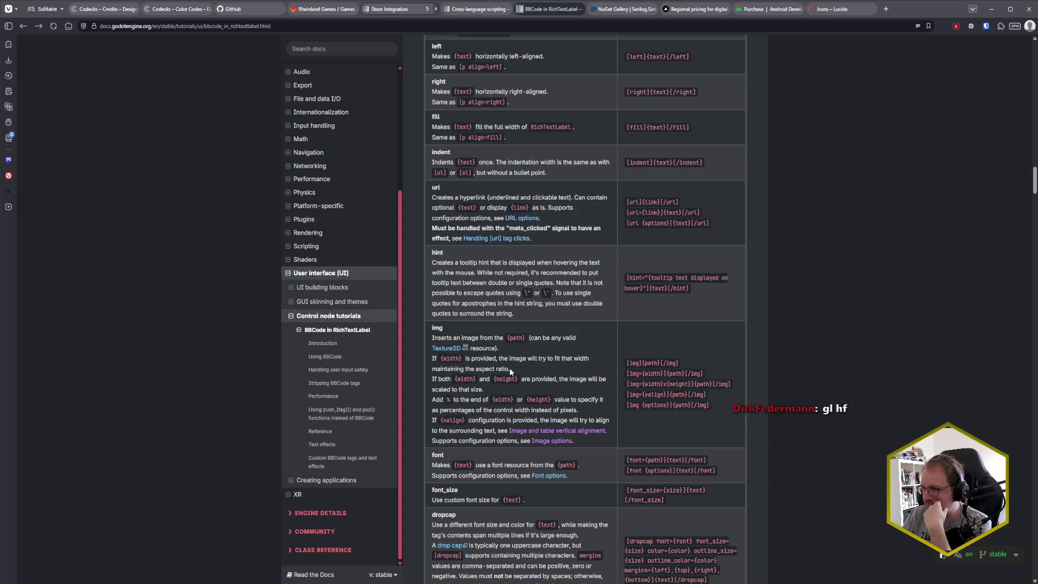
scroll(509, 368, "up", 4)
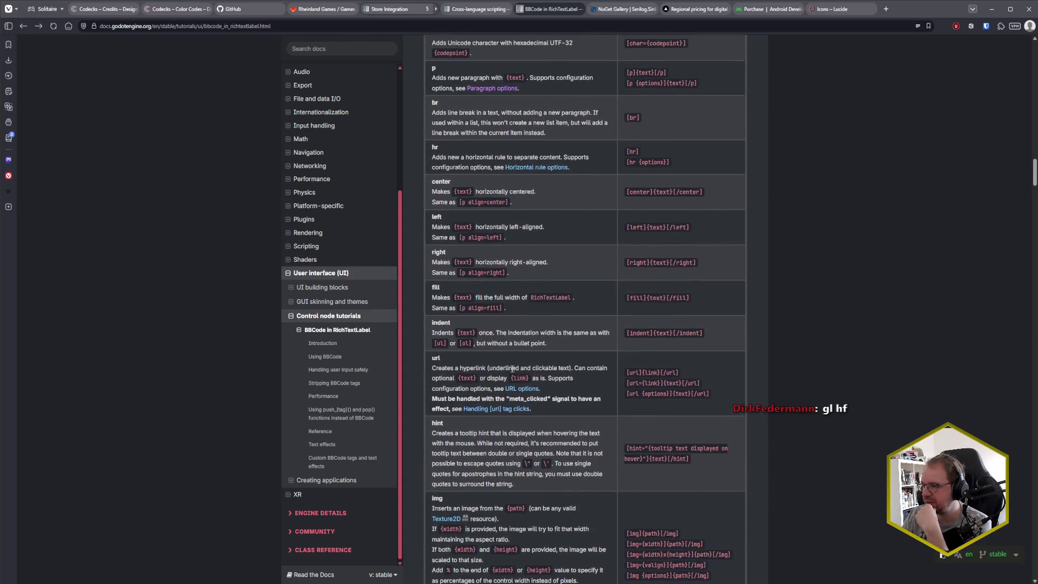
scroll(513, 370, "up", 6)
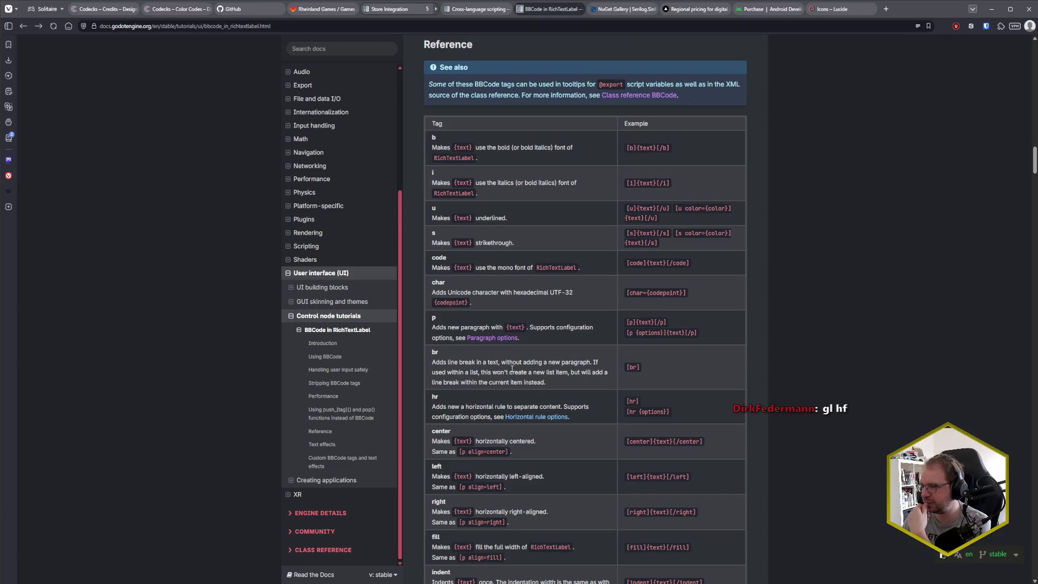
- Browse the Reference and Performance sections, then jump to Custom BBCode tags and text effects
scroll(512, 369, "up", 3)
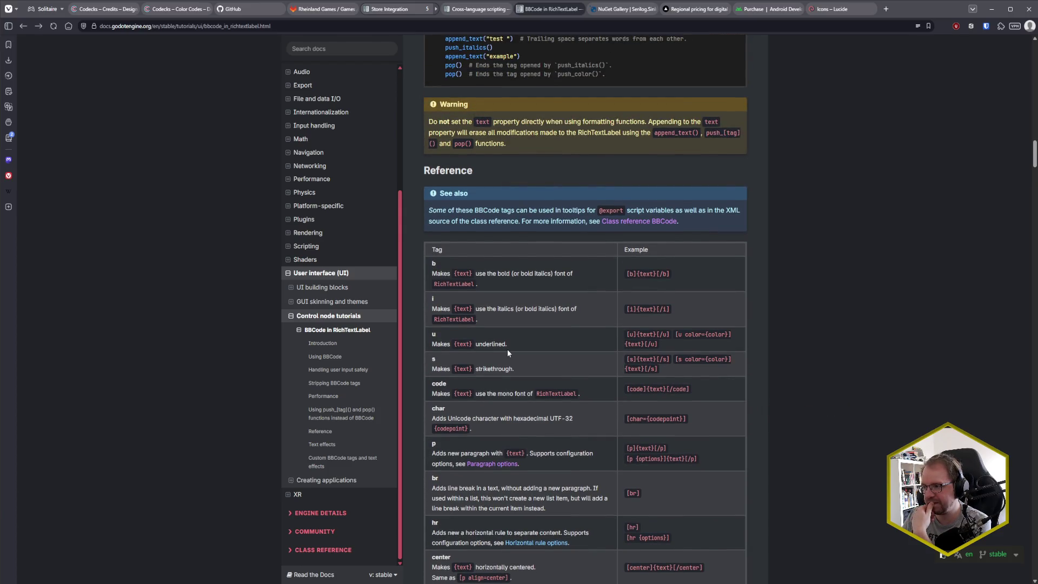
scroll(507, 352, "up", 4)
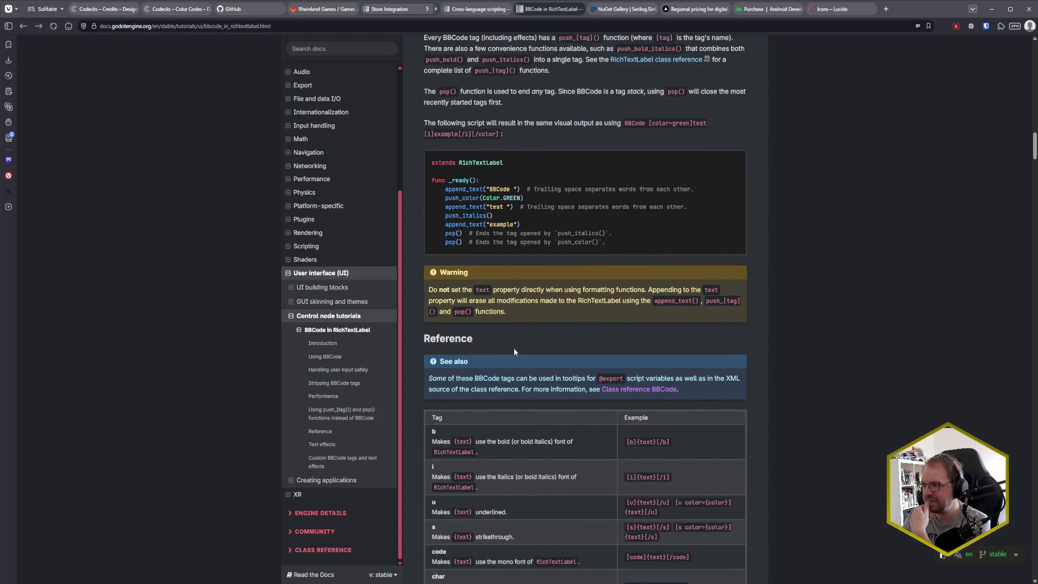
scroll(514, 351, "up", 1)
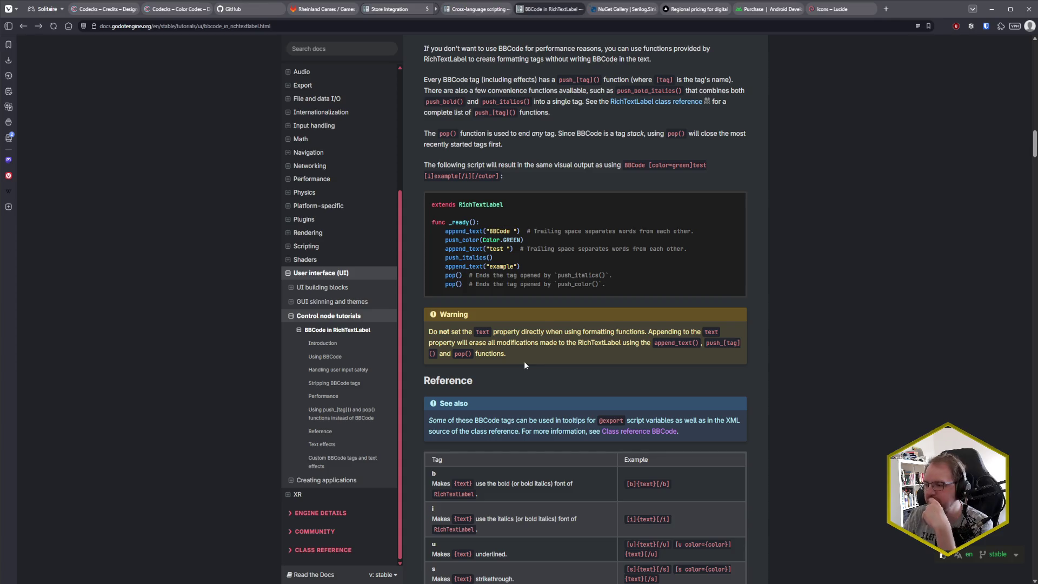
scroll(525, 365, "down", 15)
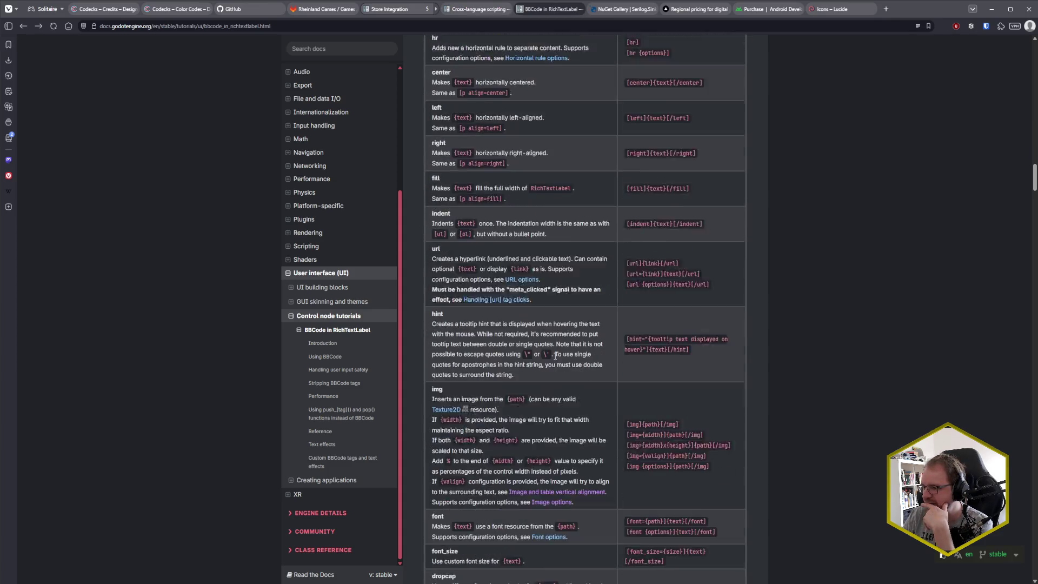
scroll(557, 357, "up", 10)
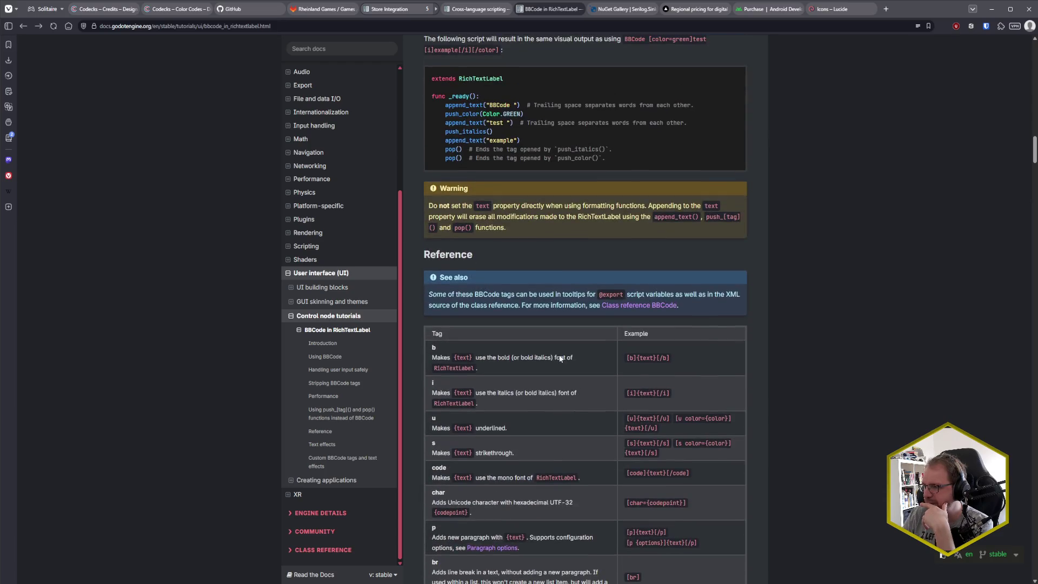
scroll(561, 358, "up", 4)
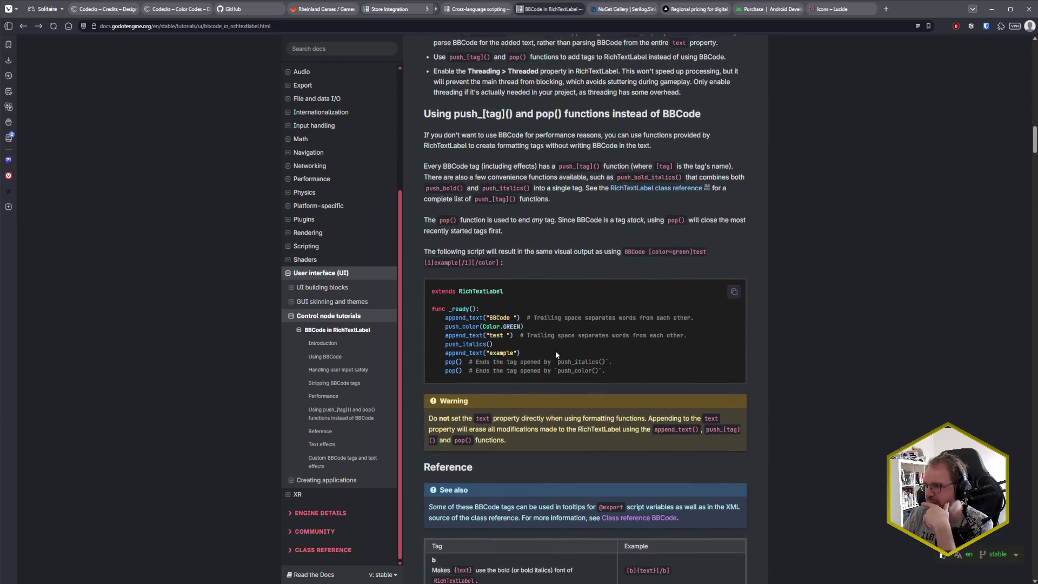
scroll(556, 354, "up", 1)
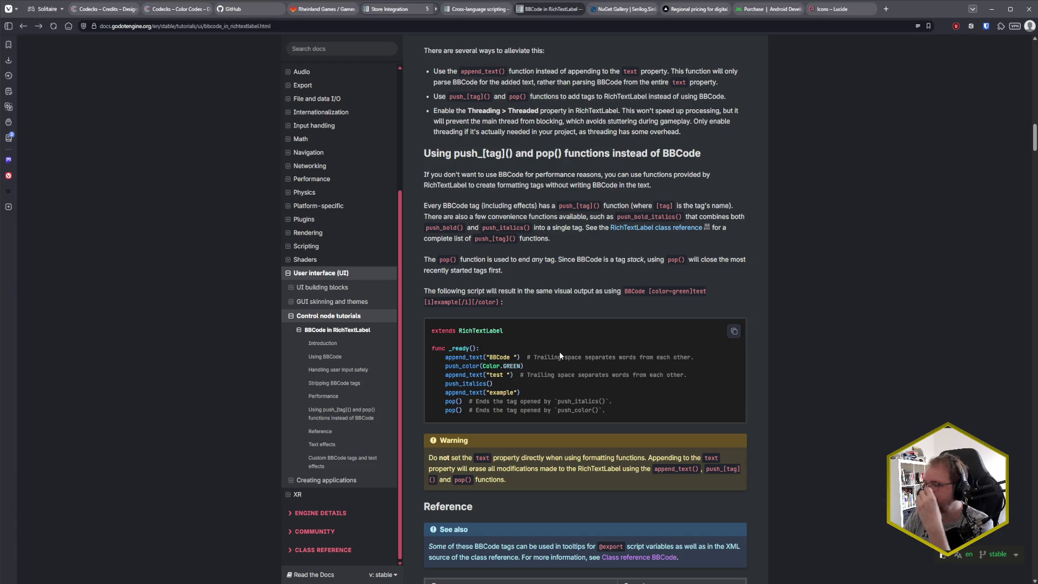
scroll(558, 355, "up", 4)
scroll(561, 355, "up", 4)
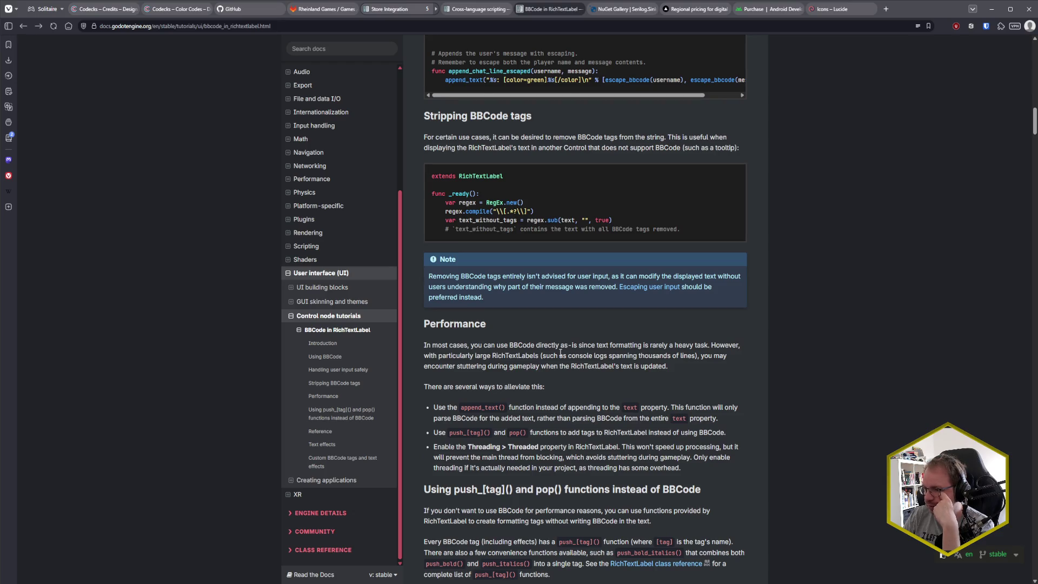
scroll(560, 353, "down", 2)
left_click(346, 460)
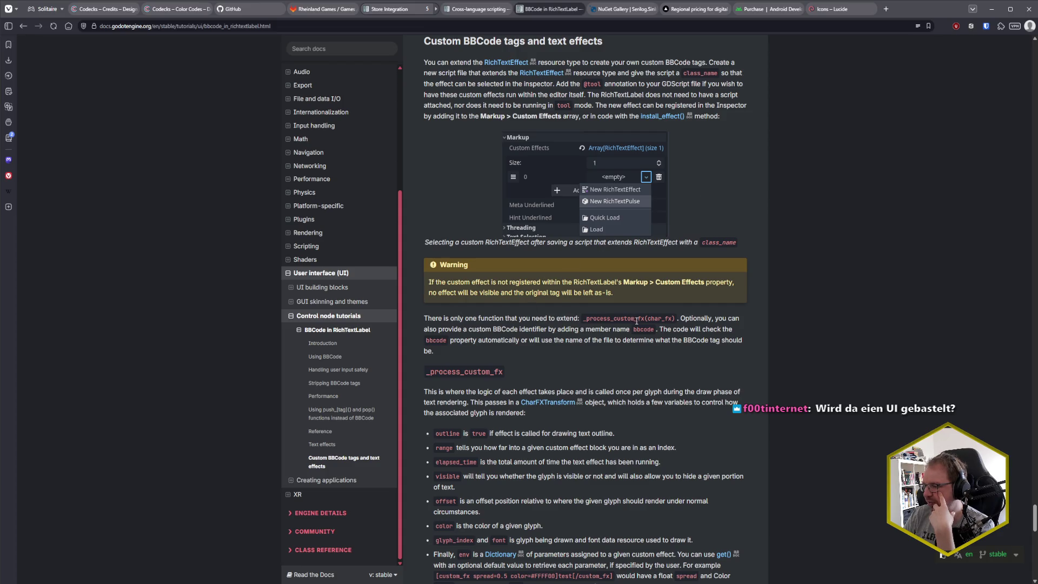
- Read the Ghost effect example, highlighting char_fx, then return to the _process_custom_fx parameter list
scroll(768, 328, "down", 3)
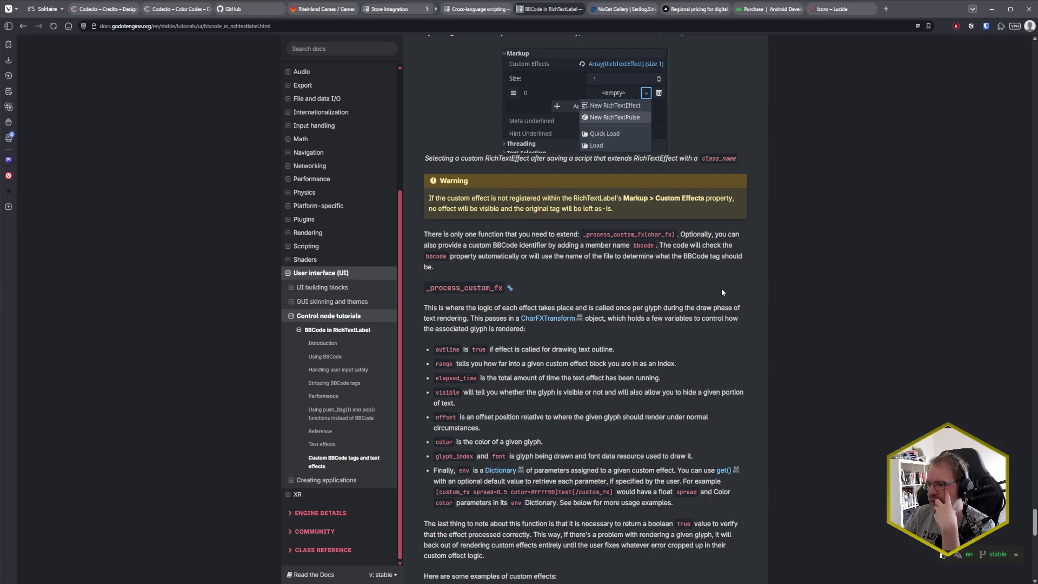
scroll(722, 292, "down", 3)
scroll(722, 292, "down", 3)
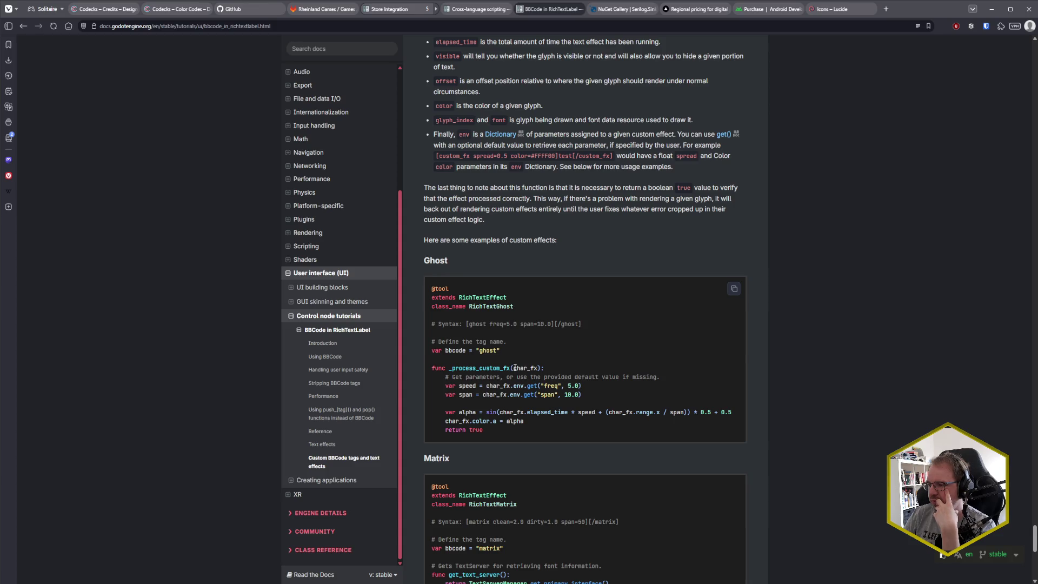
left_click_drag(514, 368, 540, 368)
left_click(538, 370)
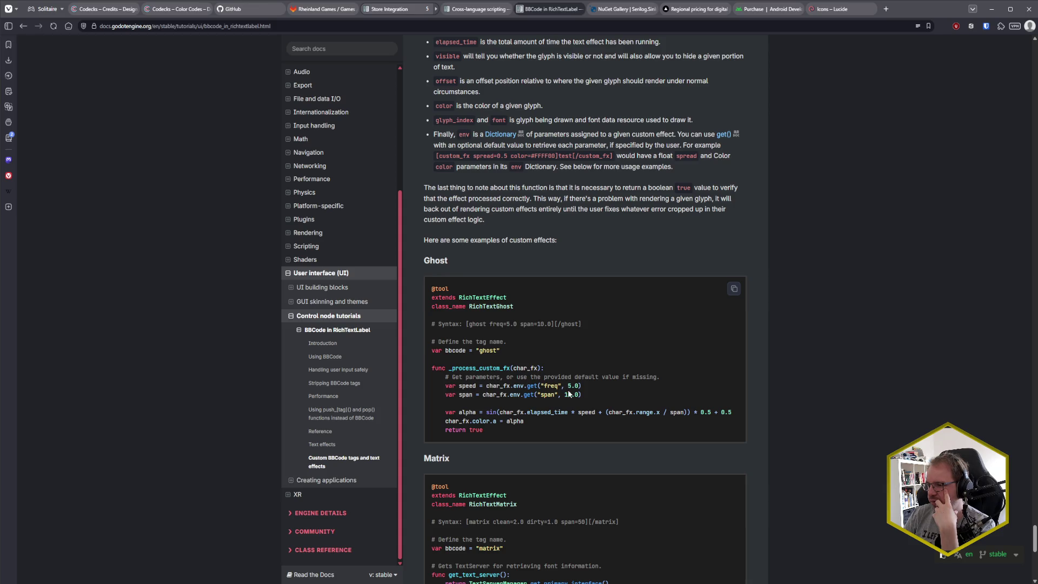
scroll(489, 385, "up", 4)
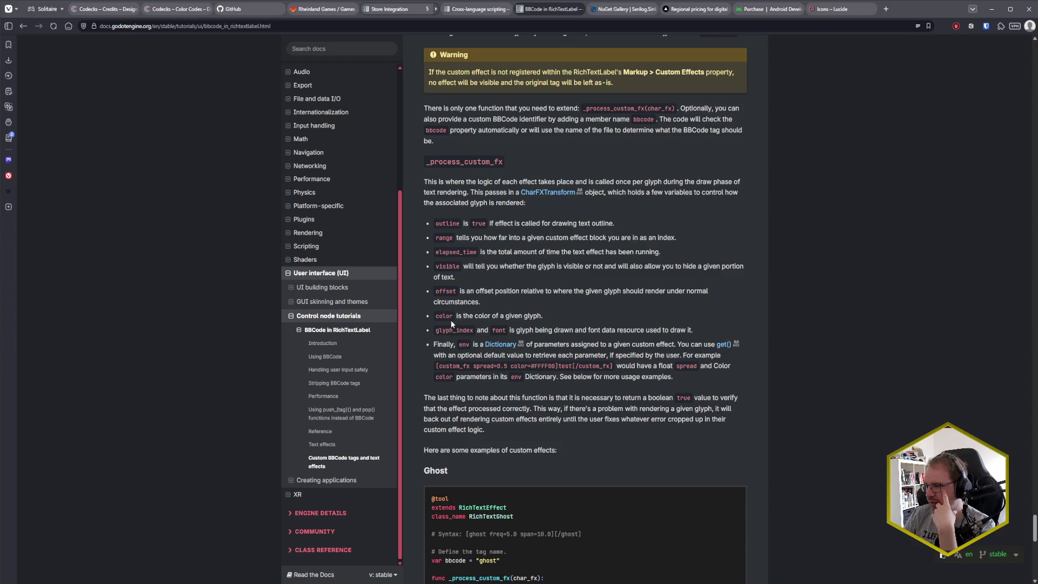
double_click(444, 317)
left_click(446, 318)
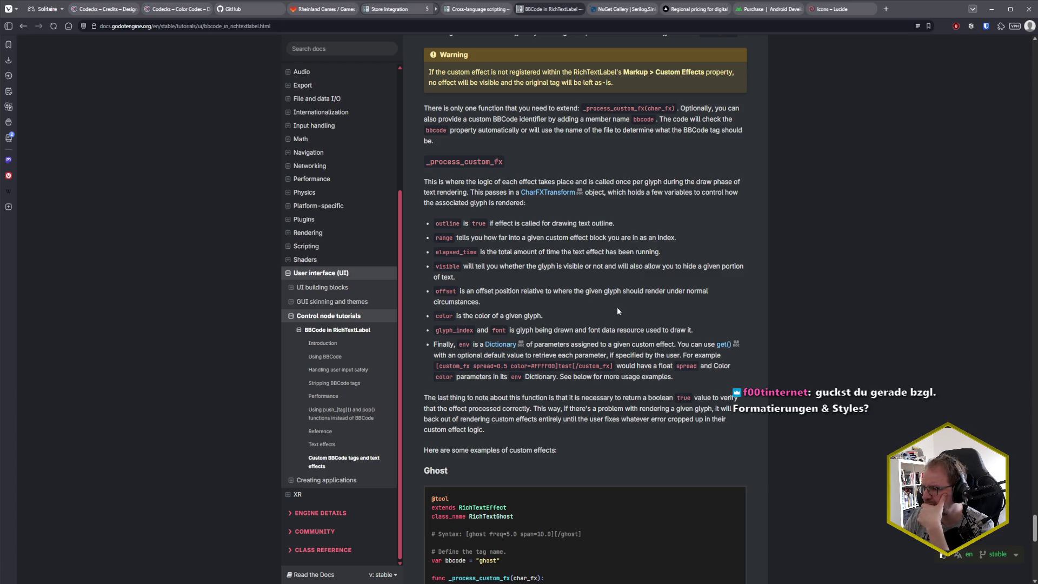
scroll(614, 310, "down", 1)
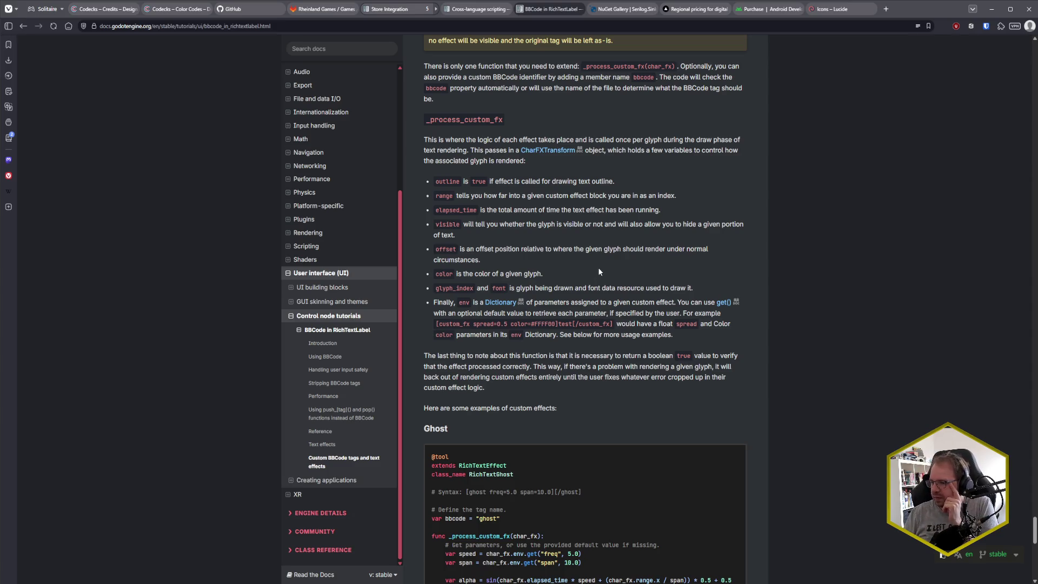
- Scroll up past Matrix, Rainbow, Tornado and Wave to the Text effects heading showing Pulse
scroll(598, 267, "down", 5)
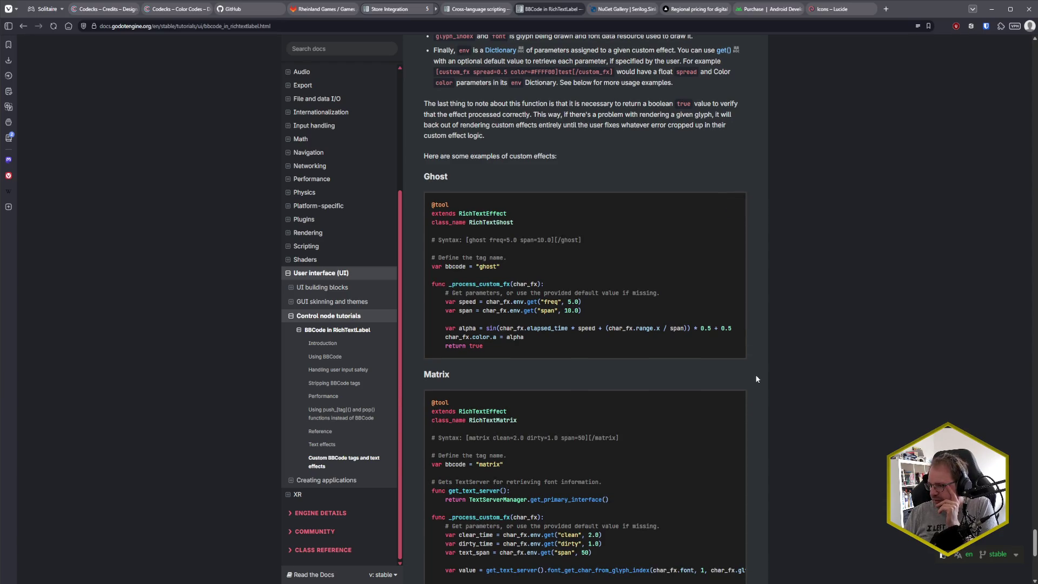
scroll(756, 378, "up", 3)
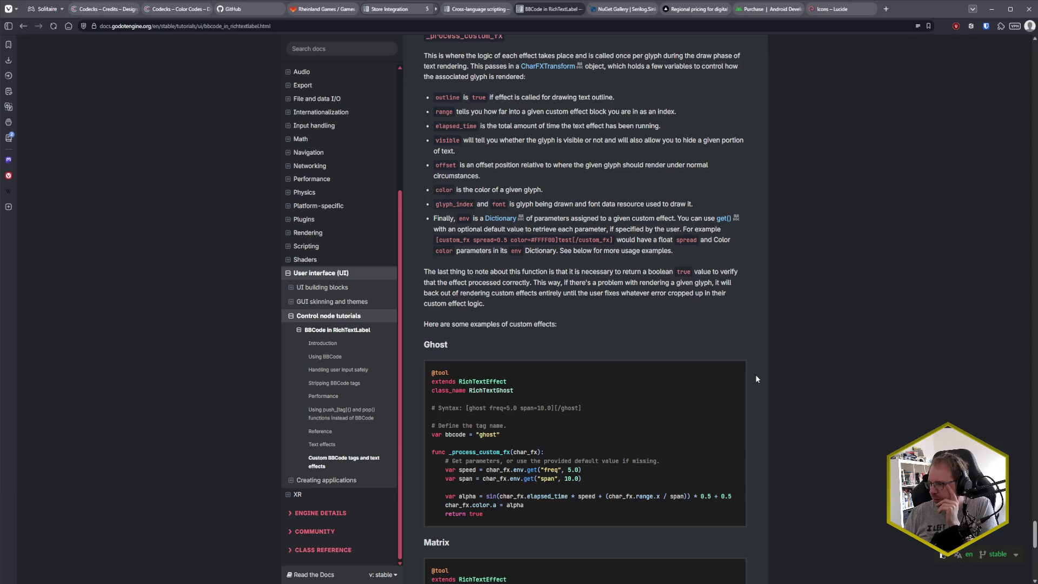
scroll(756, 379, "down", 9)
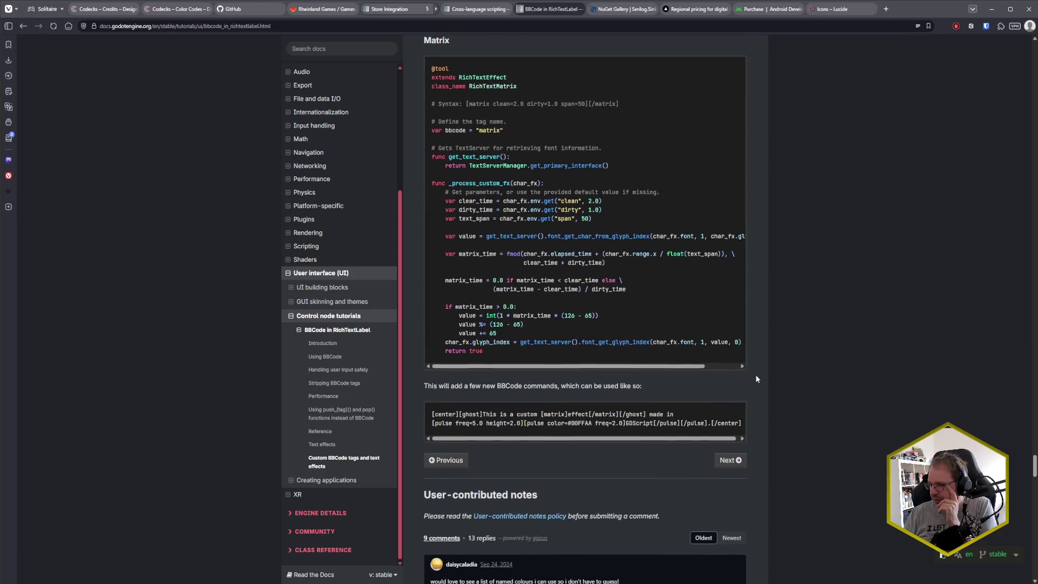
scroll(756, 379, "up", 4)
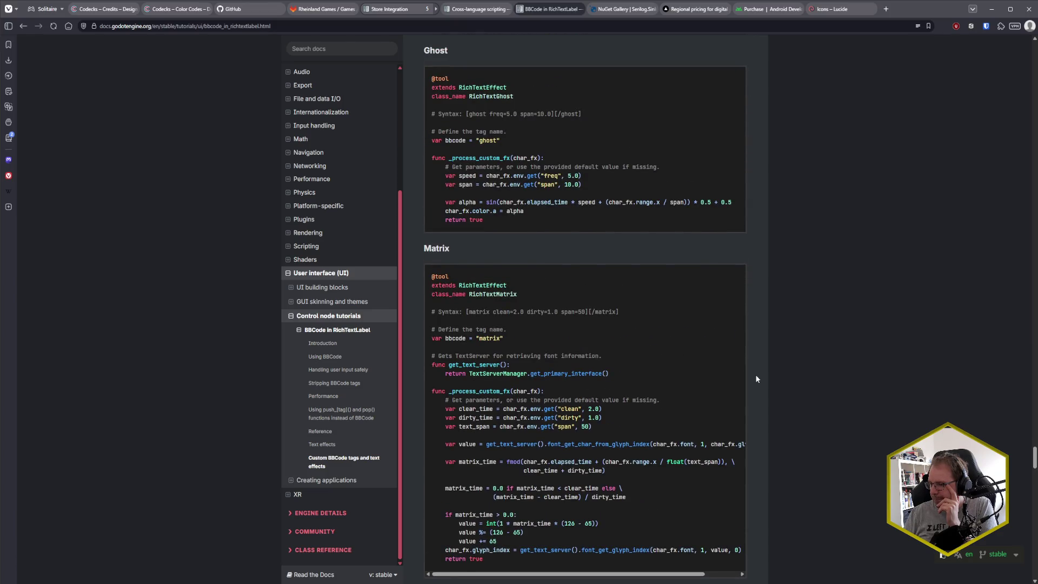
scroll(756, 379, "up", 10)
scroll(756, 379, "up", 12)
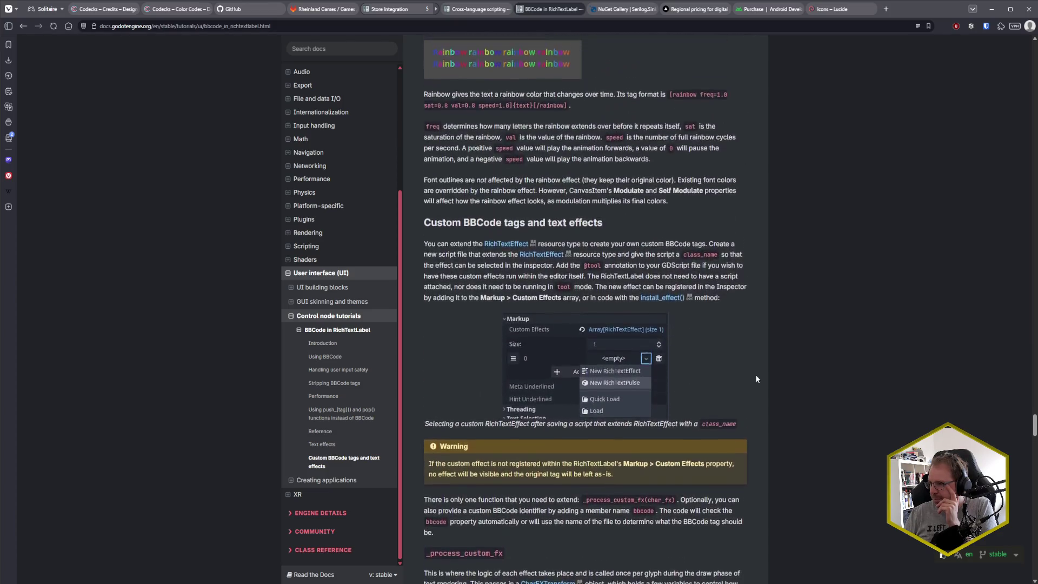
scroll(756, 378, "up", 8)
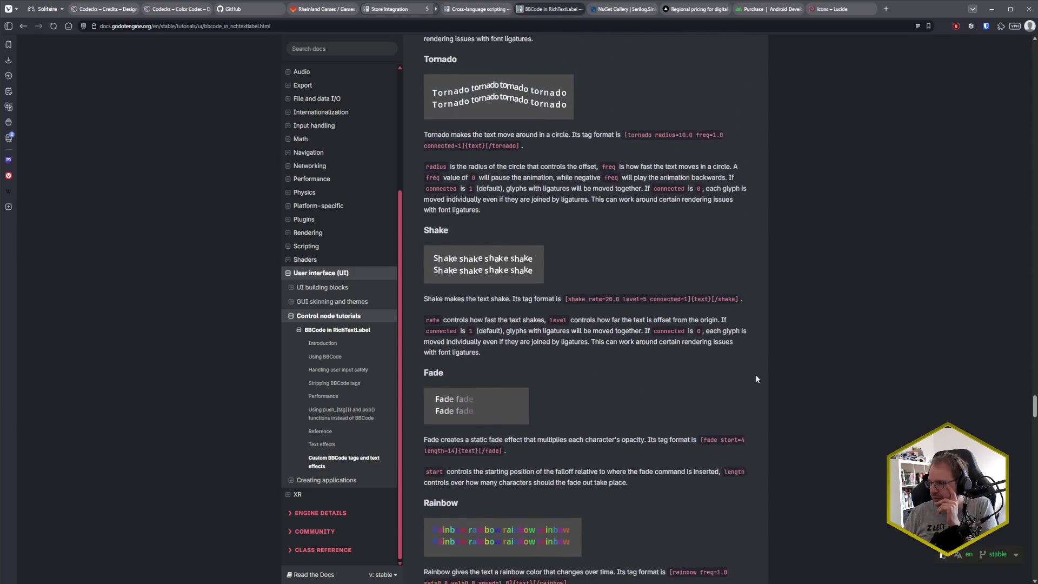
scroll(756, 379, "up", 7)
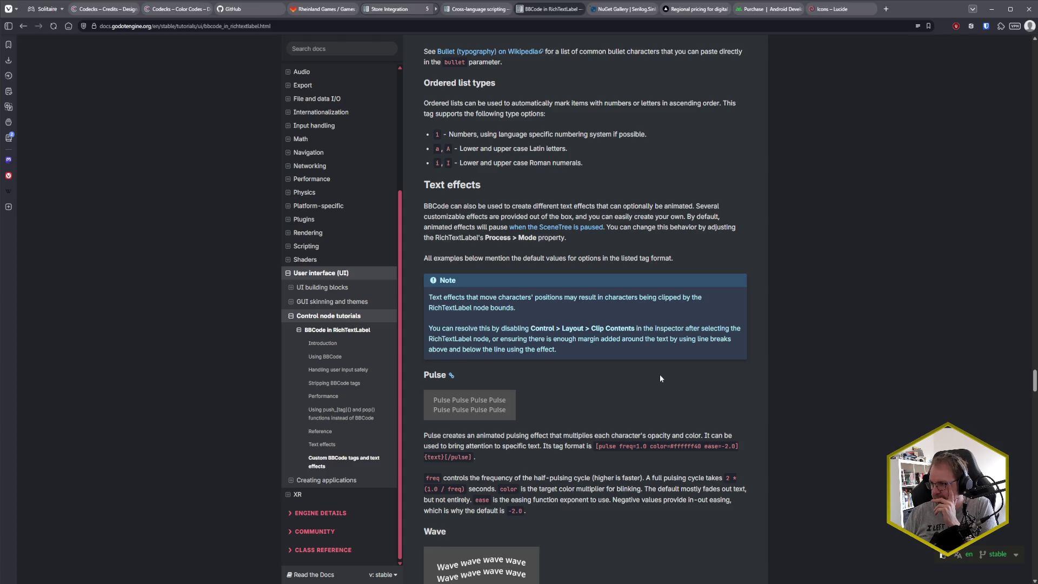
- Scroll down through the Wave, Tornado, Shake, Fade and Rainbow effects to the _process_custom_fx list
scroll(660, 379, "down", 2)
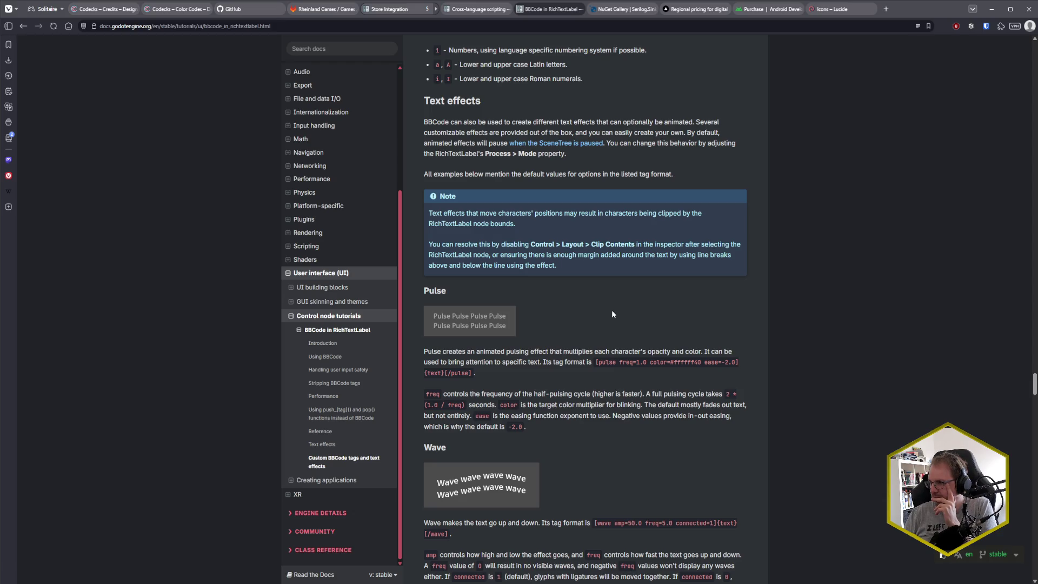
scroll(612, 313, "down", 4)
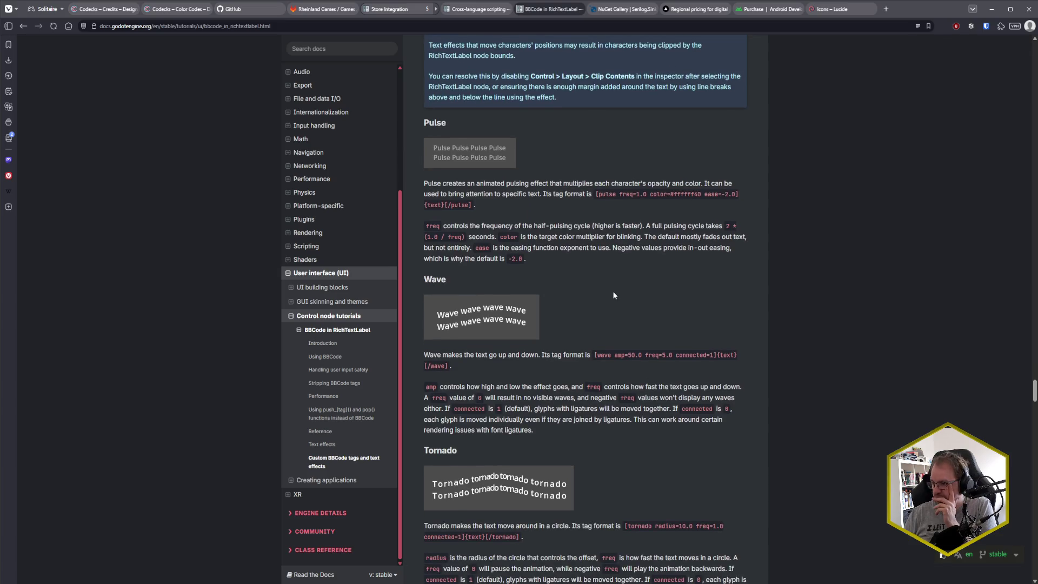
scroll(613, 291, "down", 4)
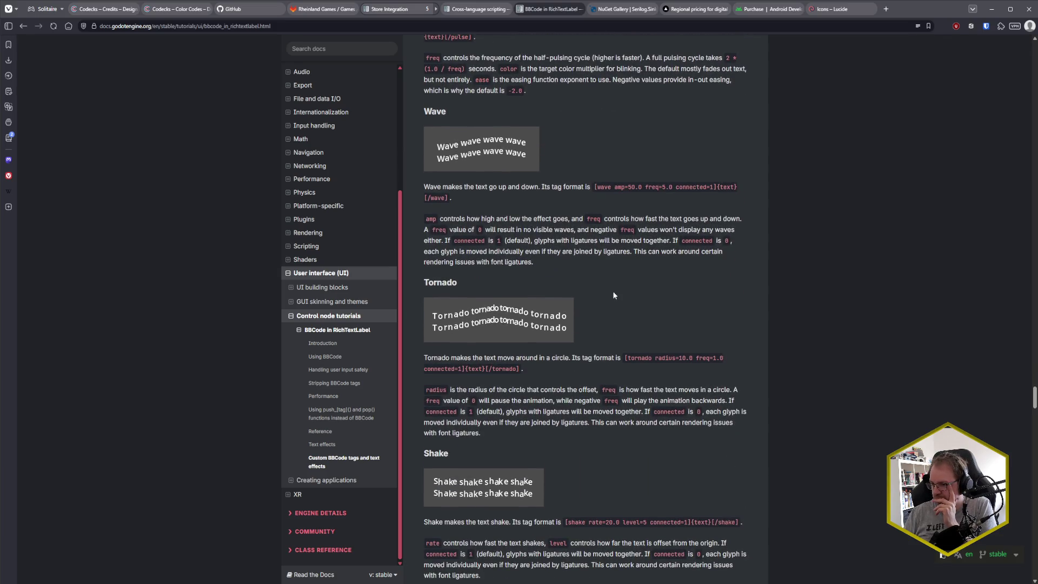
scroll(614, 294, "down", 3)
scroll(614, 295, "down", 1)
scroll(614, 295, "down", 7)
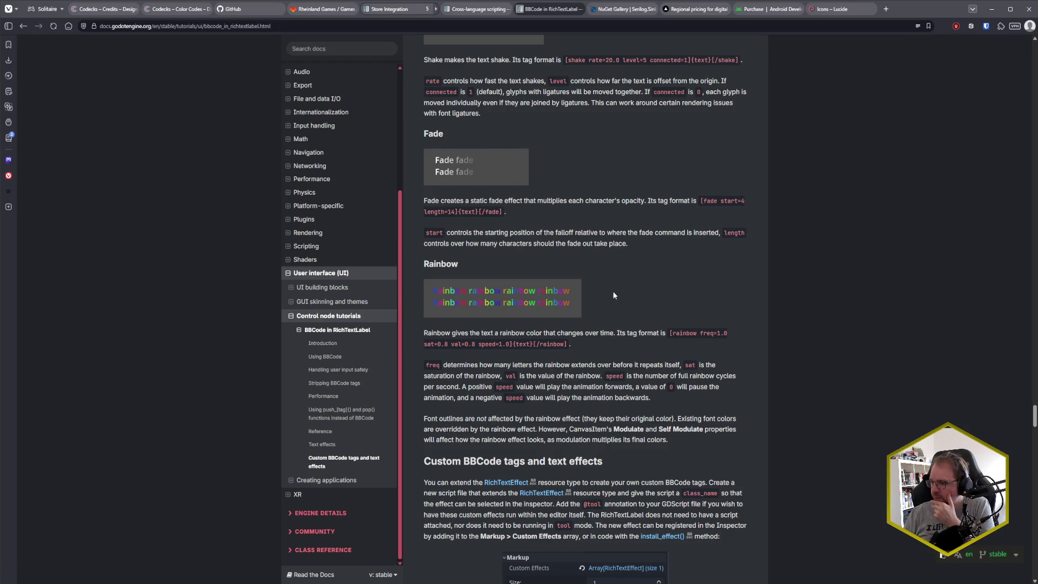
scroll(614, 295, "down", 6)
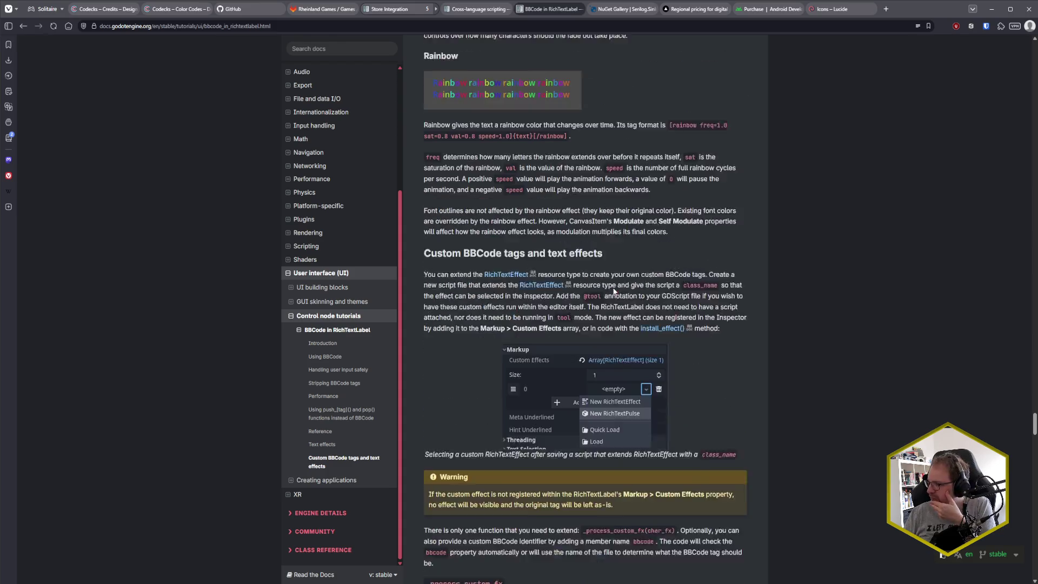
scroll(722, 323, "down", 6)
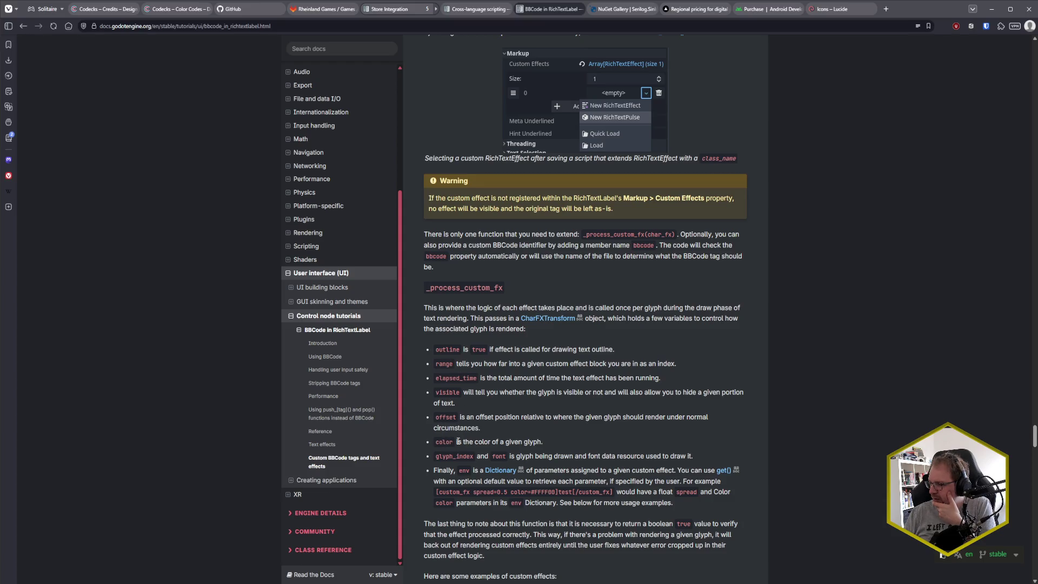
- Scroll past _process_custom_fx to the Ghost and Matrix RichTextEffect example scripts
scroll(592, 435, "down", 2)
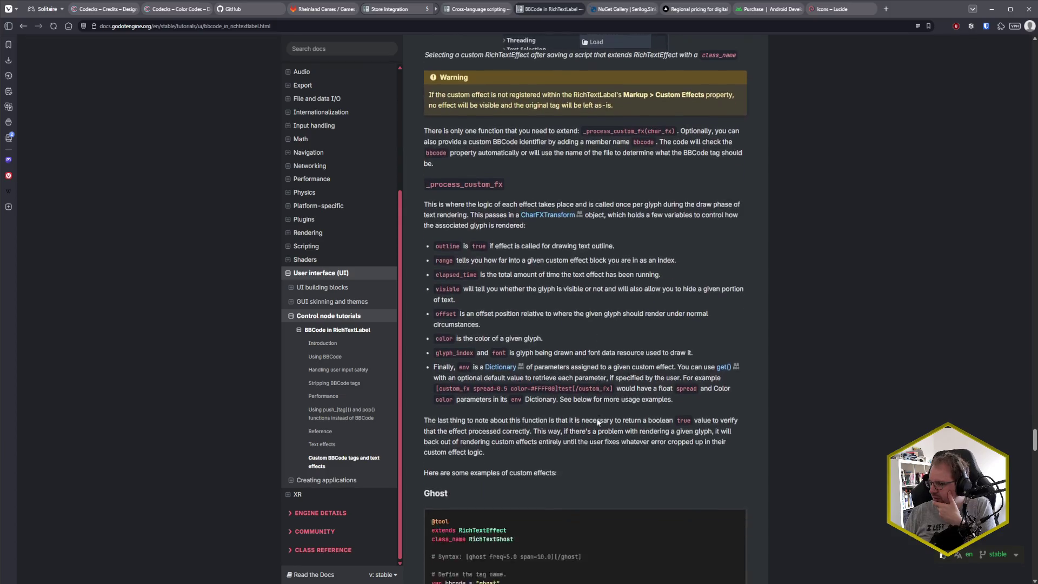
scroll(598, 421, "down", 1)
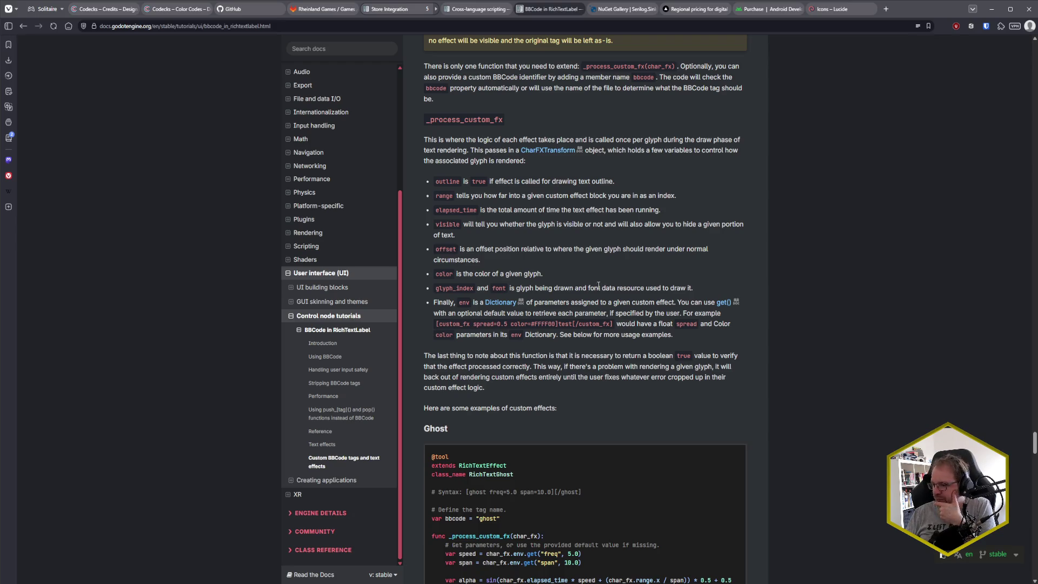
scroll(598, 285, "down", 3)
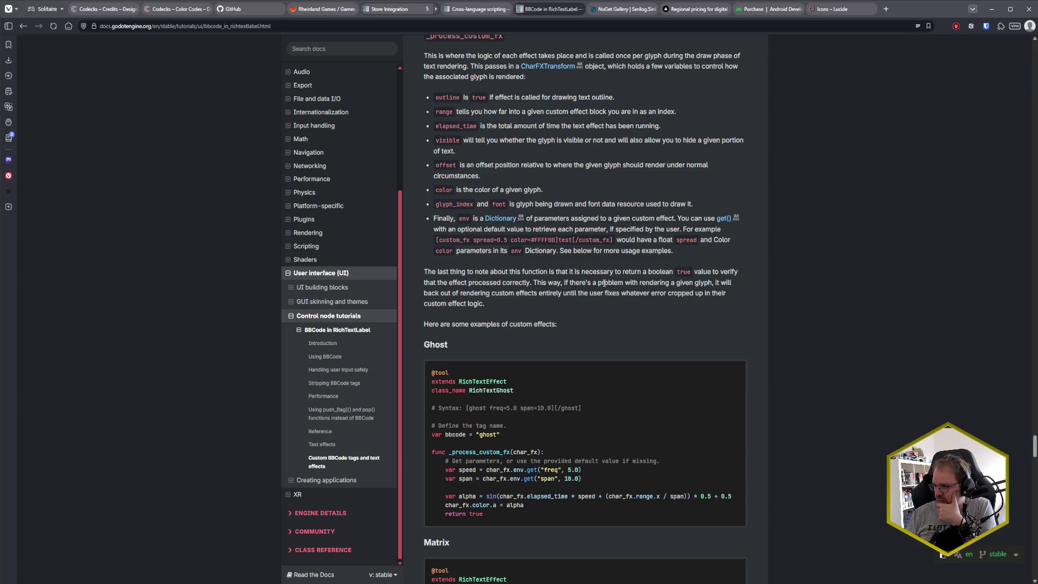
scroll(604, 282, "down", 1)
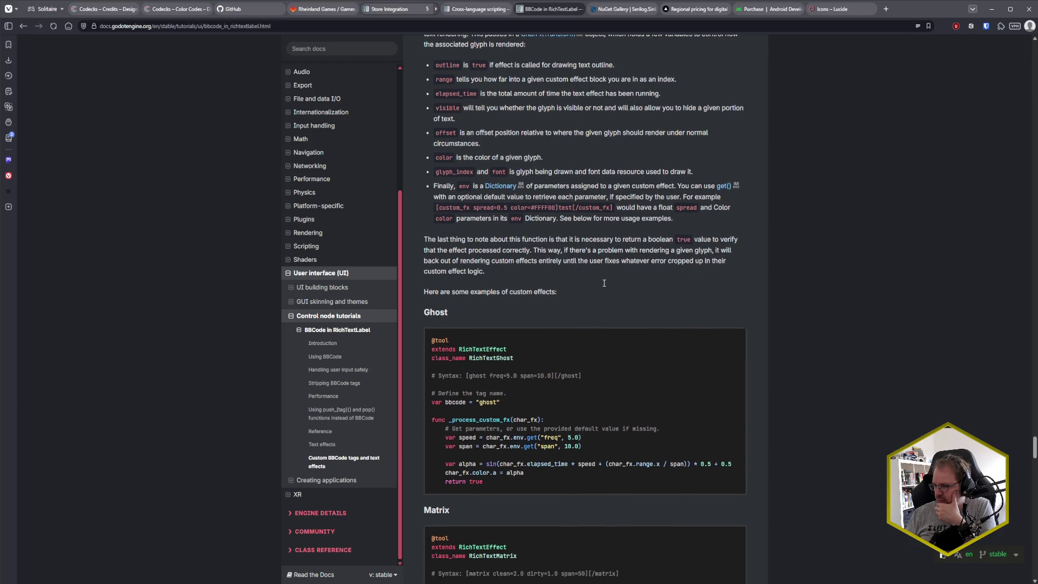
scroll(602, 289, "up", 1)
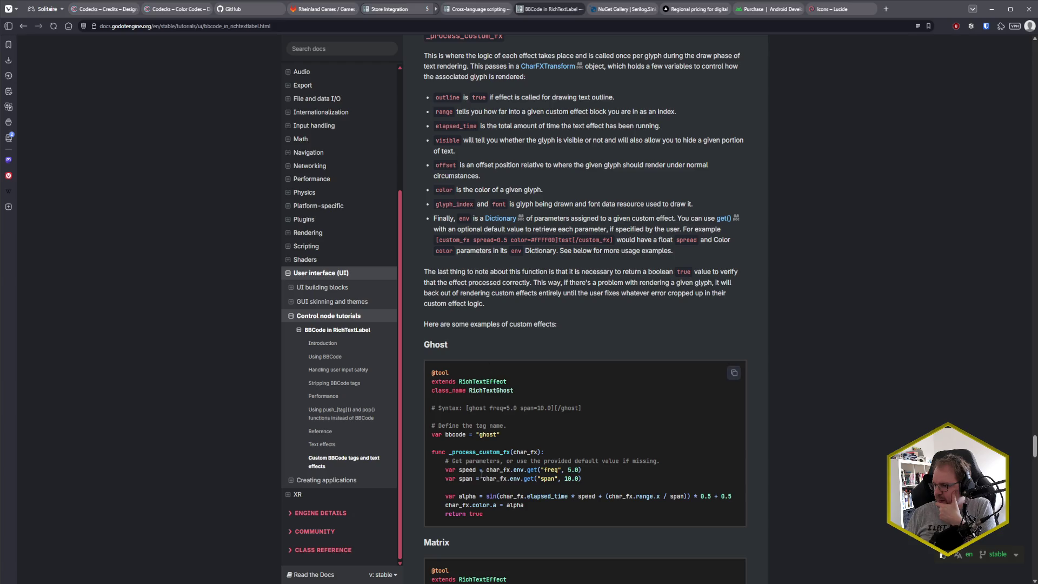
scroll(562, 437, "down", 2)
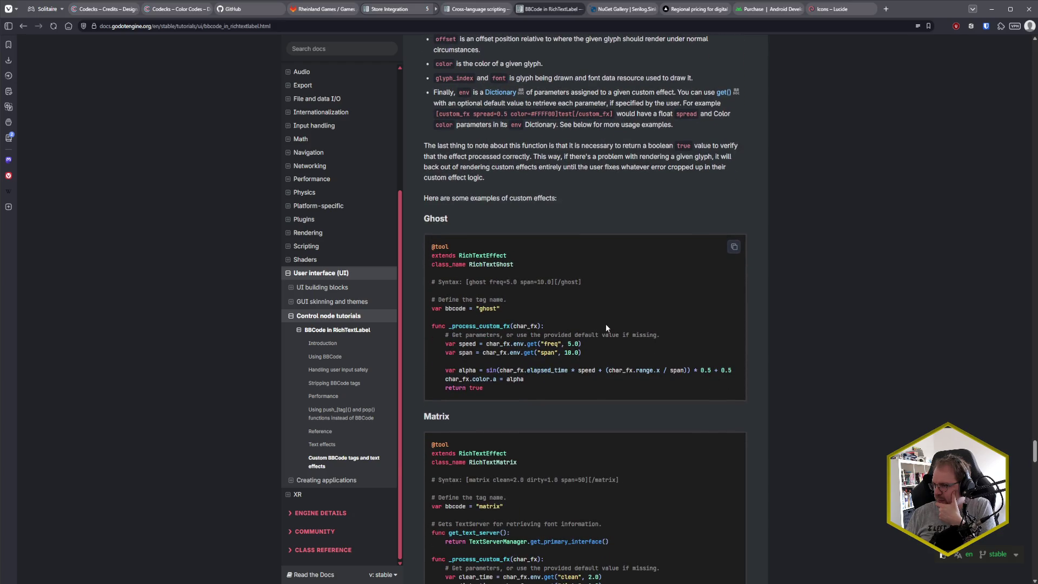
scroll(606, 327, "down", 3)
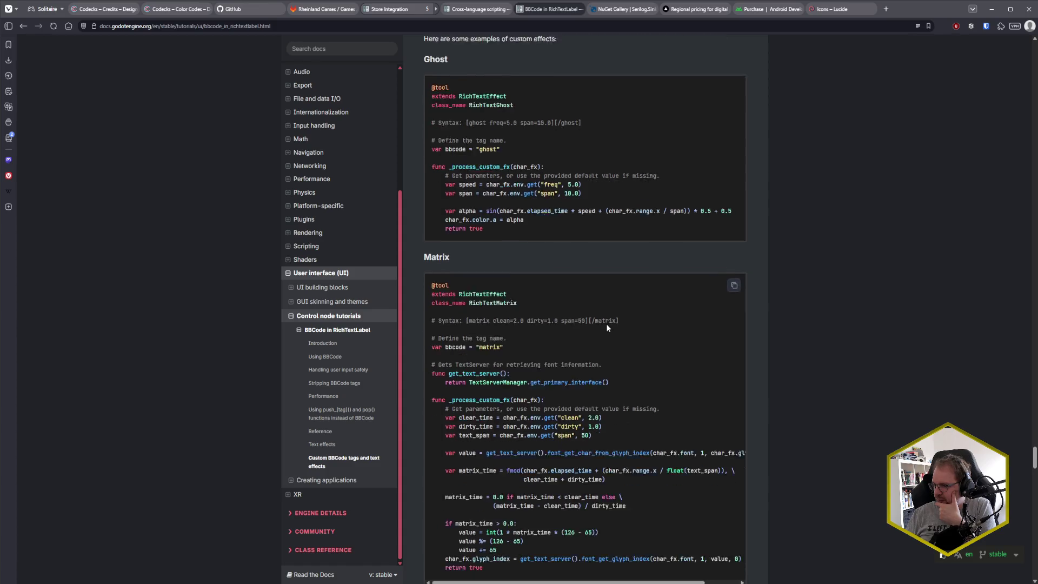
scroll(607, 327, "down", 1)
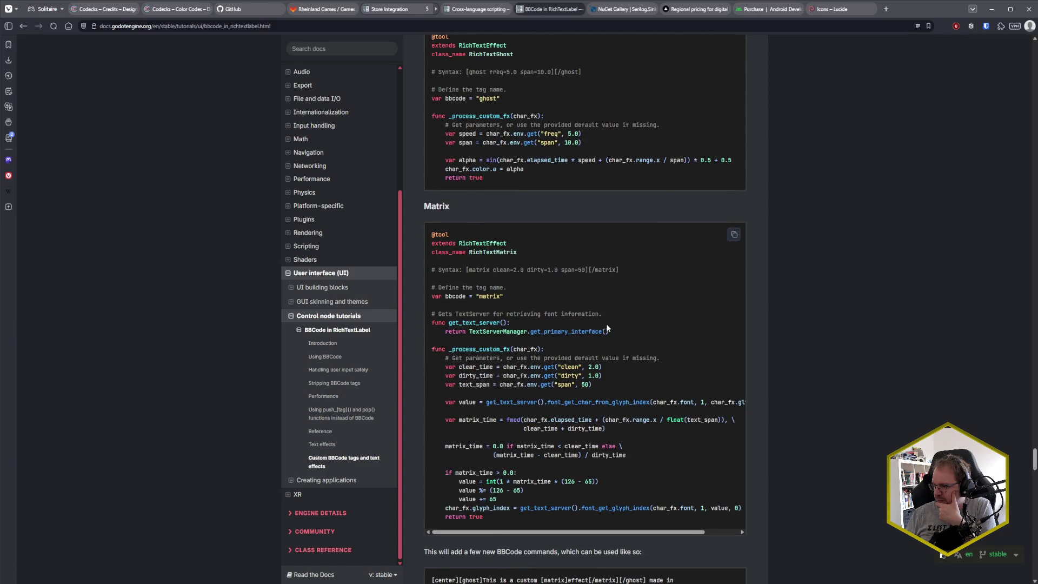
scroll(607, 327, "down", 2)
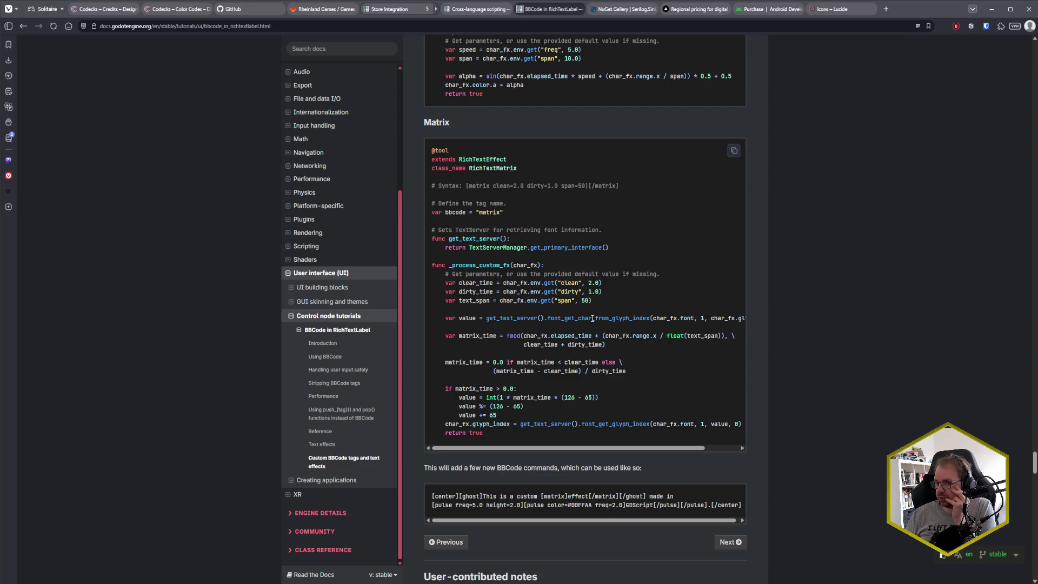
scroll(641, 312, "down", 2)
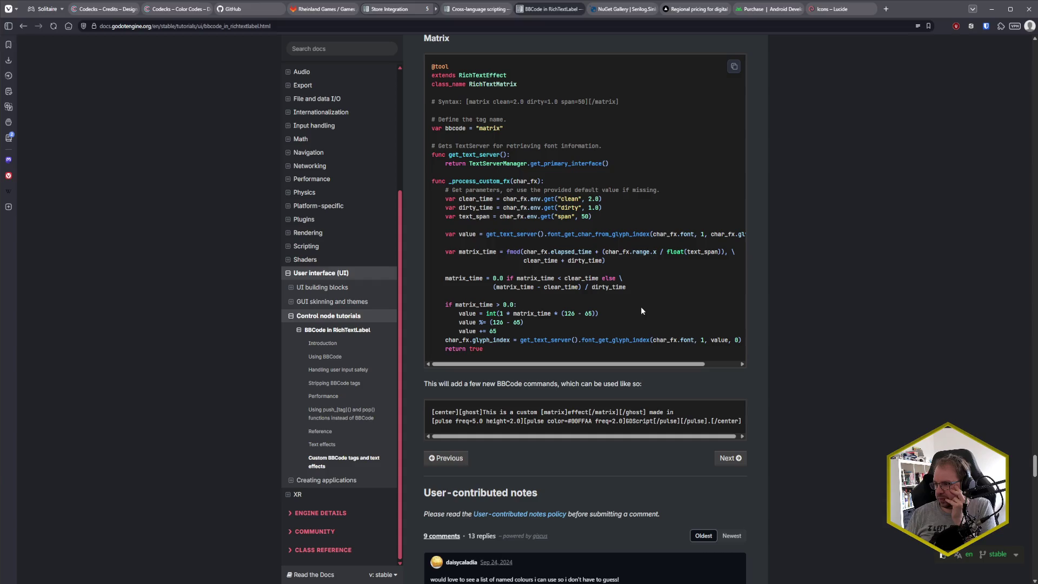
scroll(642, 311, "down", 2)
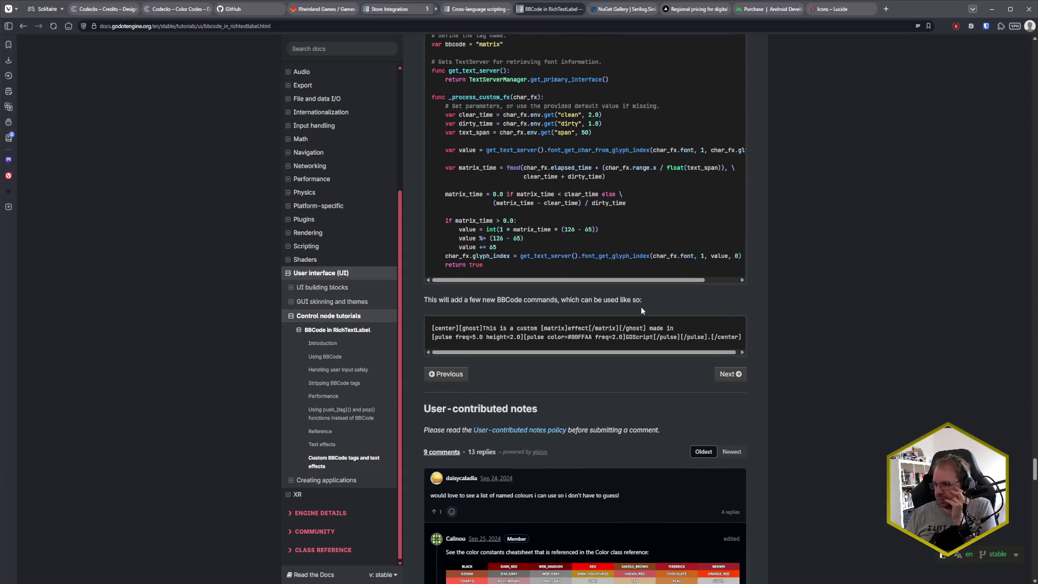
scroll(642, 307, "down", 1)
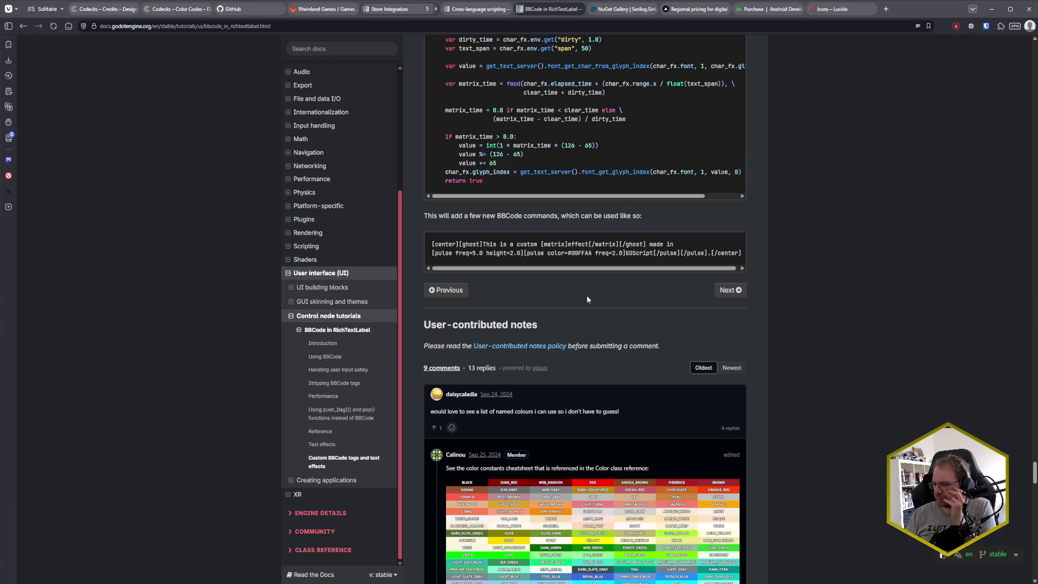
scroll(591, 301, "up", 15)
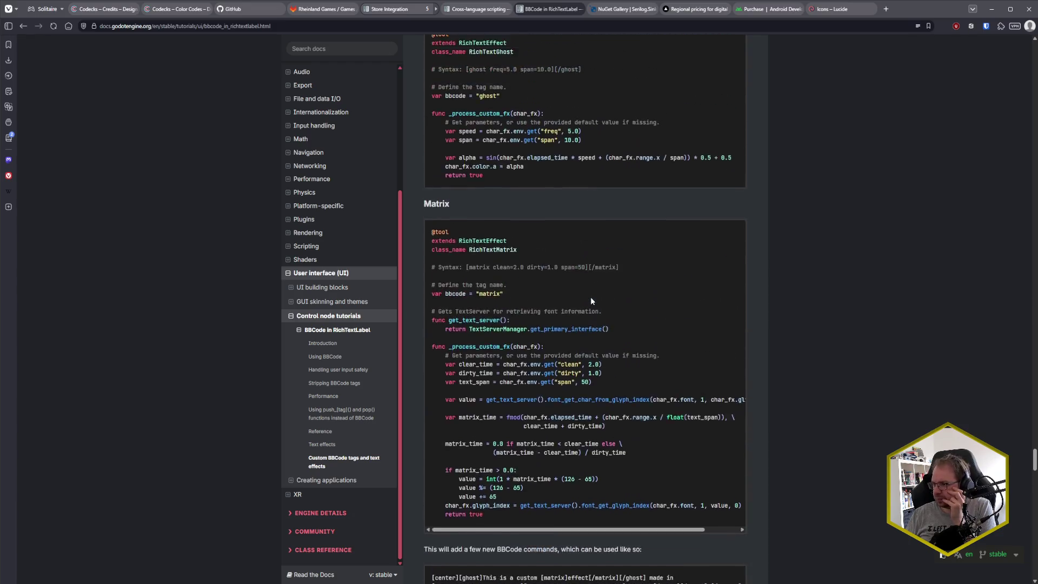
scroll(591, 301, "up", 5)
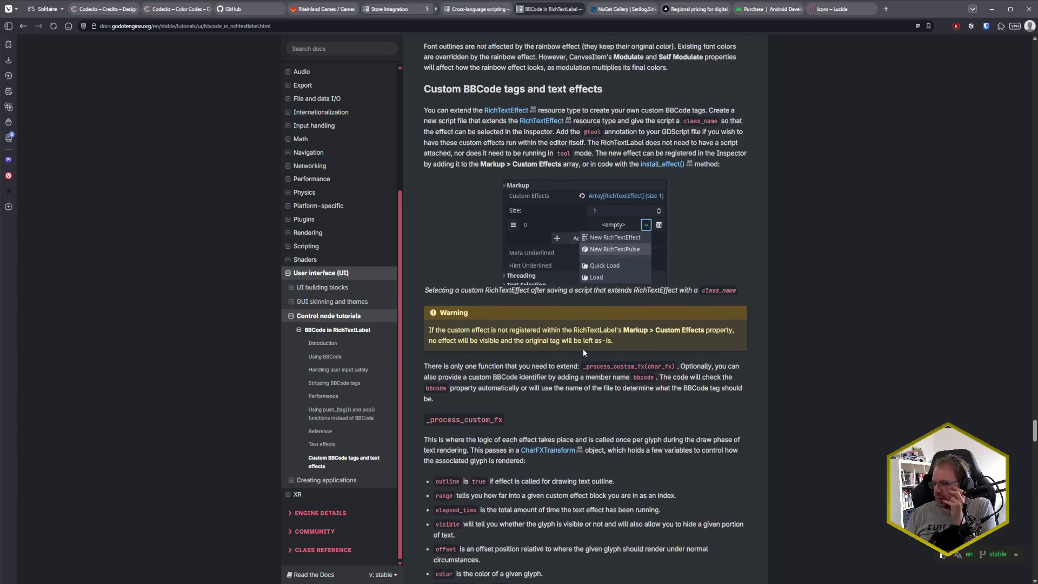
scroll(573, 443, "up", 3)
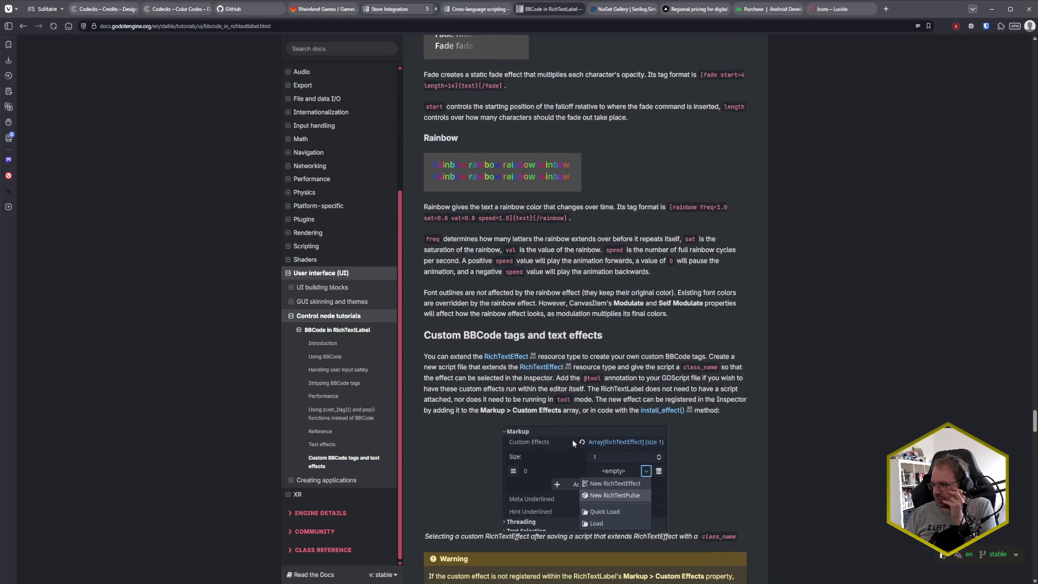
scroll(647, 345, "down", 8)
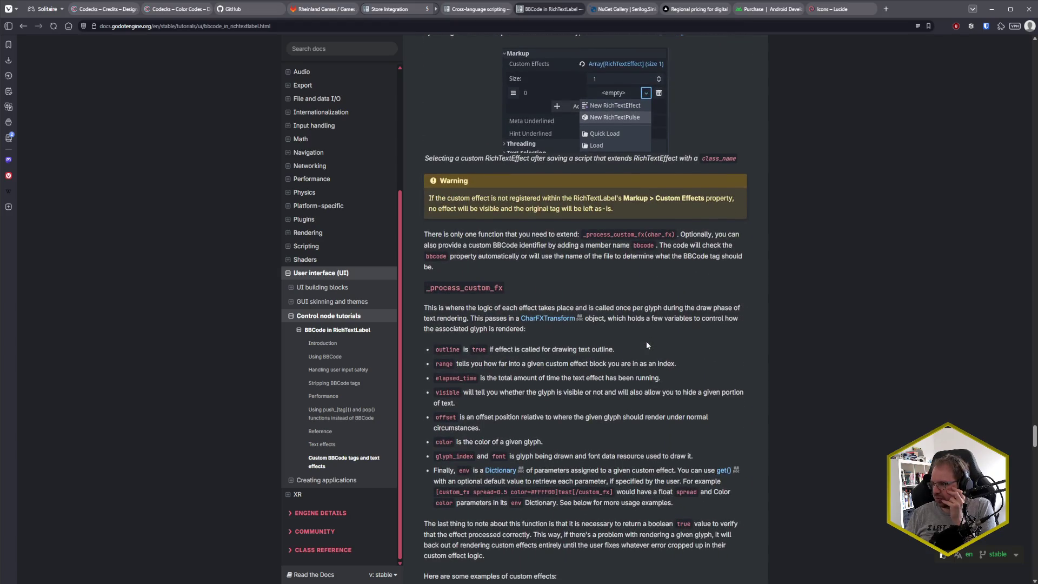
scroll(648, 344, "up", 3)
scroll(647, 343, "down", 12)
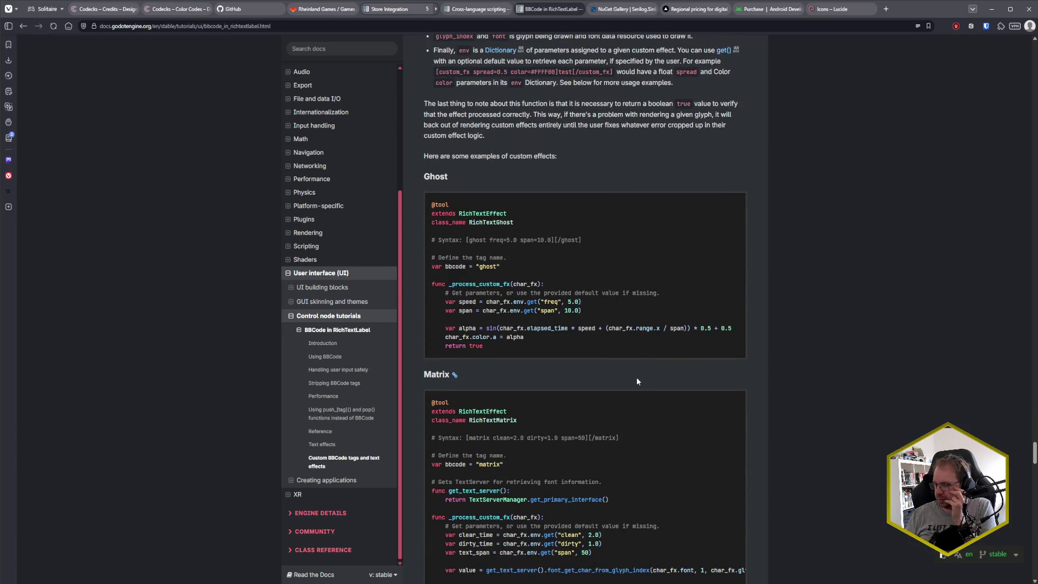
scroll(637, 378, "down", 5)
scroll(637, 378, "down", 4)
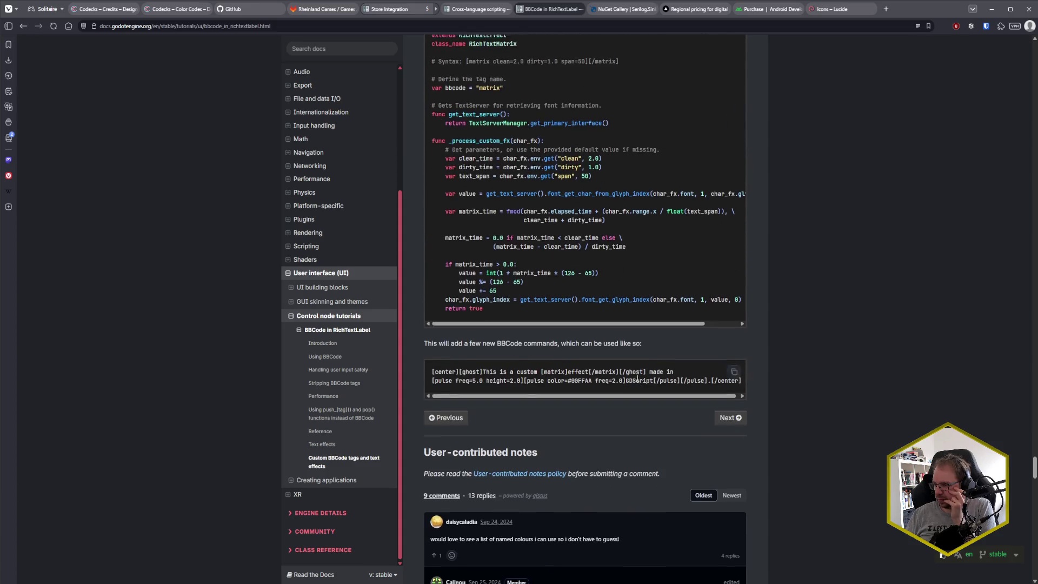
scroll(636, 377, "up", 10)
scroll(635, 377, "up", 20)
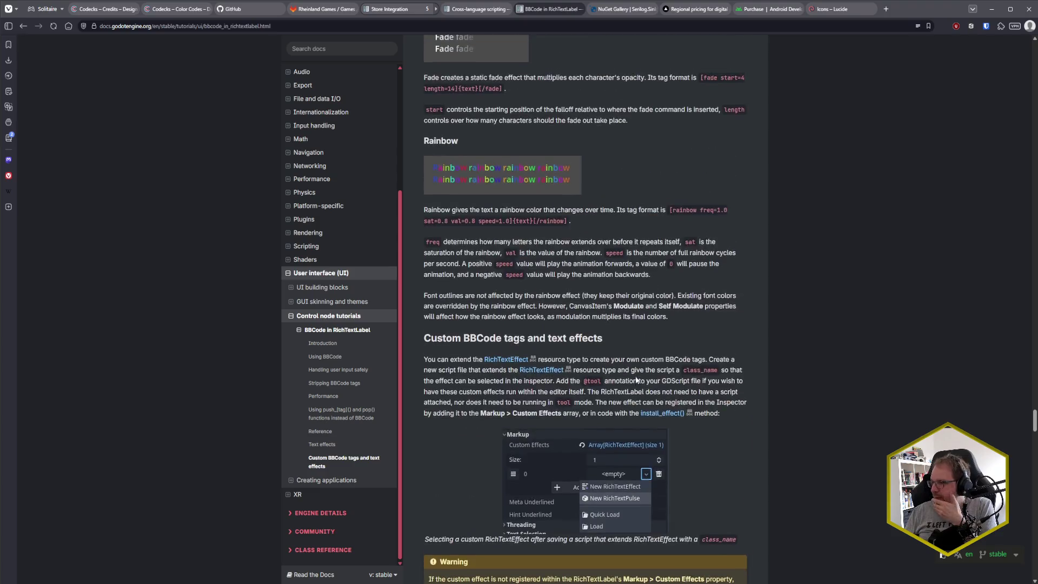
scroll(637, 378, "up", 18)
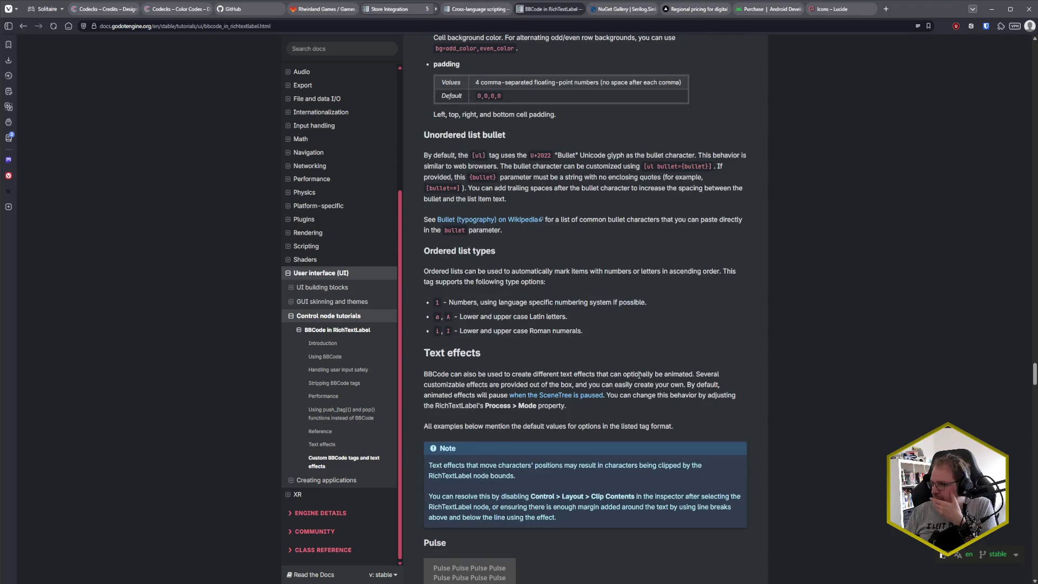
scroll(639, 374, "up", 8)
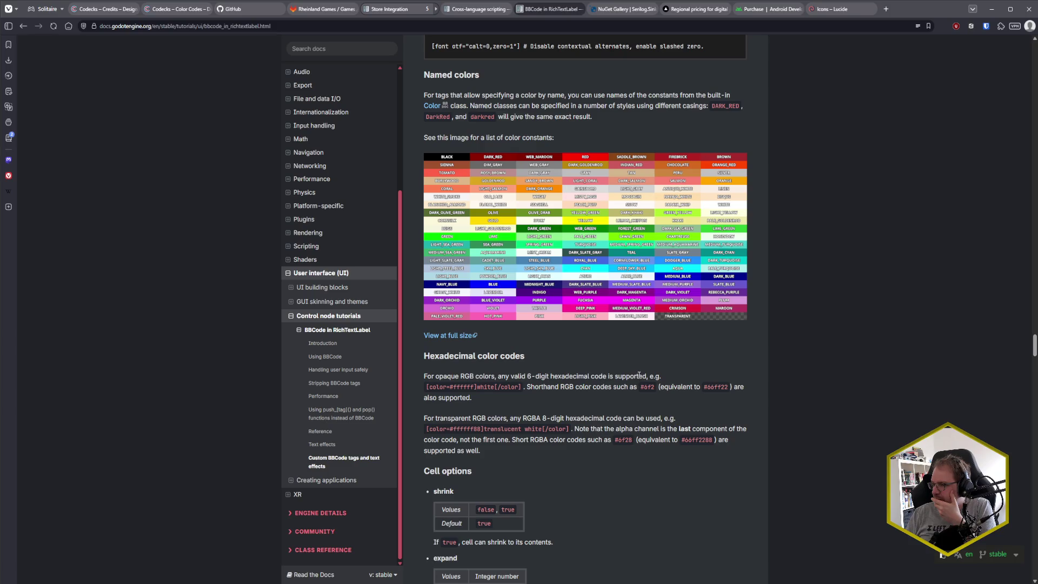
scroll(639, 375, "up", 7)
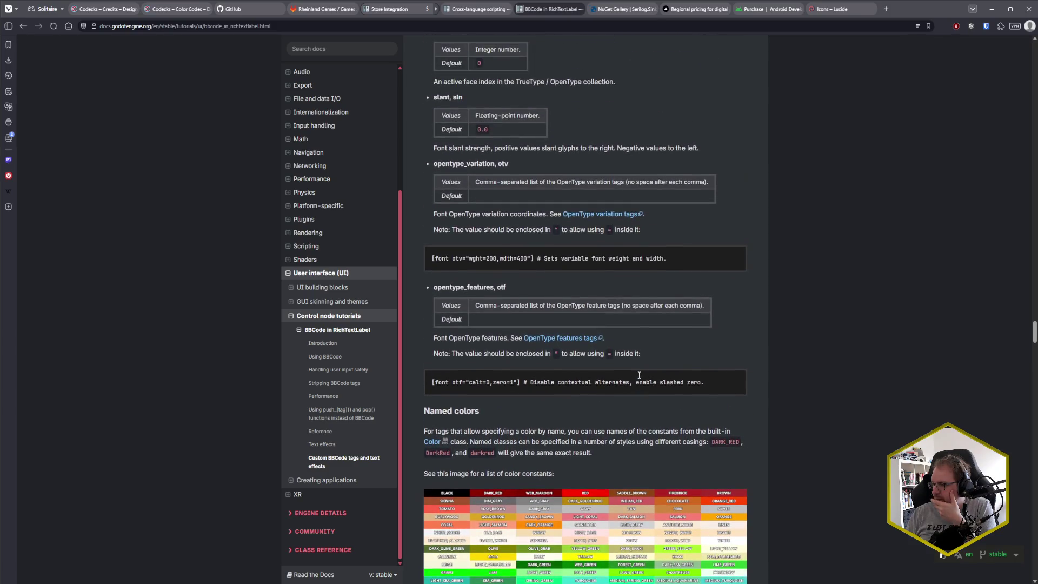
scroll(639, 376, "up", 10)
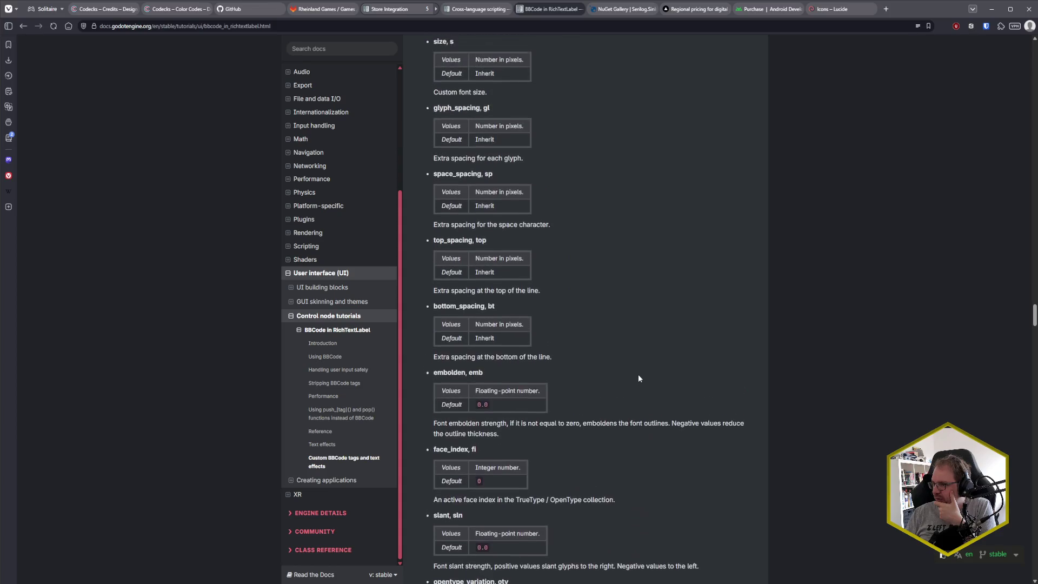
scroll(639, 378, "up", 4)
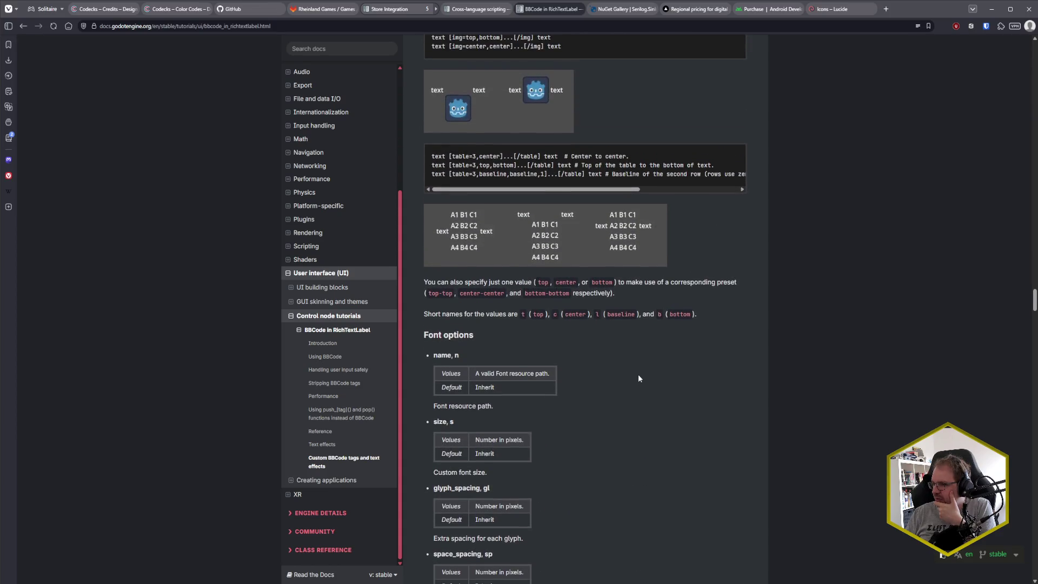
scroll(639, 378, "up", 2)
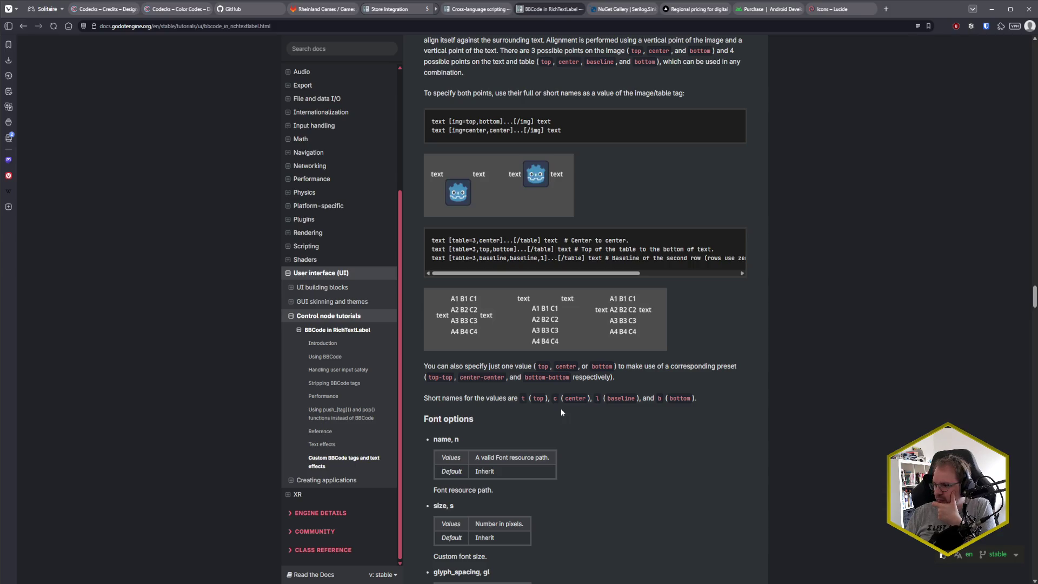
scroll(561, 411, "down", 6)
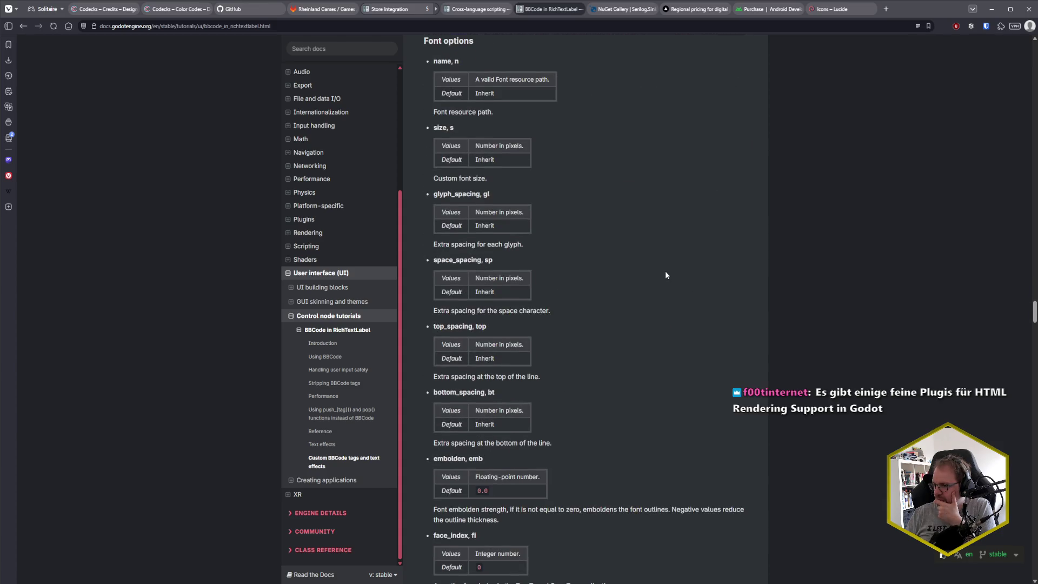
scroll(666, 280, "down", 2)
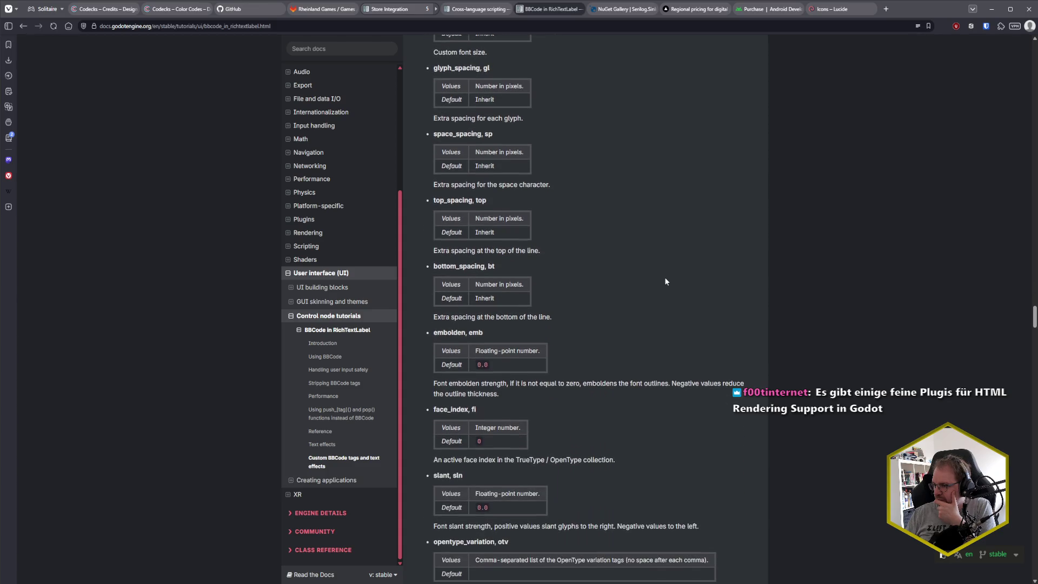
scroll(665, 280, "down", 3)
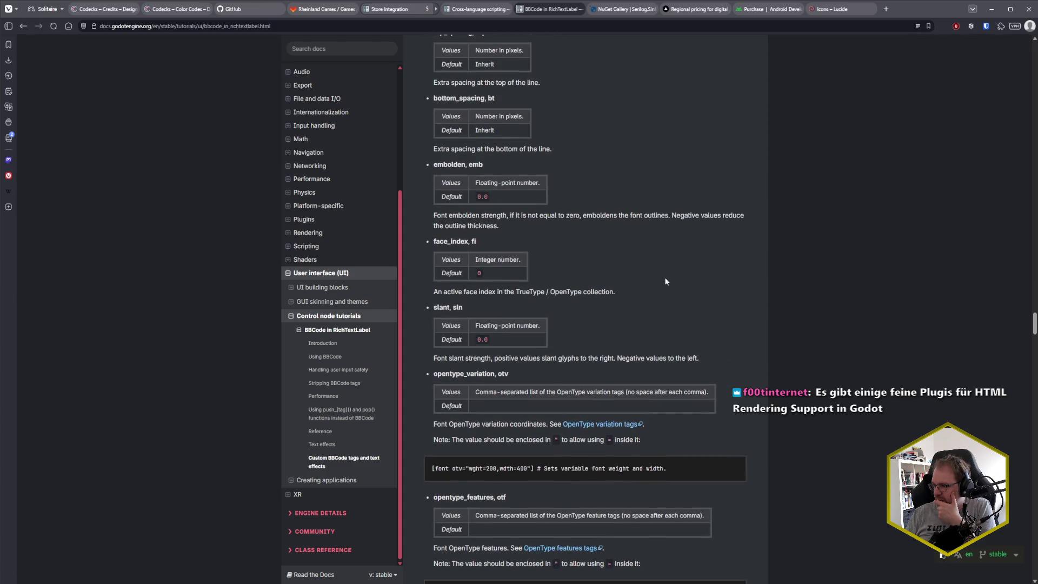
scroll(666, 280, "down", 4)
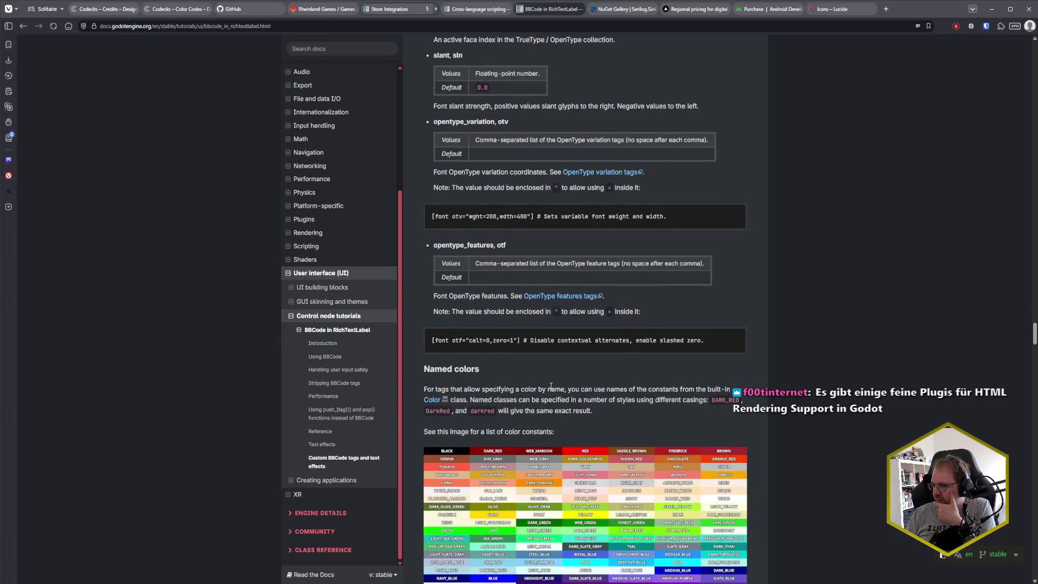
scroll(523, 359, "up", 15)
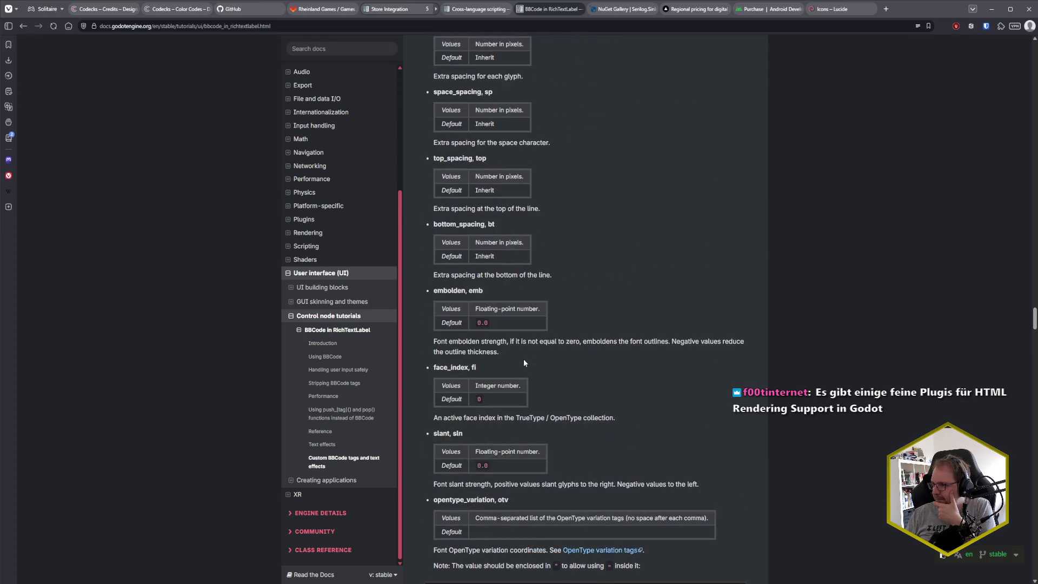
scroll(524, 359, "up", 4)
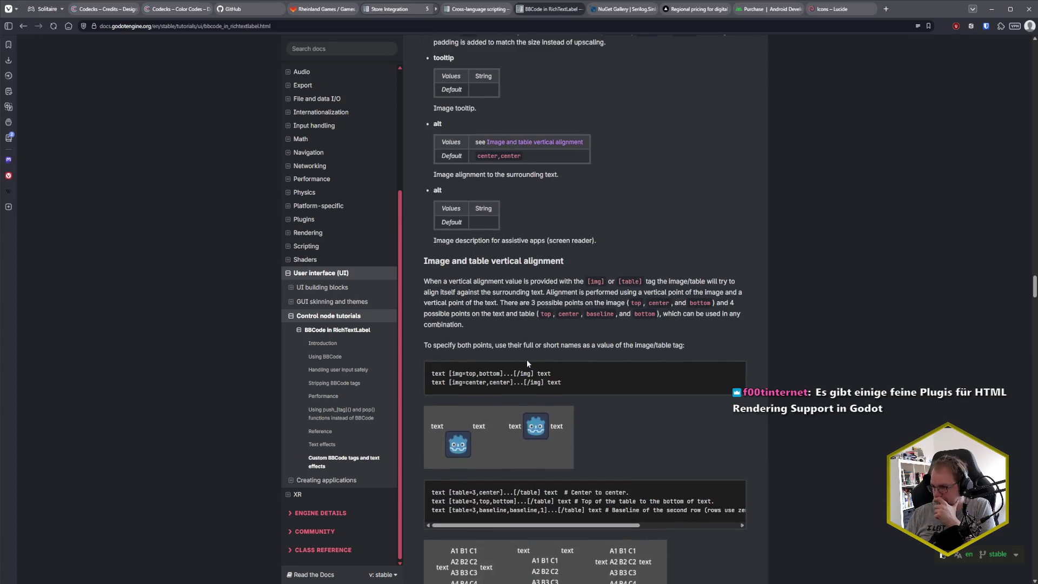
scroll(494, 328, "up", 1)
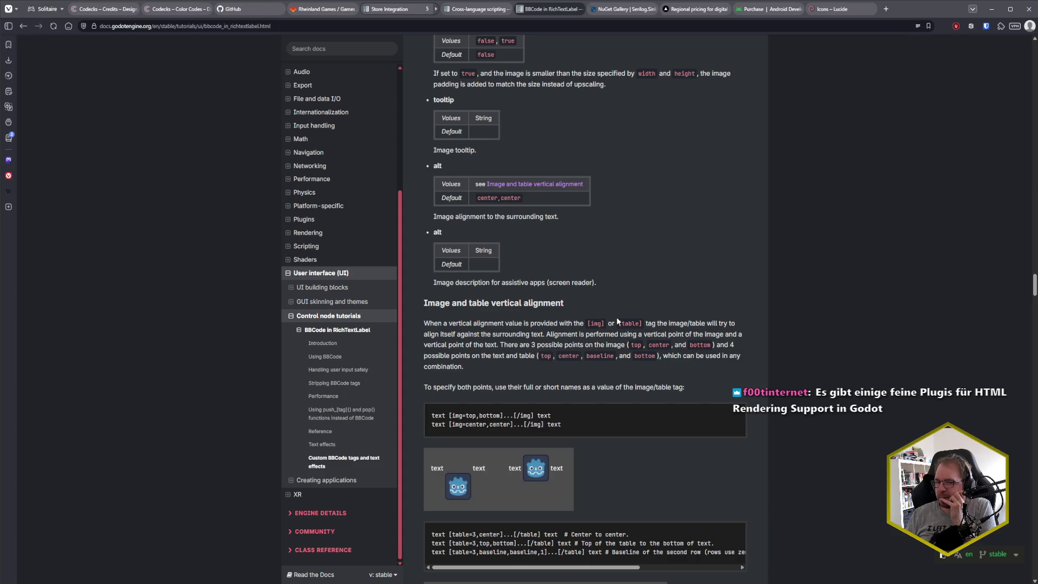
scroll(629, 284, "up", 10)
scroll(632, 291, "up", 10)
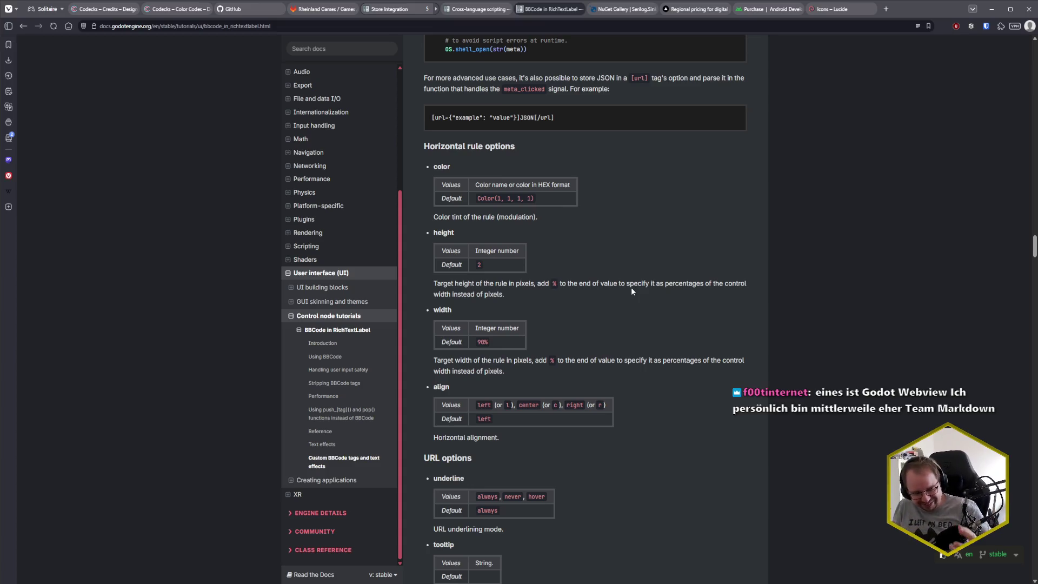
scroll(632, 271, "up", 10)
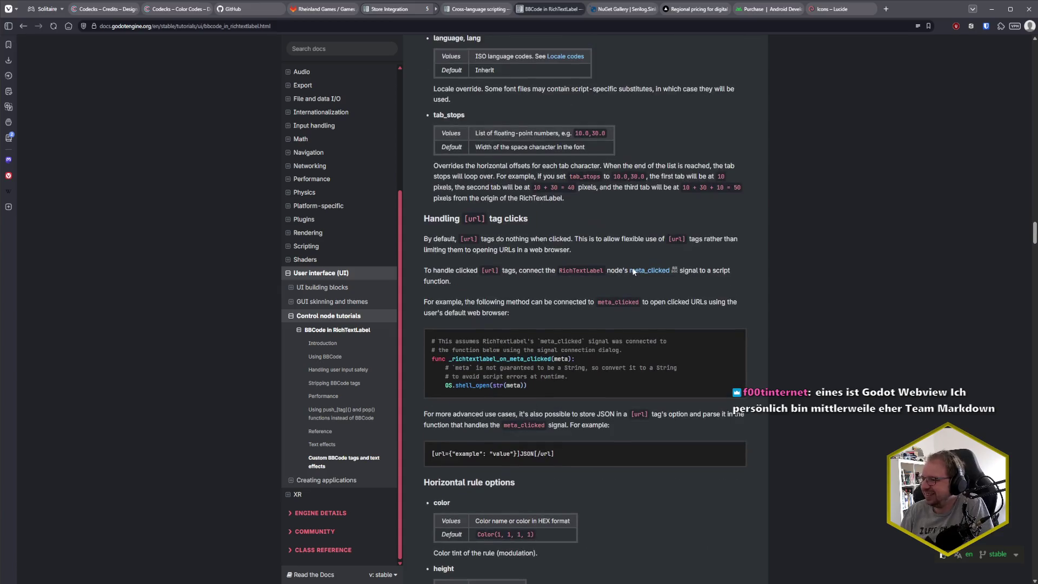
scroll(626, 341, "up", 1)
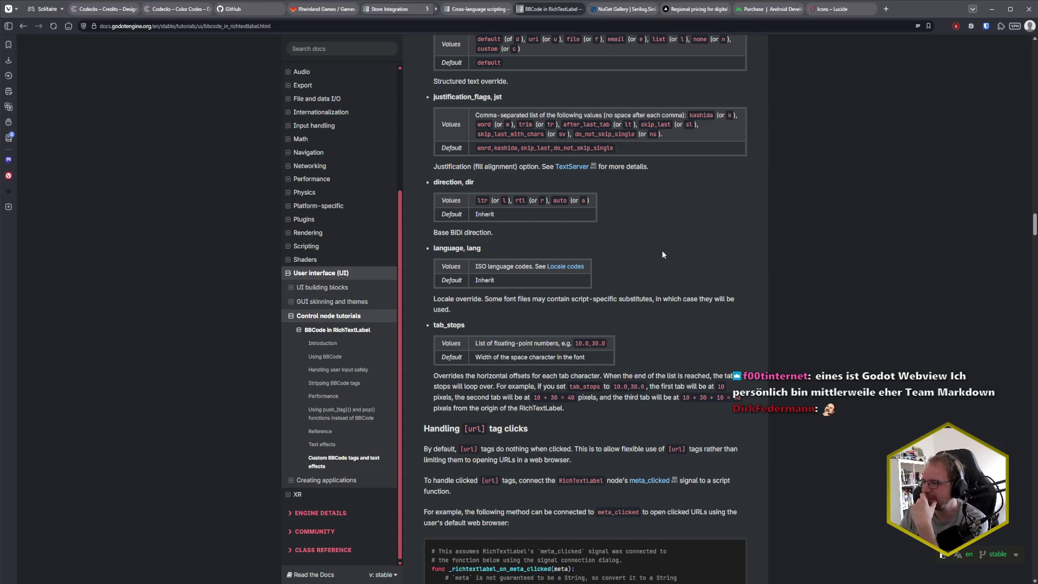
scroll(661, 256, "up", 5)
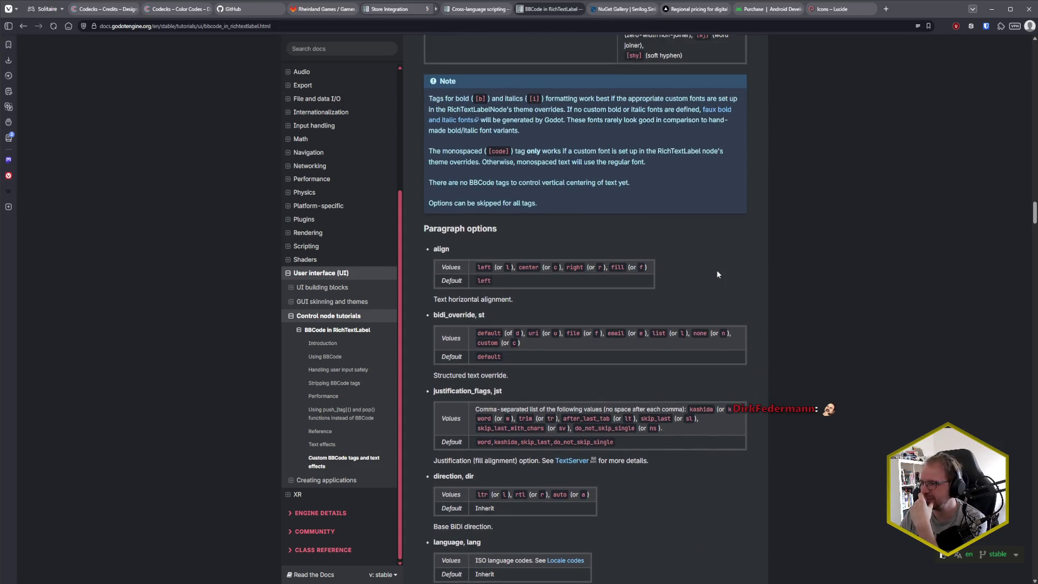
scroll(697, 295, "up", 1)
scroll(681, 320, "up", 1)
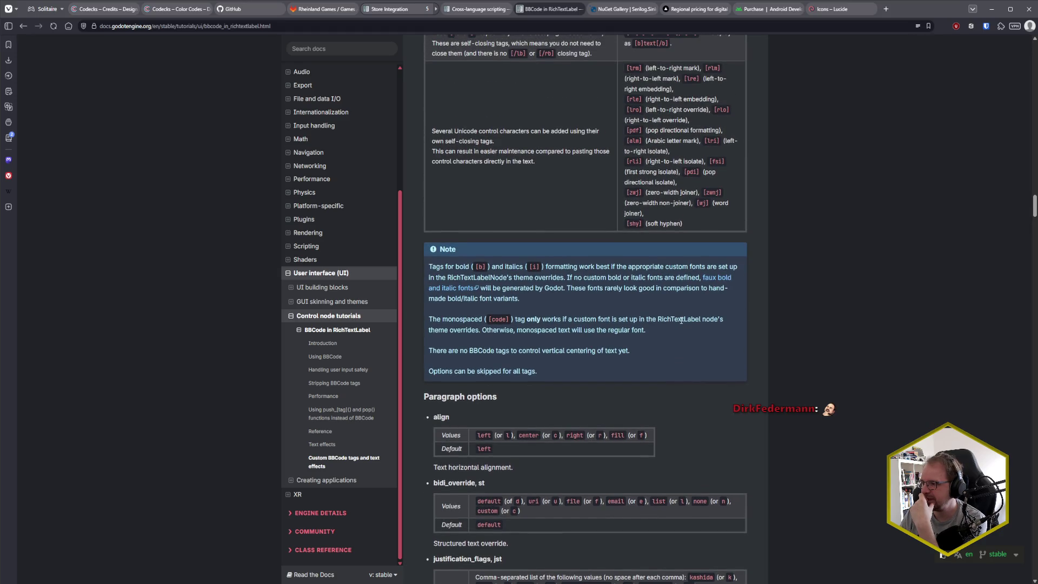
scroll(681, 320, "down", 2)
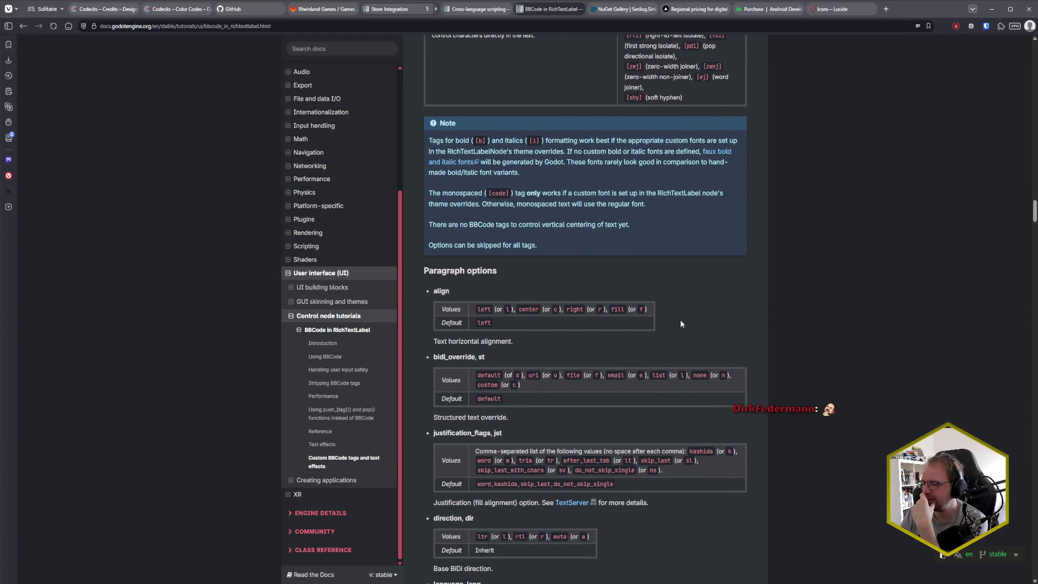
scroll(680, 320, "down", 2)
scroll(681, 320, "up", 3)
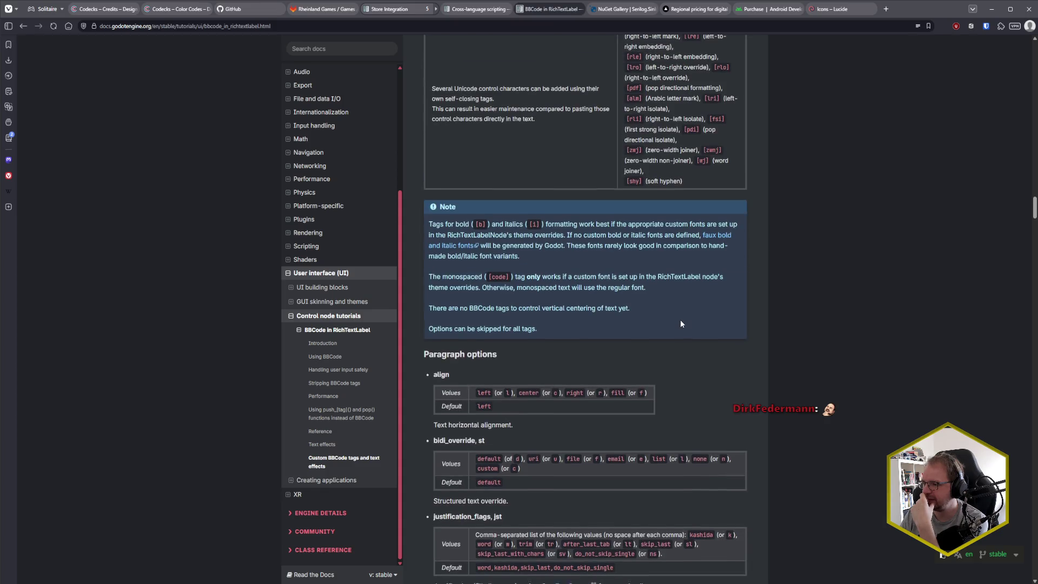
scroll(680, 319, "down", 5)
scroll(680, 320, "down", 1)
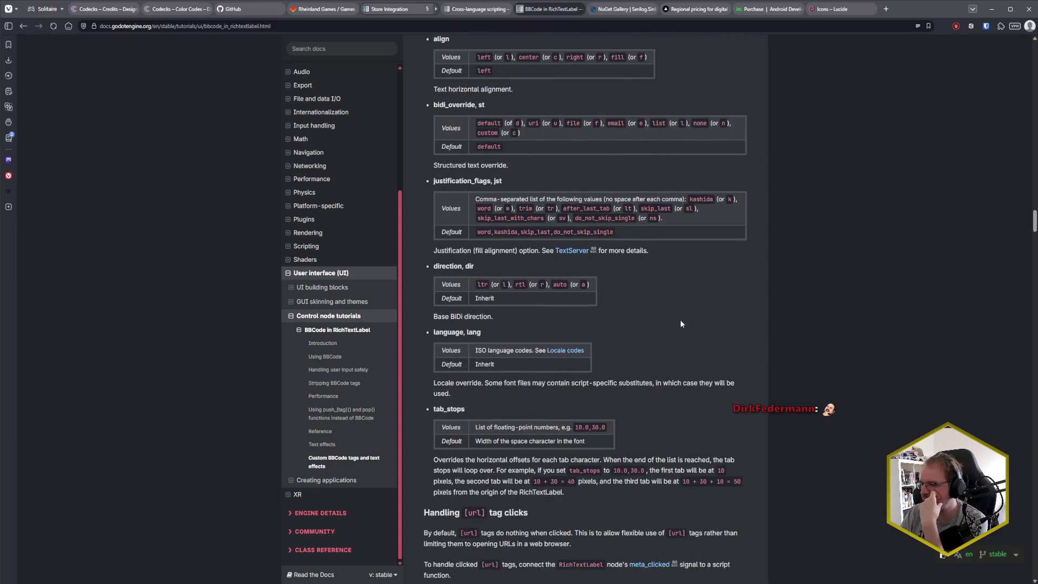
scroll(680, 319, "up", 7)
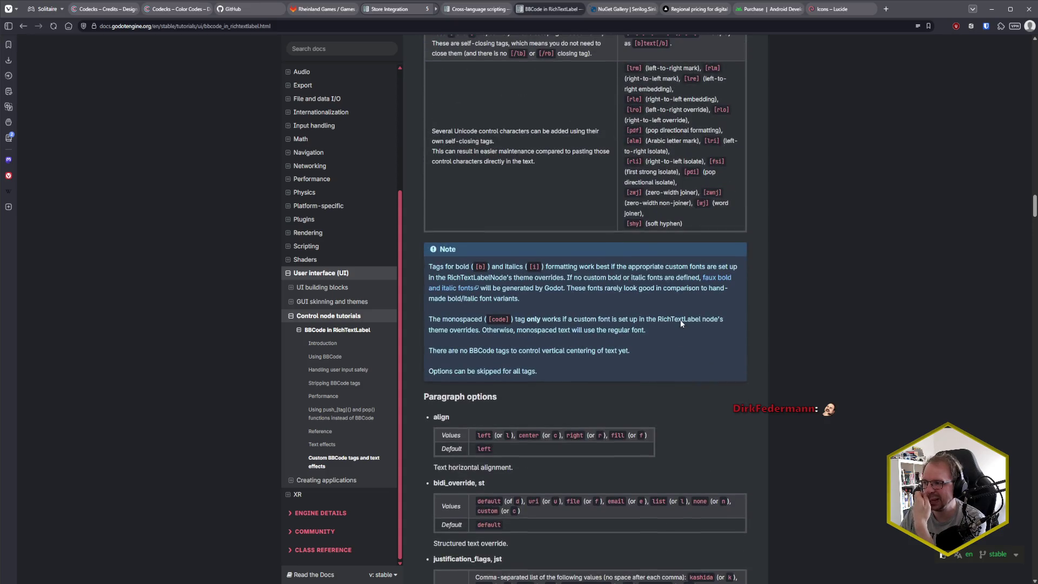
scroll(682, 320, "up", 2)
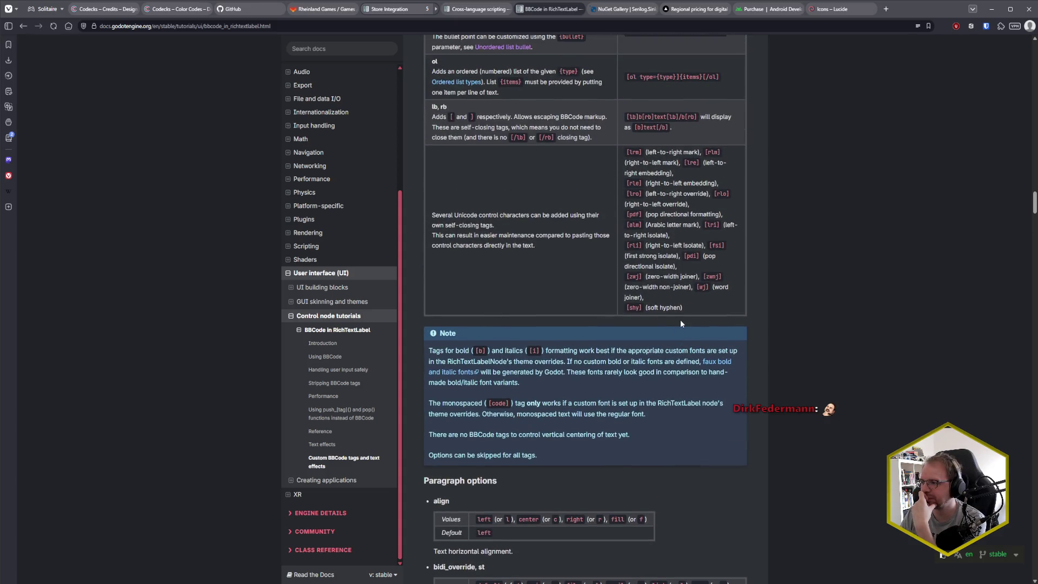
scroll(680, 320, "up", 4)
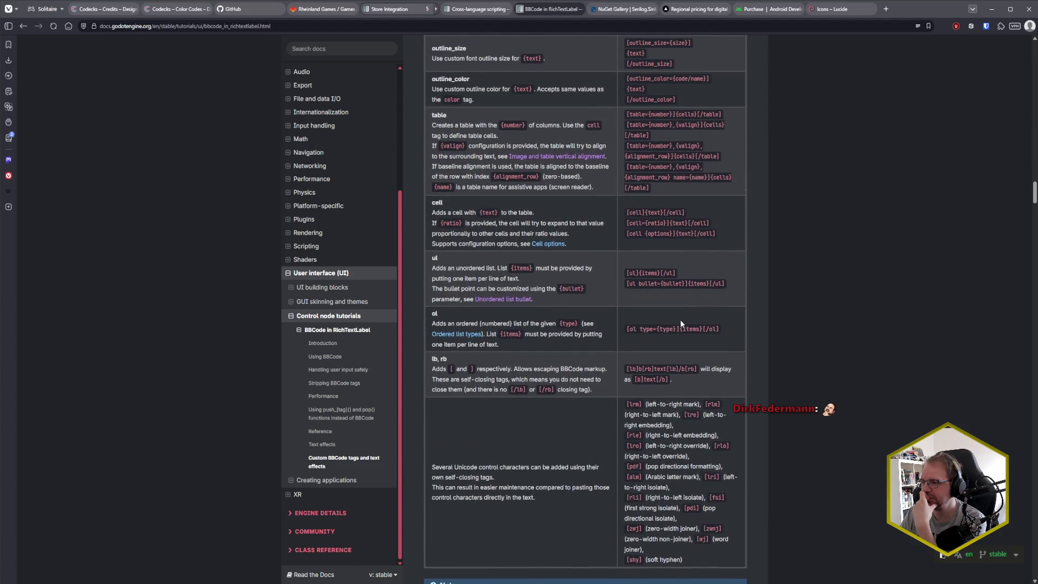
scroll(680, 321, "up", 4)
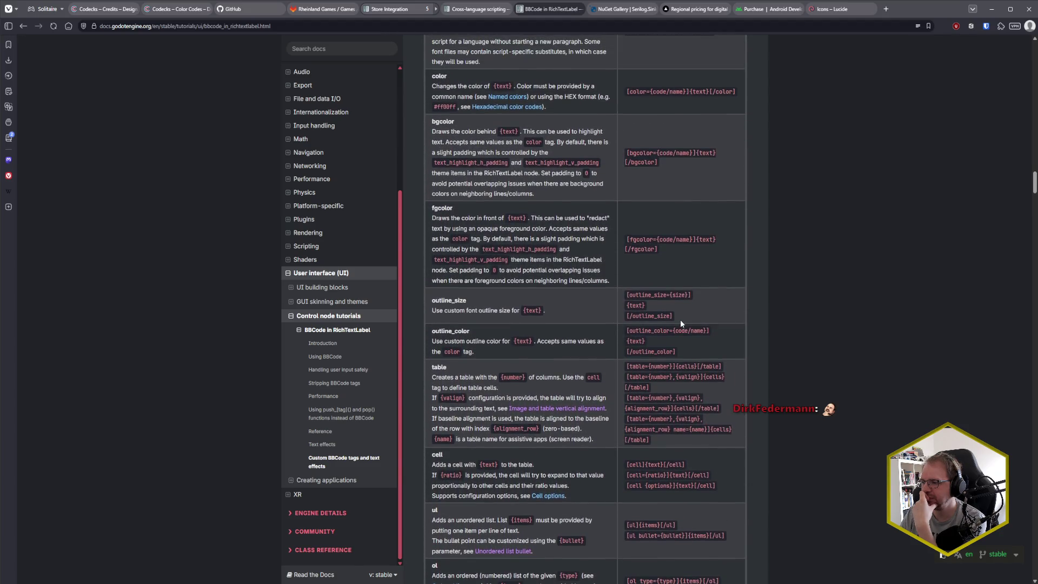
scroll(681, 320, "up", 3)
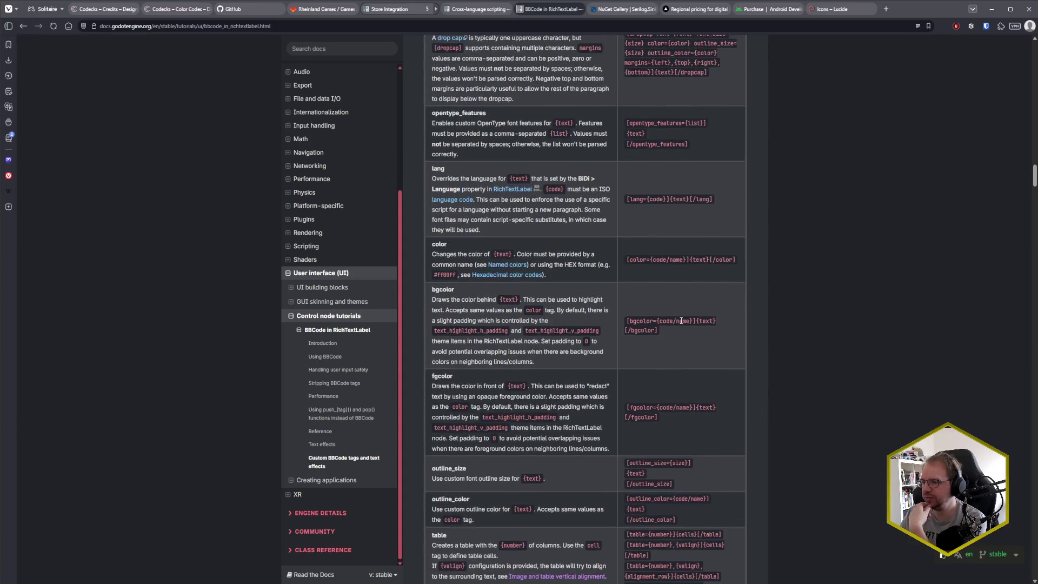
scroll(681, 321, "up", 2)
scroll(680, 321, "up", 5)
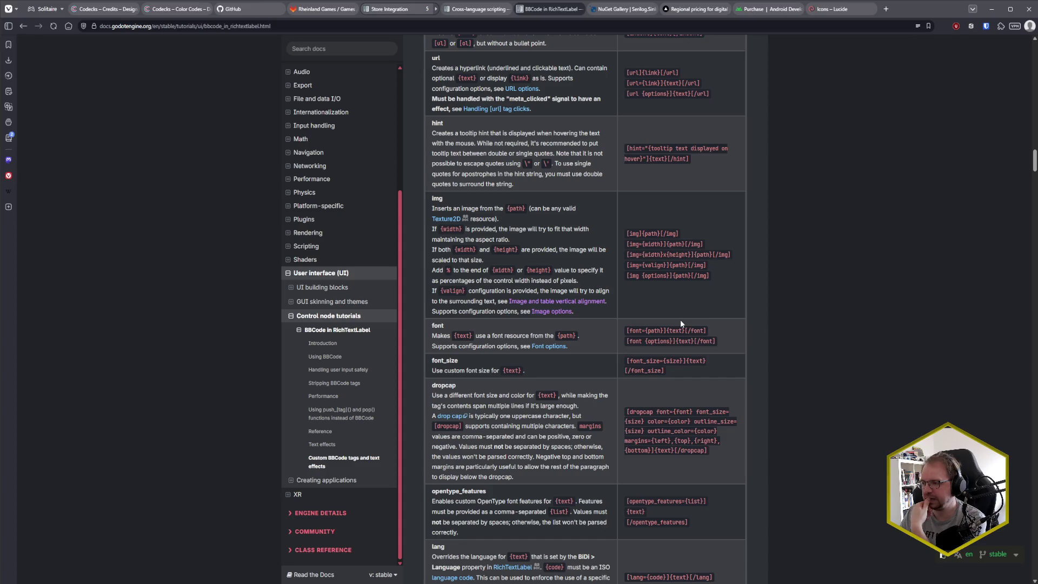
scroll(681, 321, "up", 1)
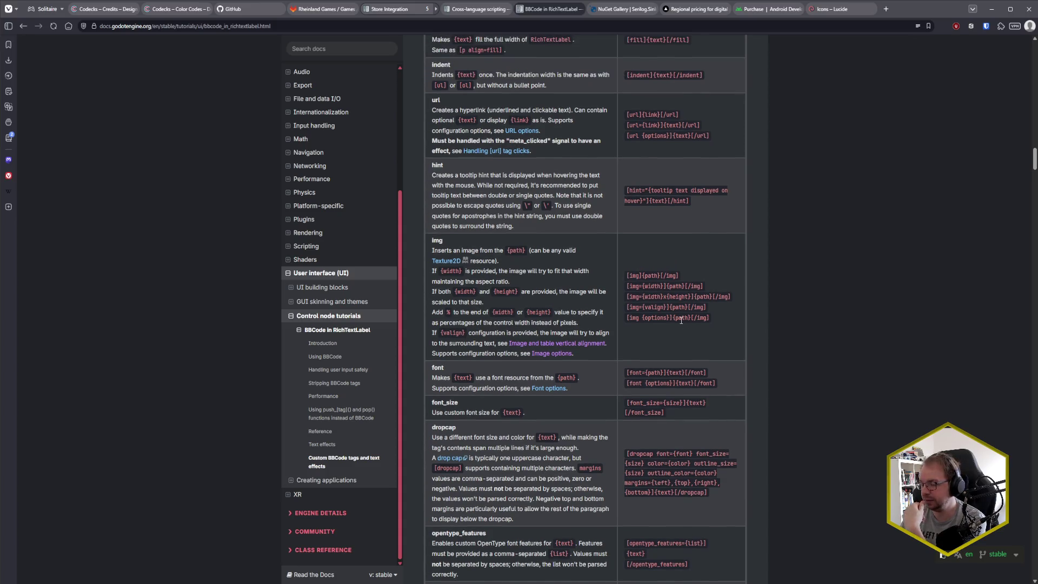
scroll(681, 320, "up", 20)
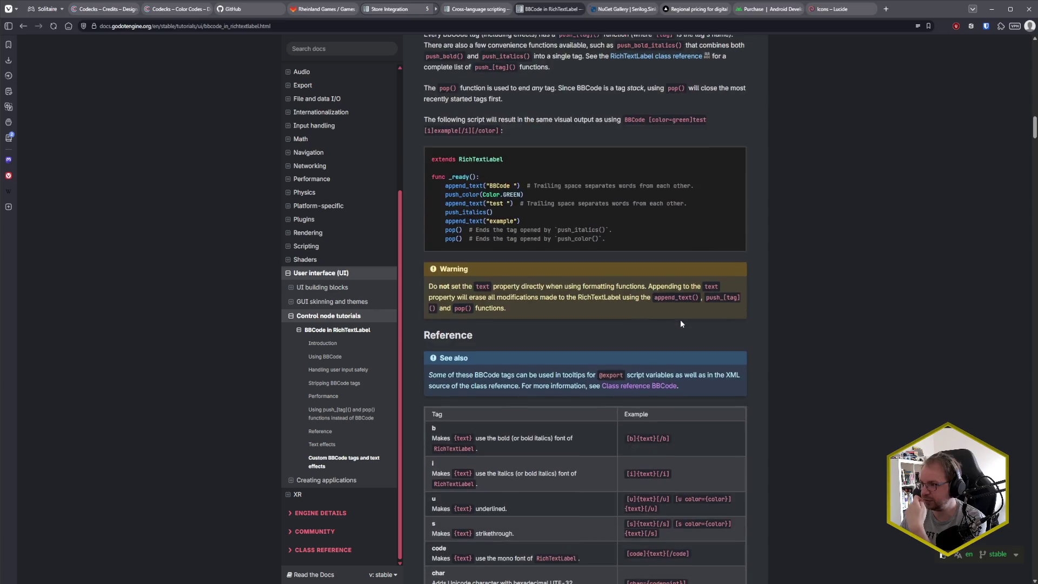
scroll(611, 311, "up", 6)
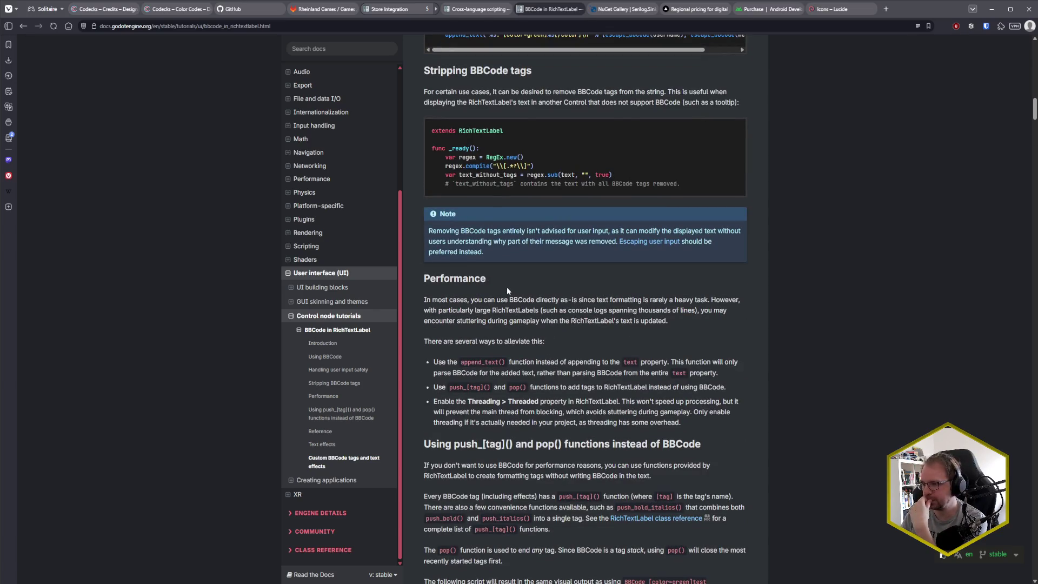
scroll(524, 300, "up", 20)
scroll(537, 295, "down", 2)
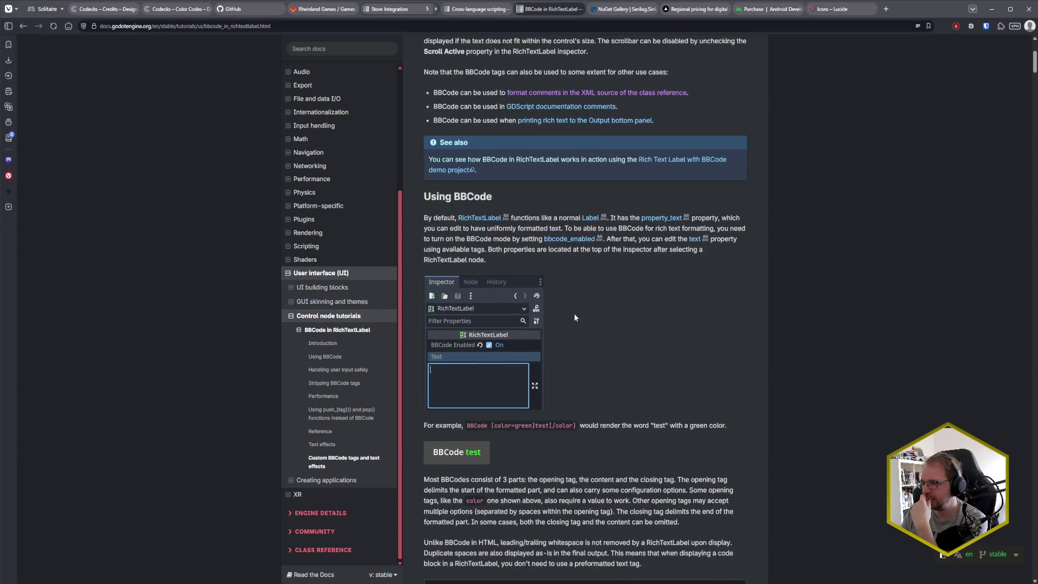
scroll(571, 311, "up", 7)
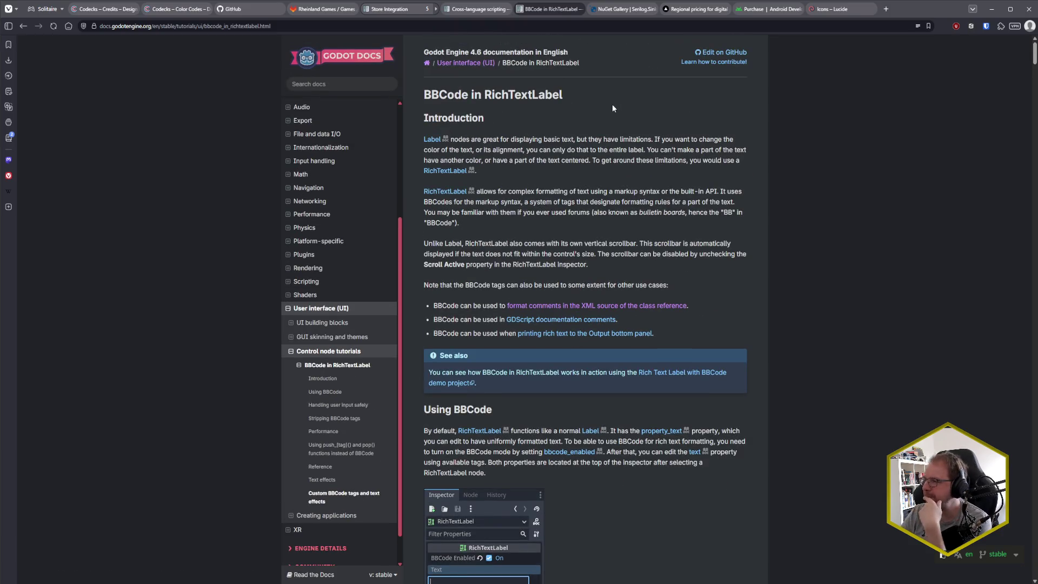
- Search Startpage for 'godot markdown plugin' and open the MarkdownLabel Godot Asset Library result
left_click(885, 10)
type("godot markdown plugin")
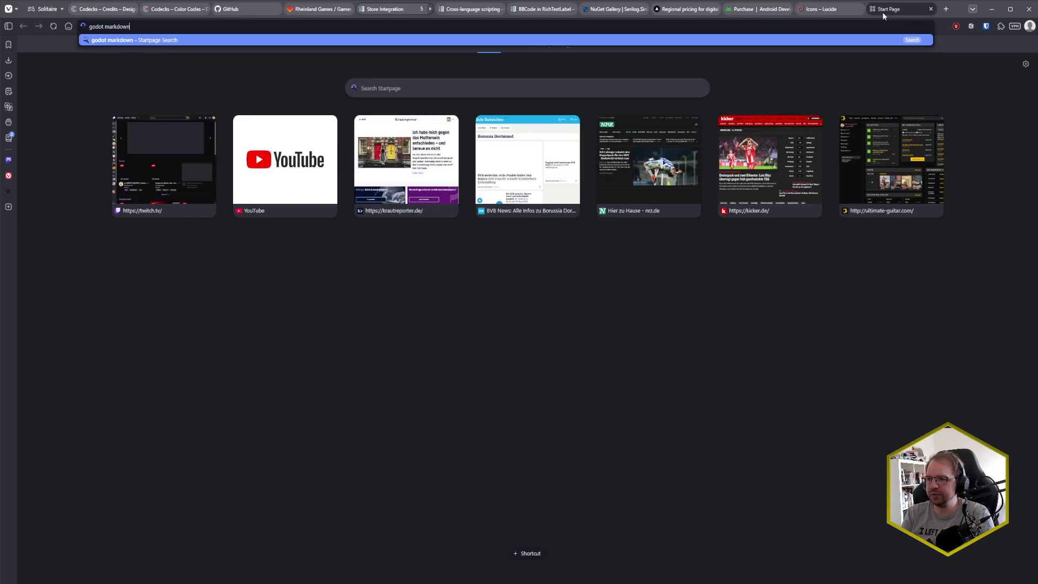
key("Return")
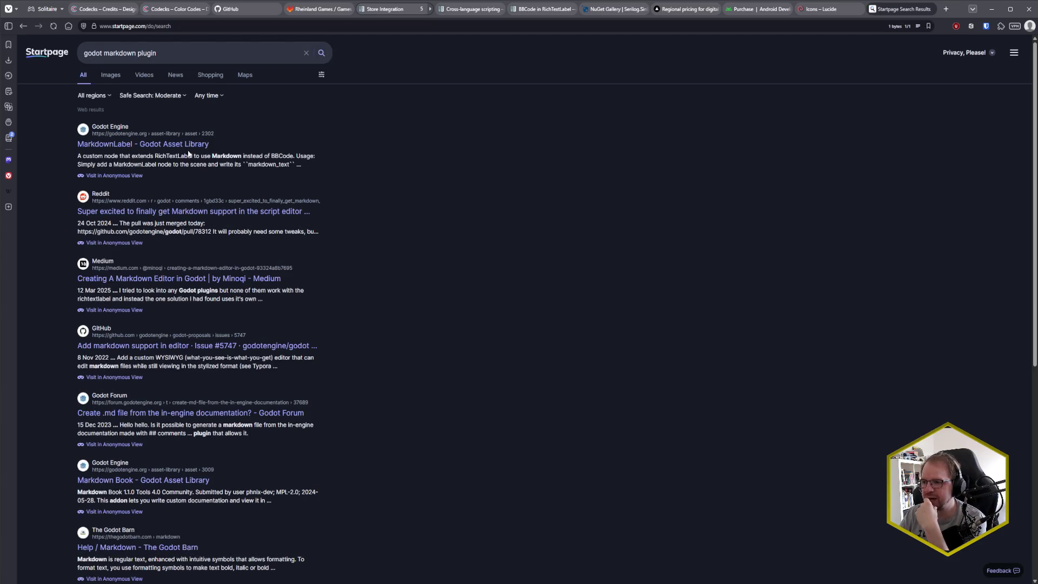
left_click(163, 145)
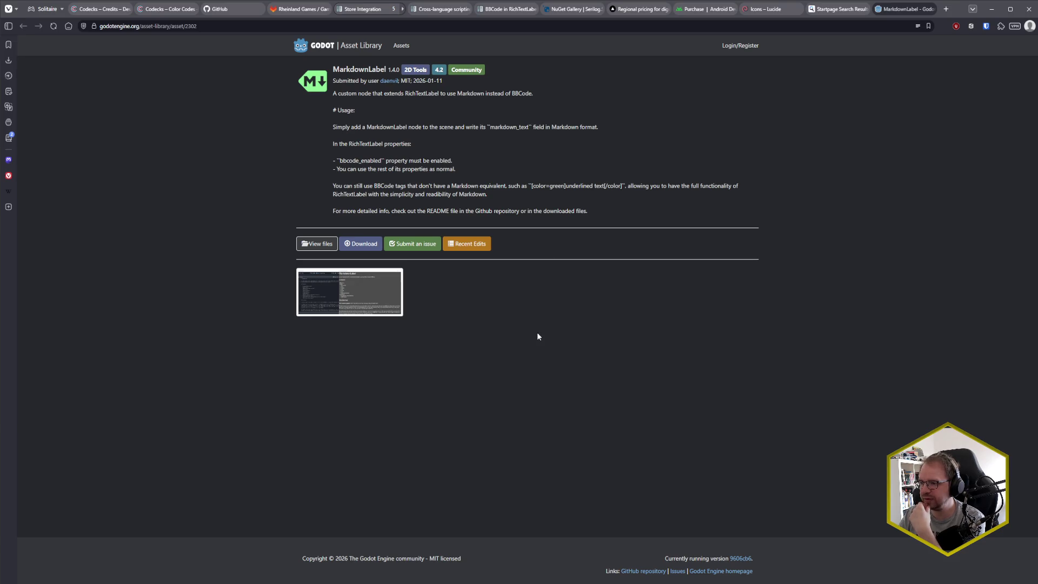
- View the MarkdownLabel screenshot full size, then return to Godot, save the scene and load AssetLib
left_click(333, 295)
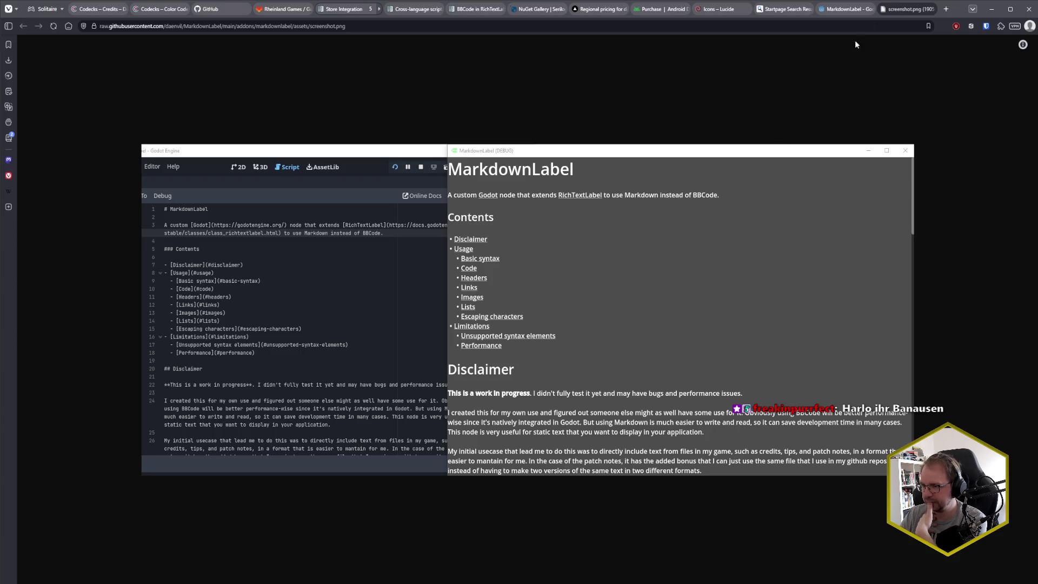
left_click(938, 9)
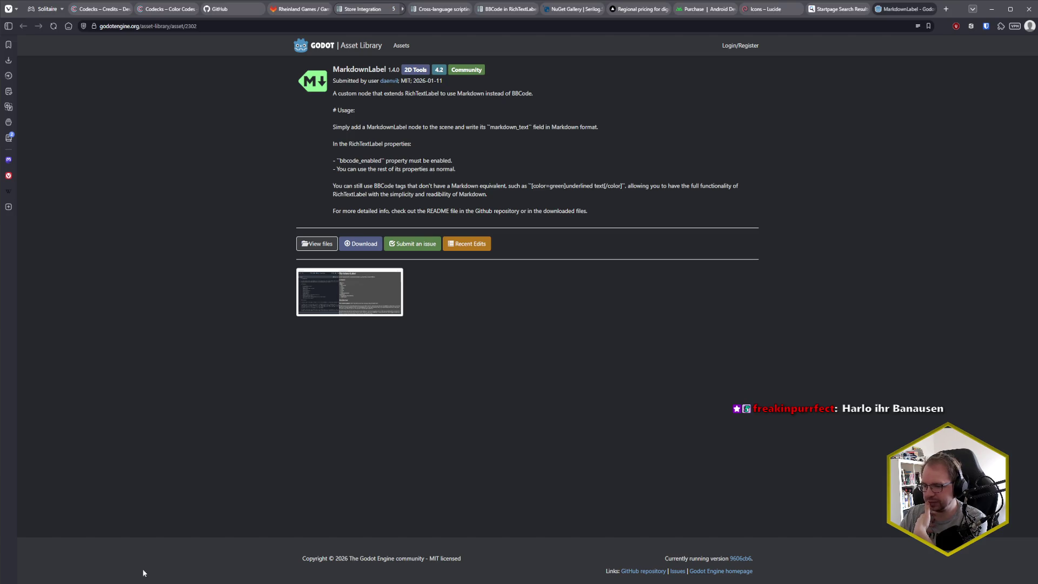
key("alt+Tab")
key("ctrl+s")
left_click(580, 23)
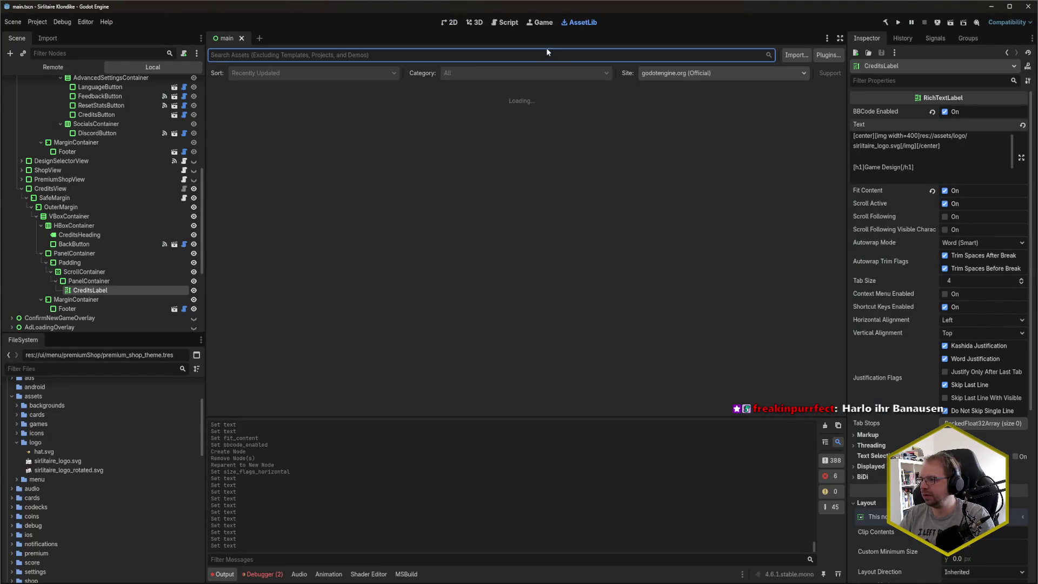
- Search AssetLib for 'MarkdownLabel', open its details and download the plugin
left_click(412, 59)
type("Markdo")
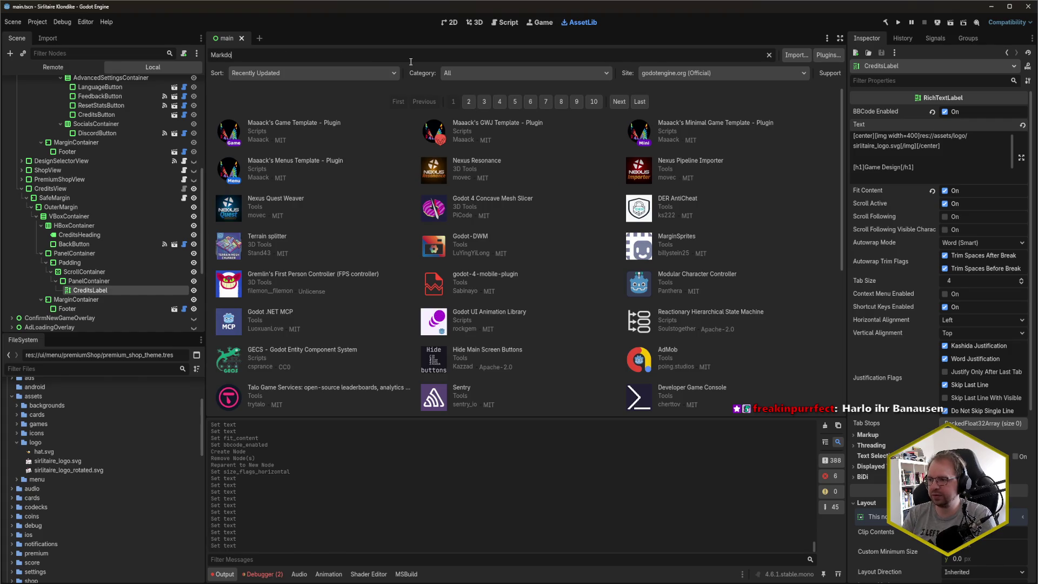
type("wnLabel")
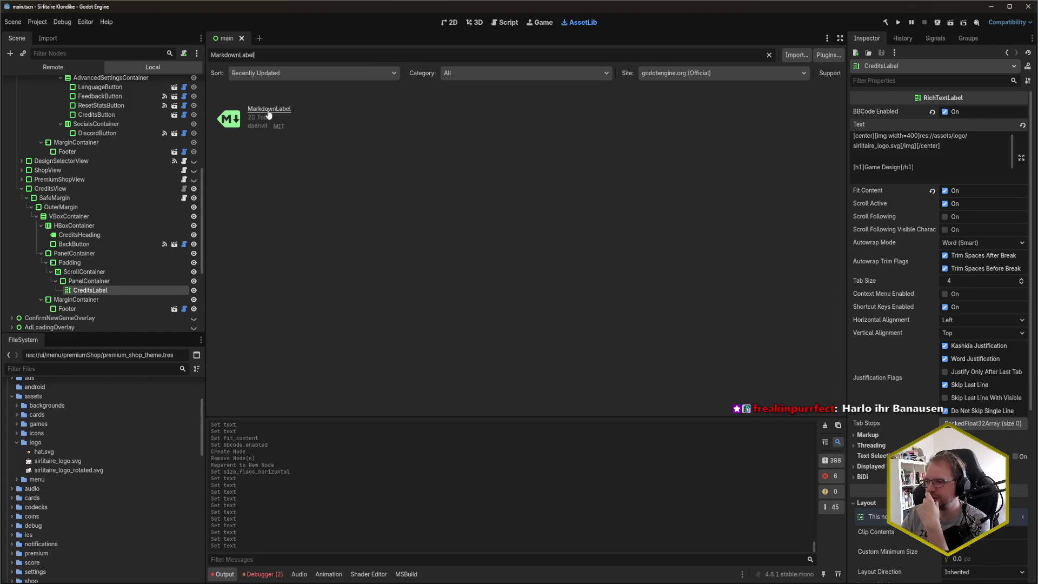
left_click(269, 110)
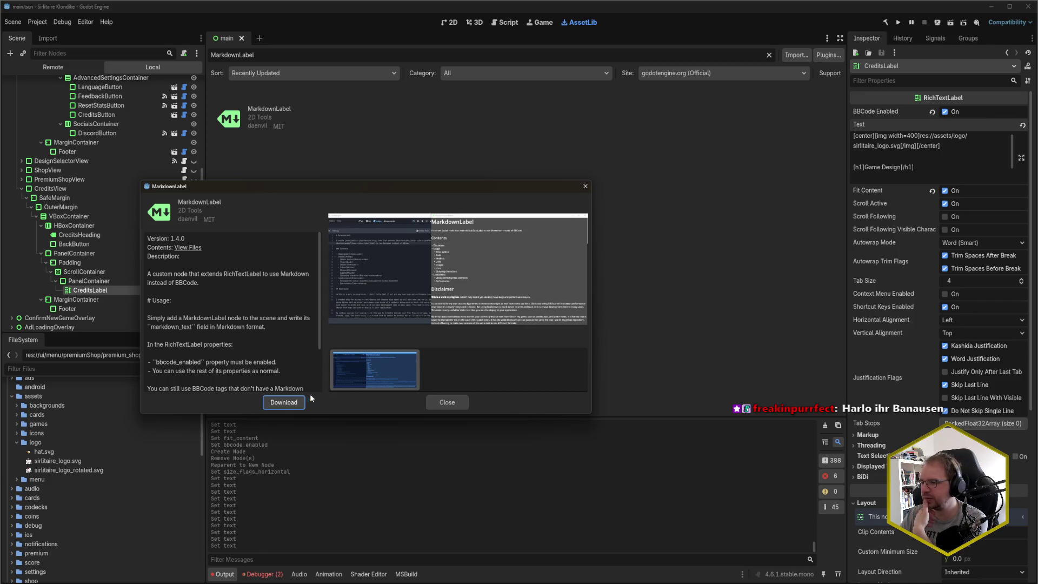
scroll(254, 336, "down", 3)
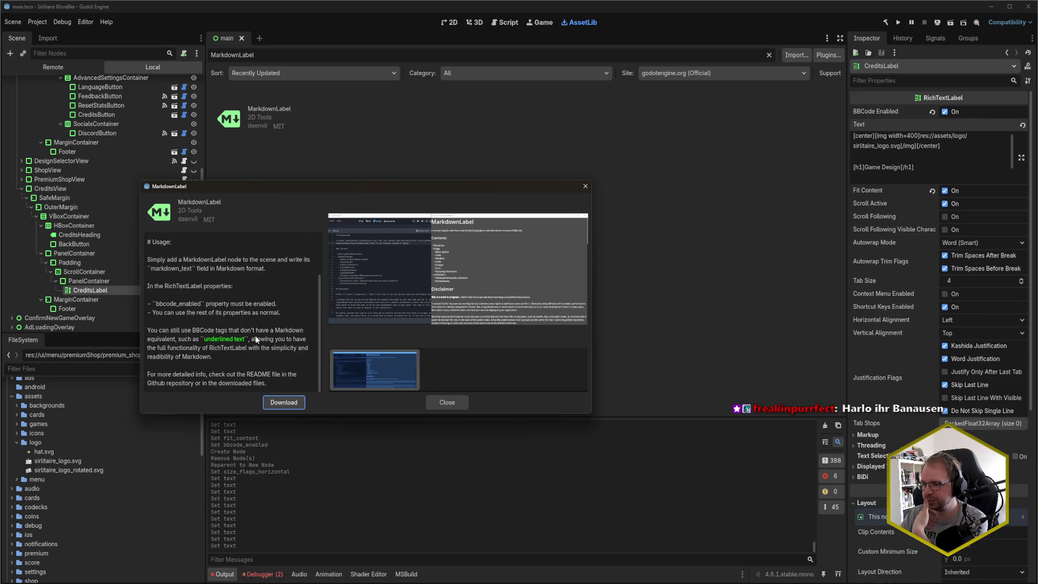
scroll(255, 335, "up", 3)
left_click(286, 401)
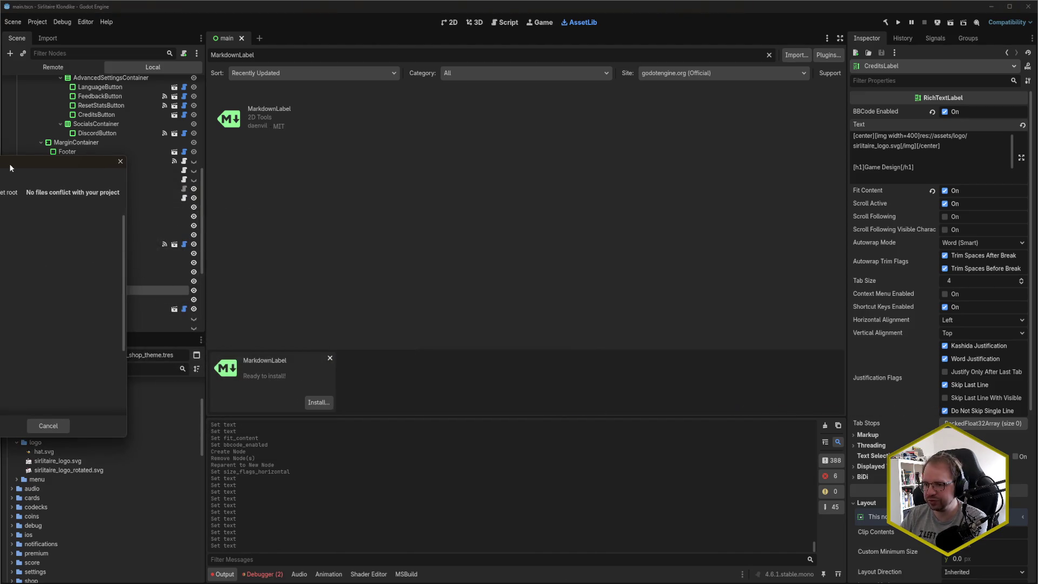
- Install the downloaded MarkdownLabel files into addons/markdownlabel and dismiss the success message
left_click_drag(9, 166, 303, 155)
scroll(294, 290, "down", 5)
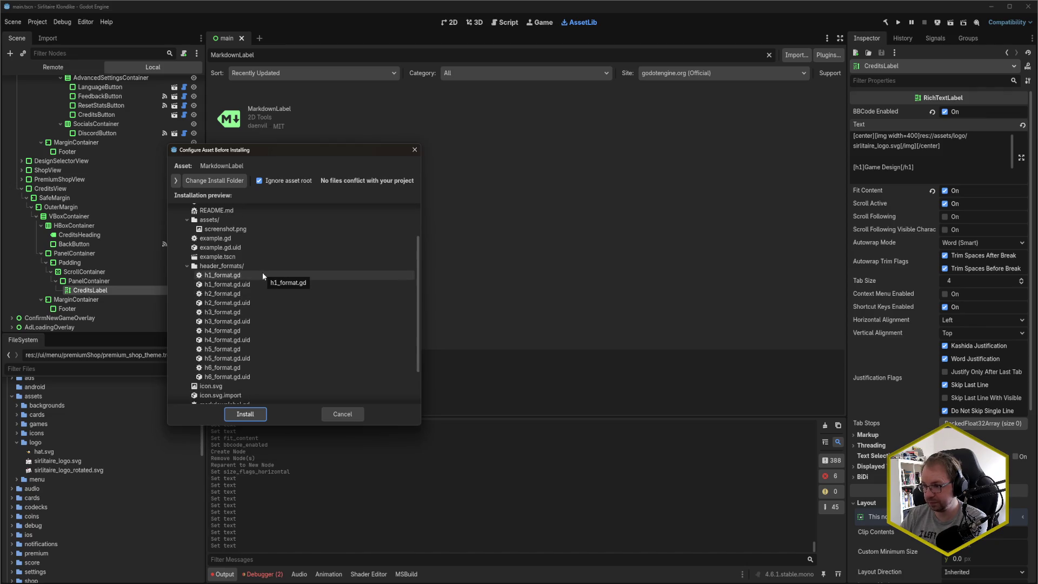
scroll(250, 274, "down", 2)
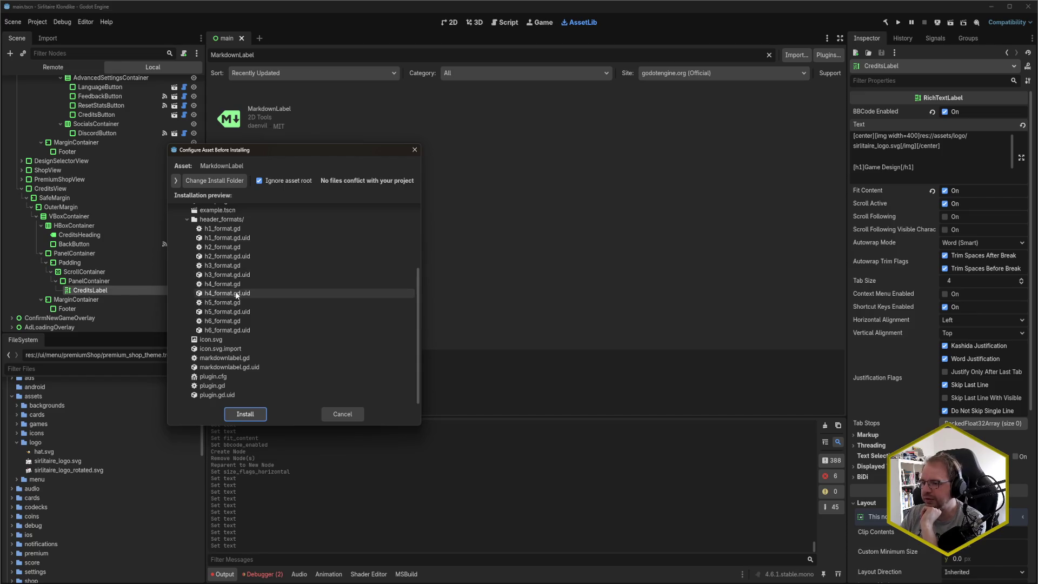
scroll(241, 313, "up", 5)
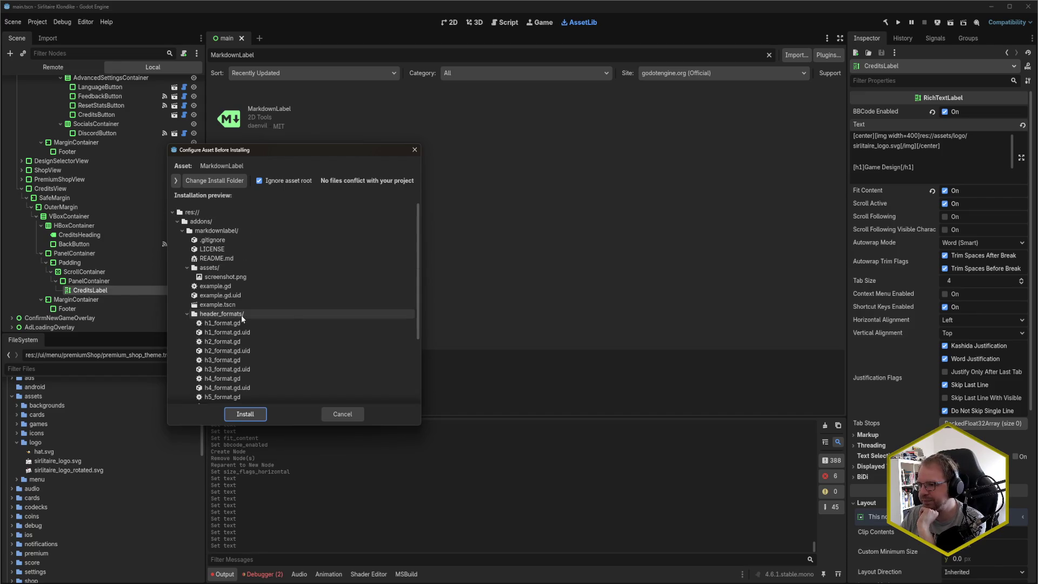
left_click(245, 415)
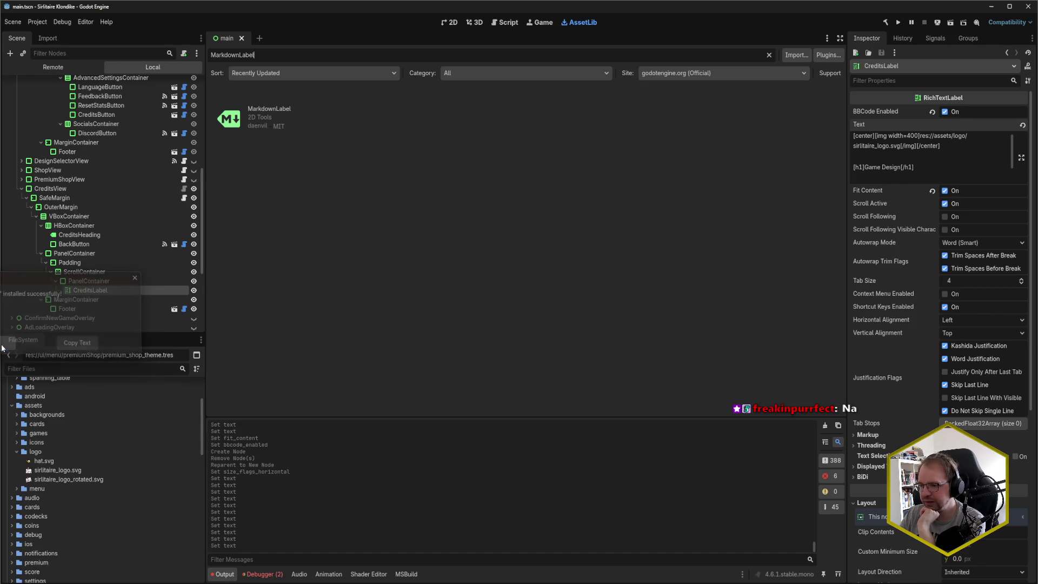
left_click(8, 343)
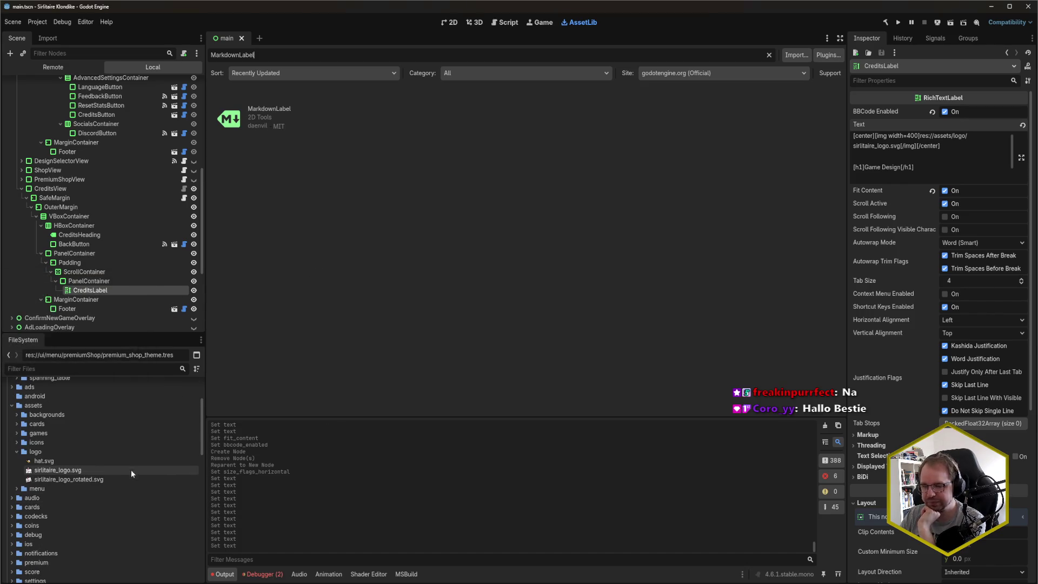
- Collapse the assets folders and try changing CreditsLabel's type via a 'Markdown' search, then cancel
left_click(17, 453)
left_click(12, 405)
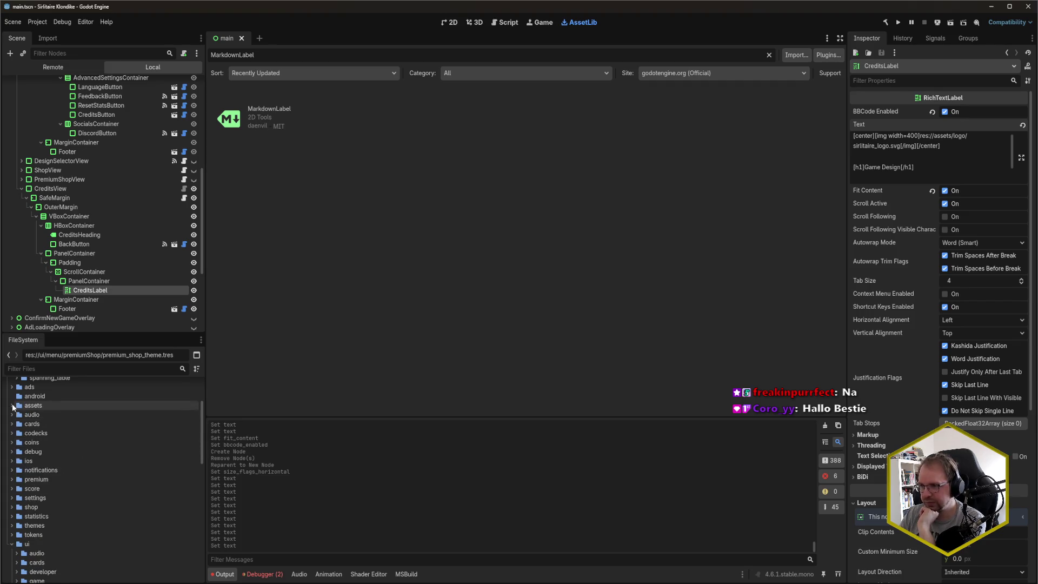
right_click(95, 291)
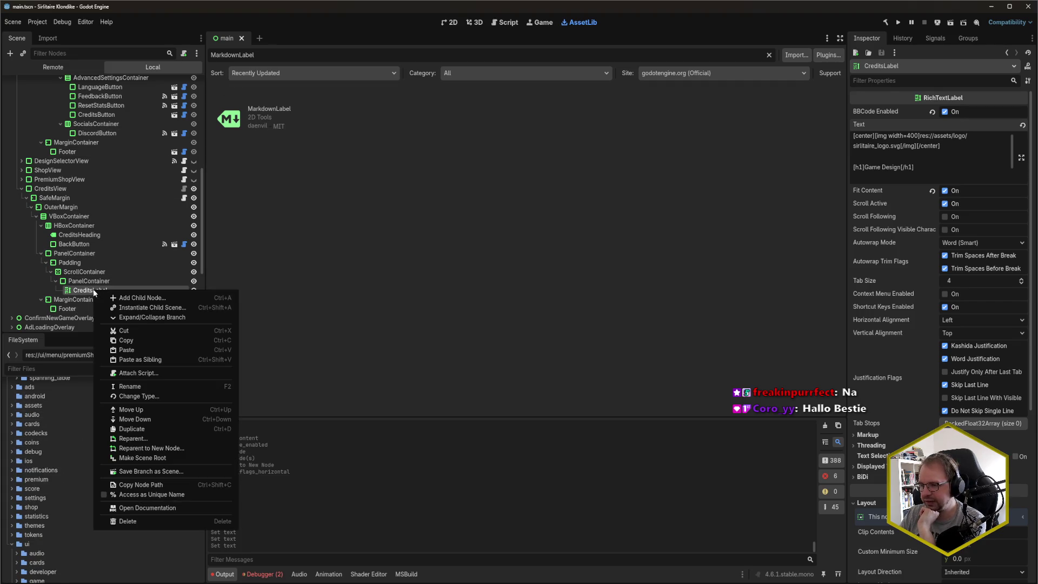
left_click(154, 397)
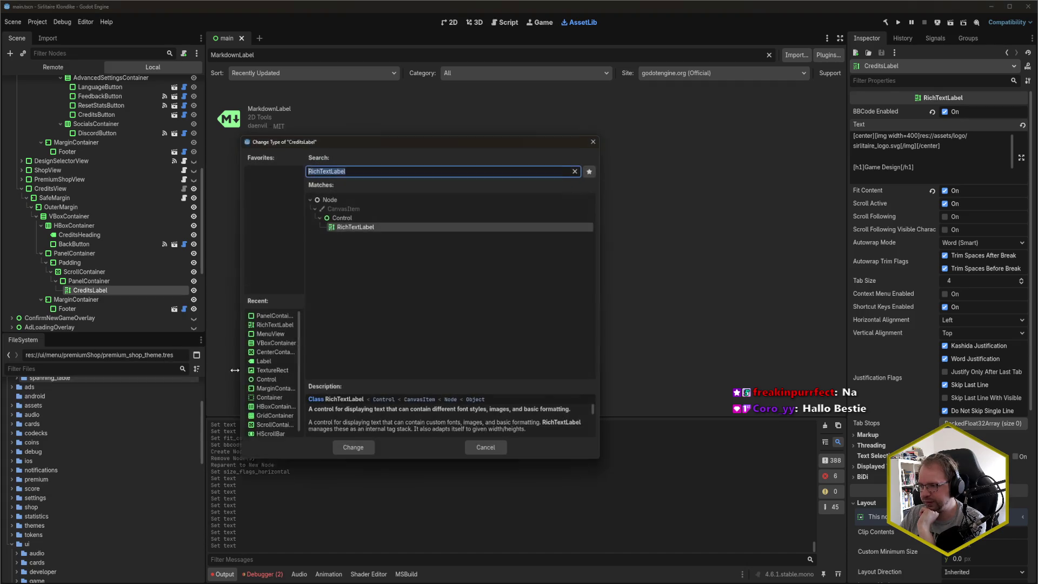
type("Markdown")
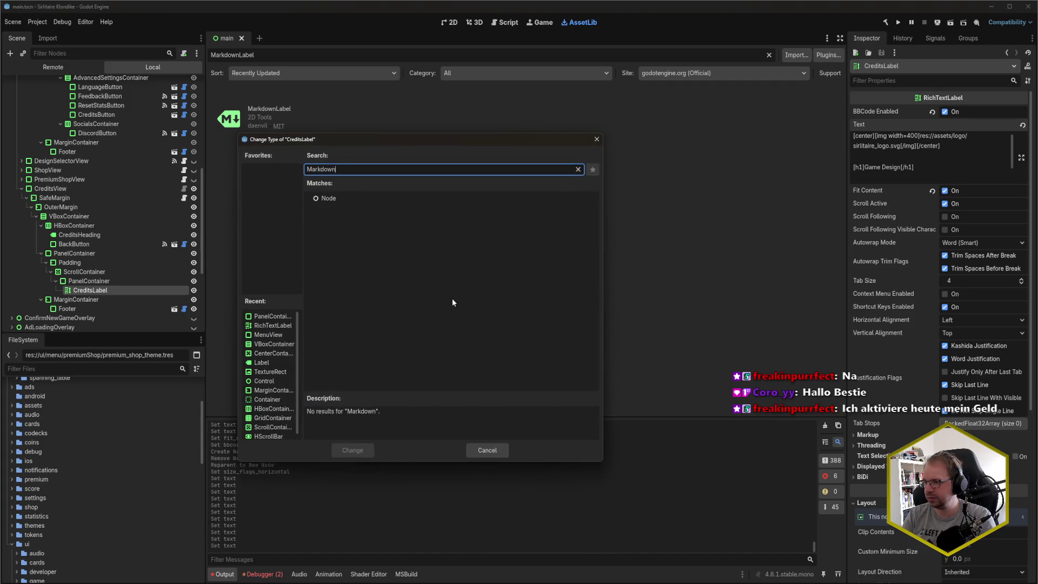
key("ctrl+a")
key("BackSpace")
key("Escape")
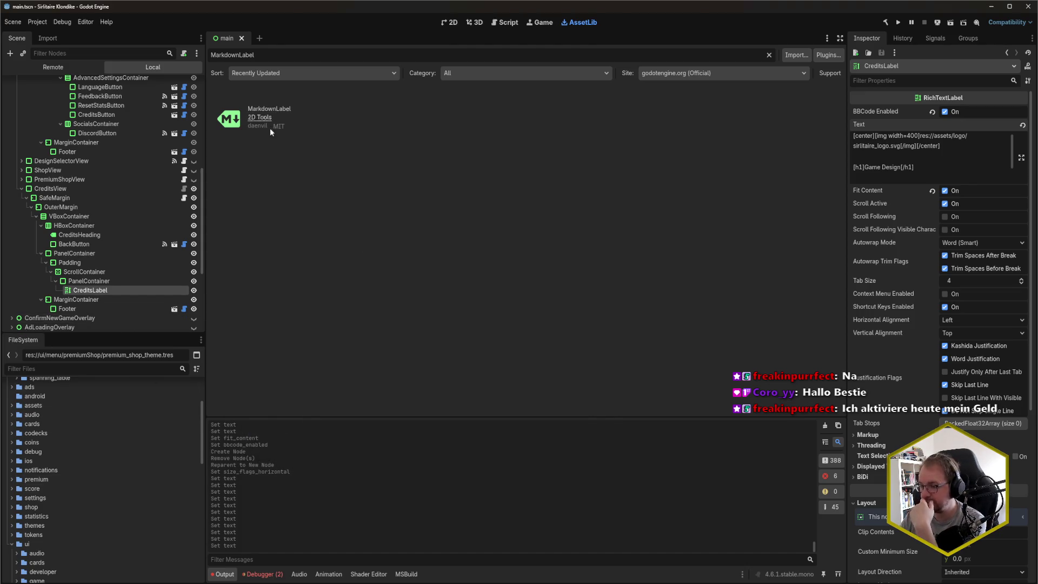
- Open addons/markdownlabel/markdownlabel.gd and confirm it extends RichTextLabel
scroll(71, 502, "up", 5)
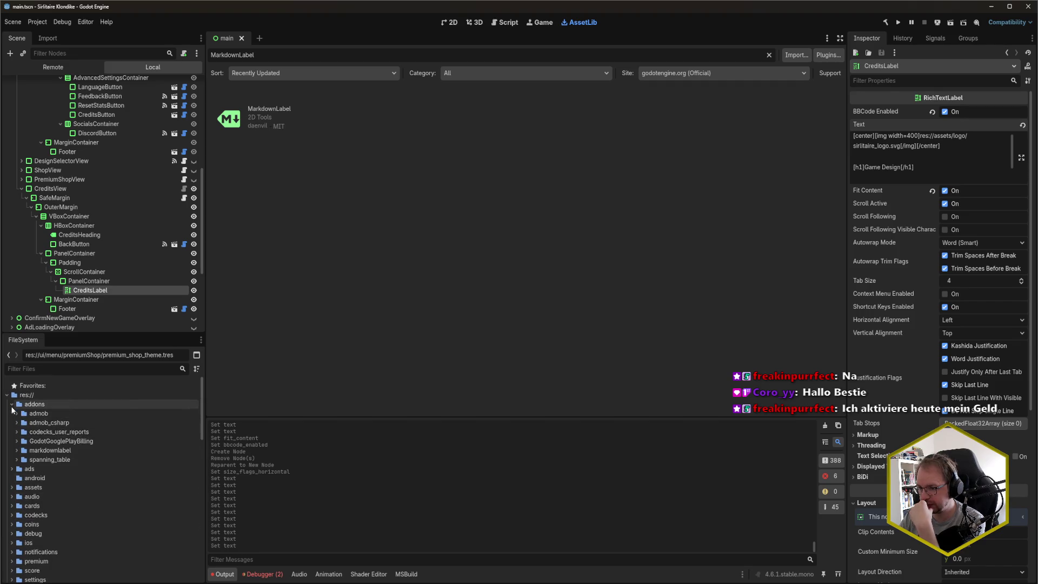
left_click(18, 449)
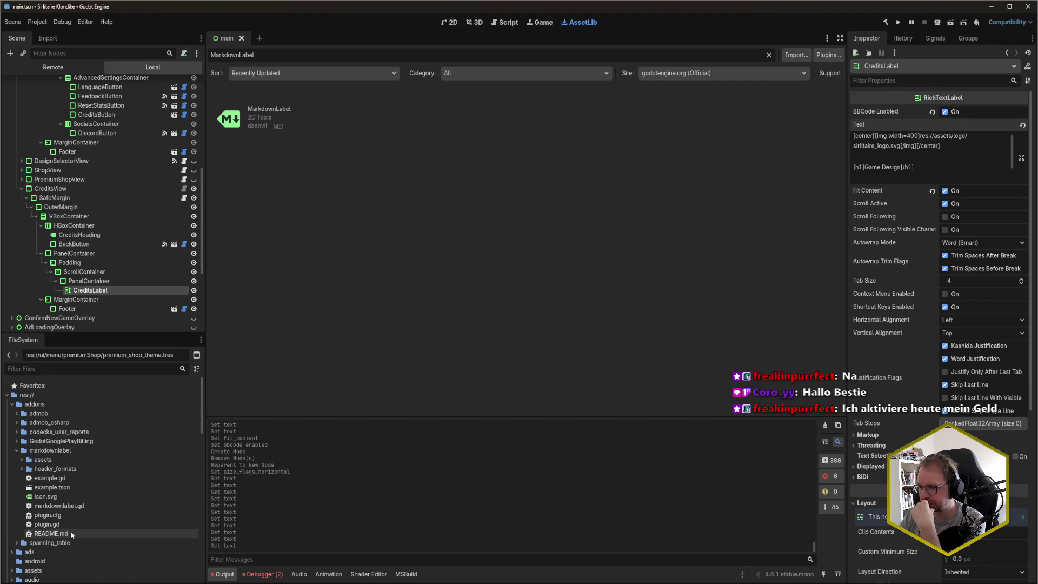
double_click(68, 507)
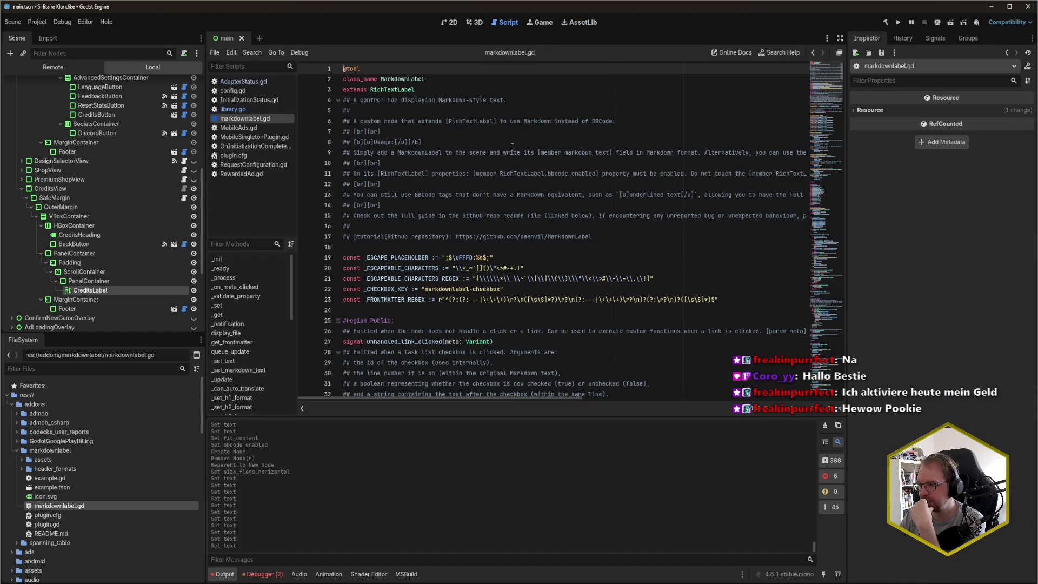
left_click(441, 89)
left_click(439, 81)
left_click(437, 86)
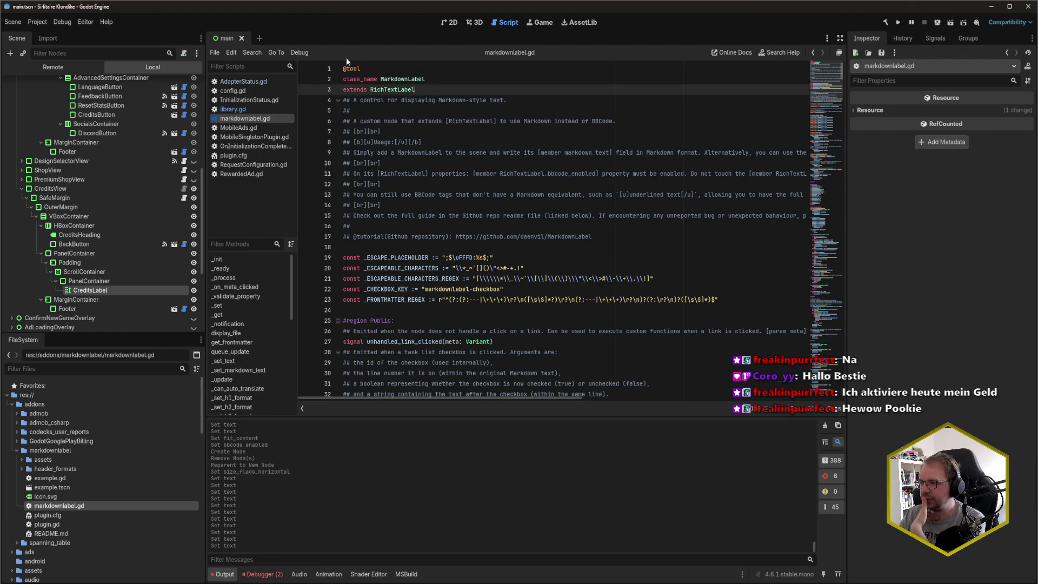
- Select CreditsLabel and drag markdownlabel.gd onto its Script property
left_click(97, 291)
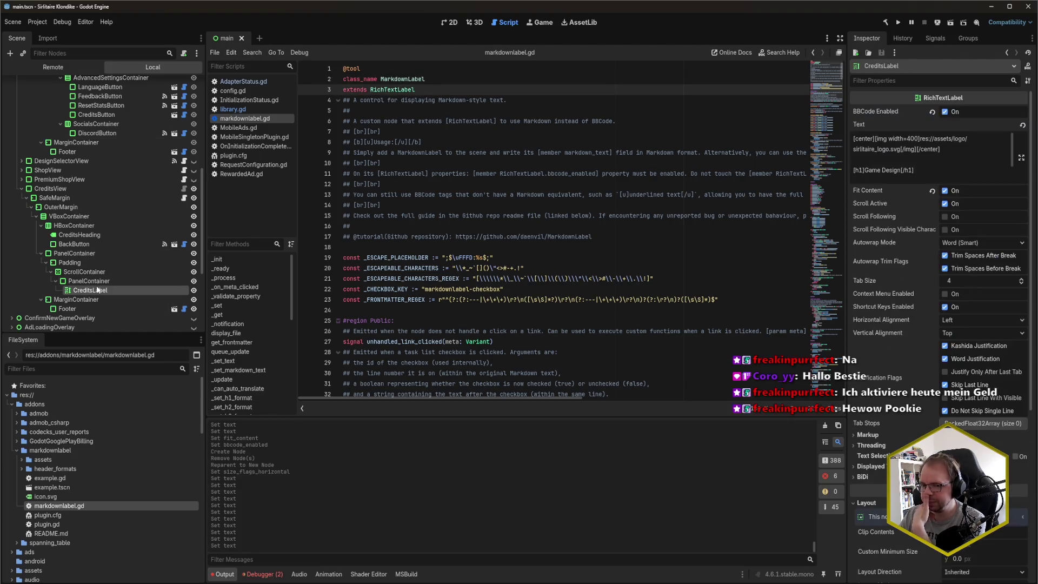
scroll(871, 466, "down", 5)
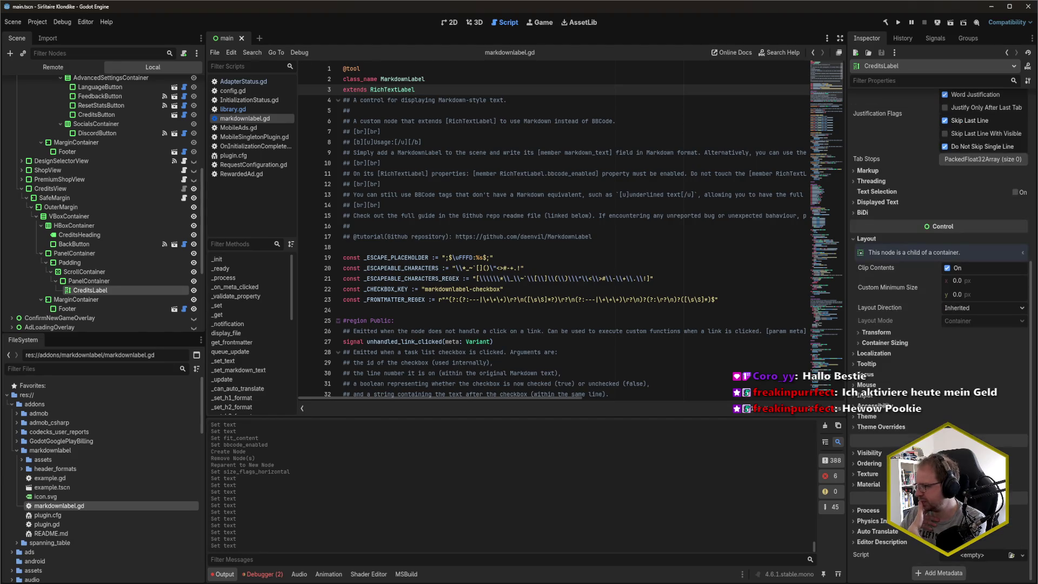
left_click_drag(69, 507, 972, 566)
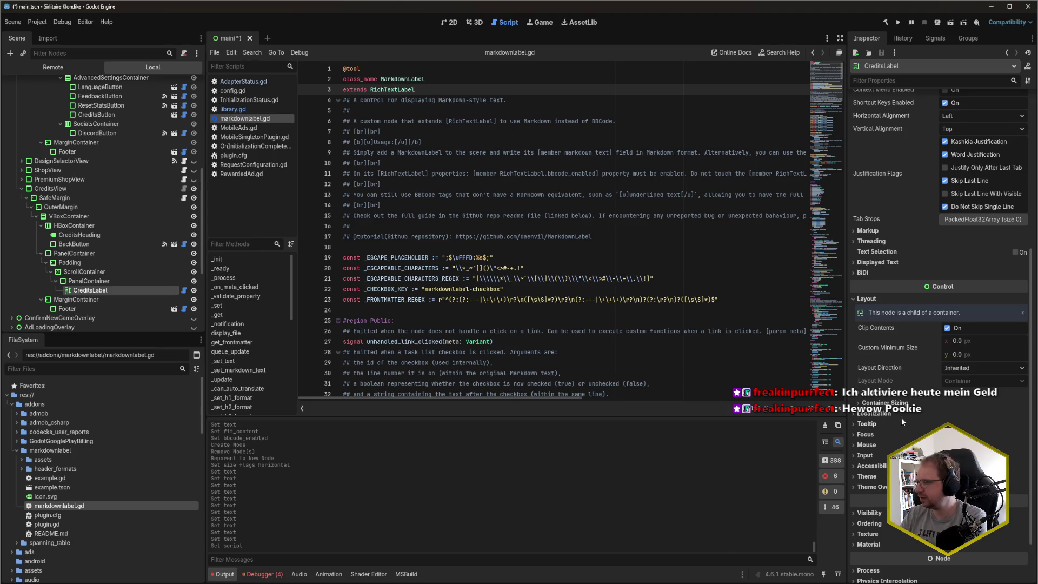
- Save the scene, inspect CreditsLabel's Markdown Text, Task lists, Header formats and Horizontal rules, then show 2D
key("ctrl+s")
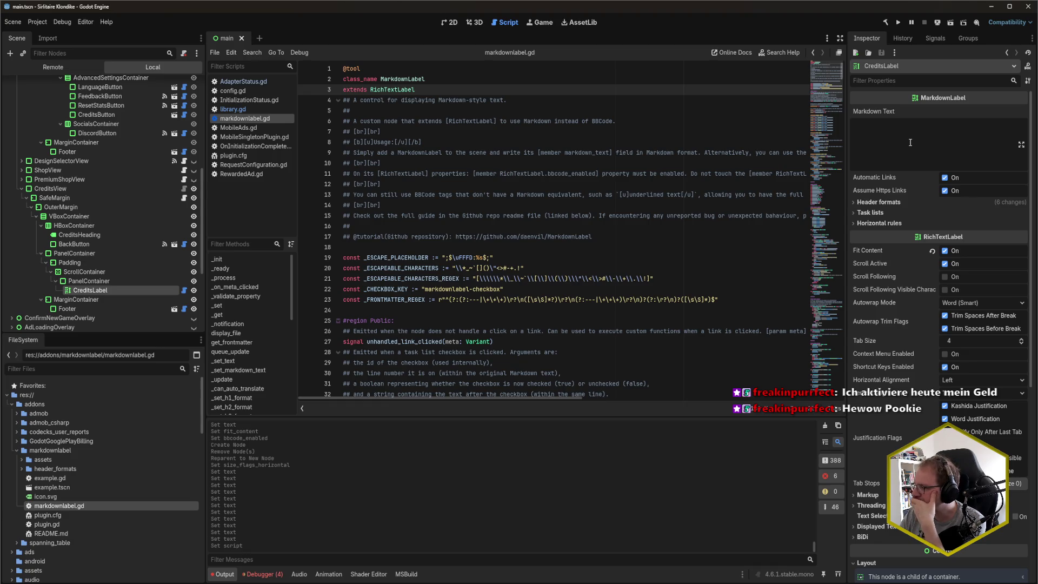
left_click(910, 142)
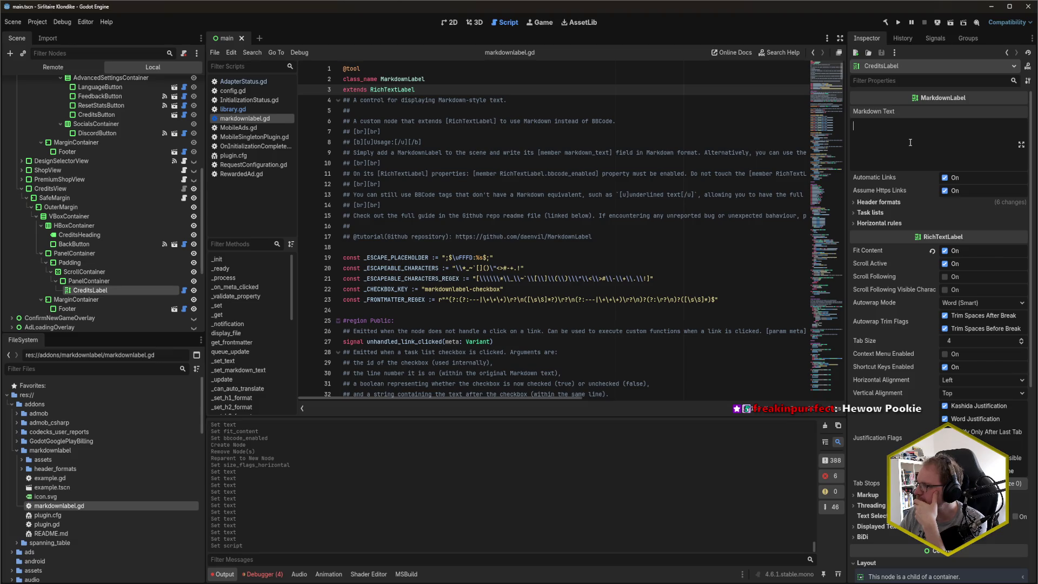
left_click(871, 213)
left_click(879, 203)
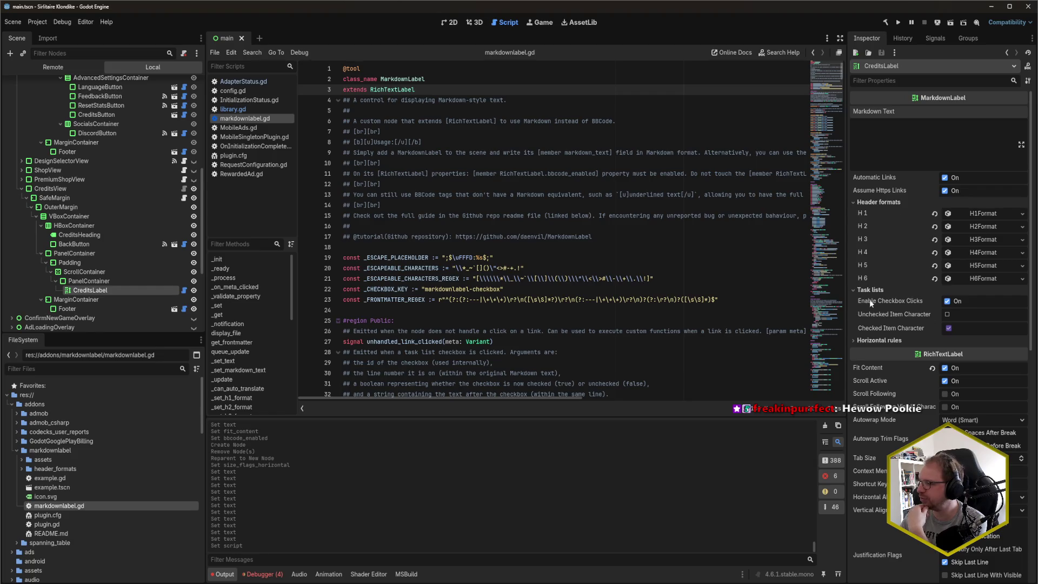
left_click(876, 341)
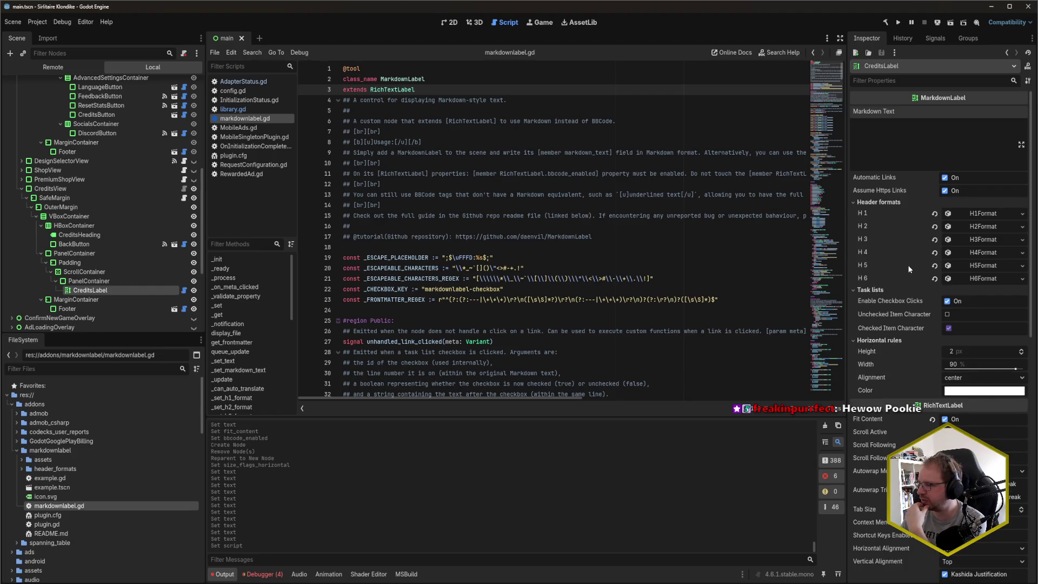
left_click(936, 152)
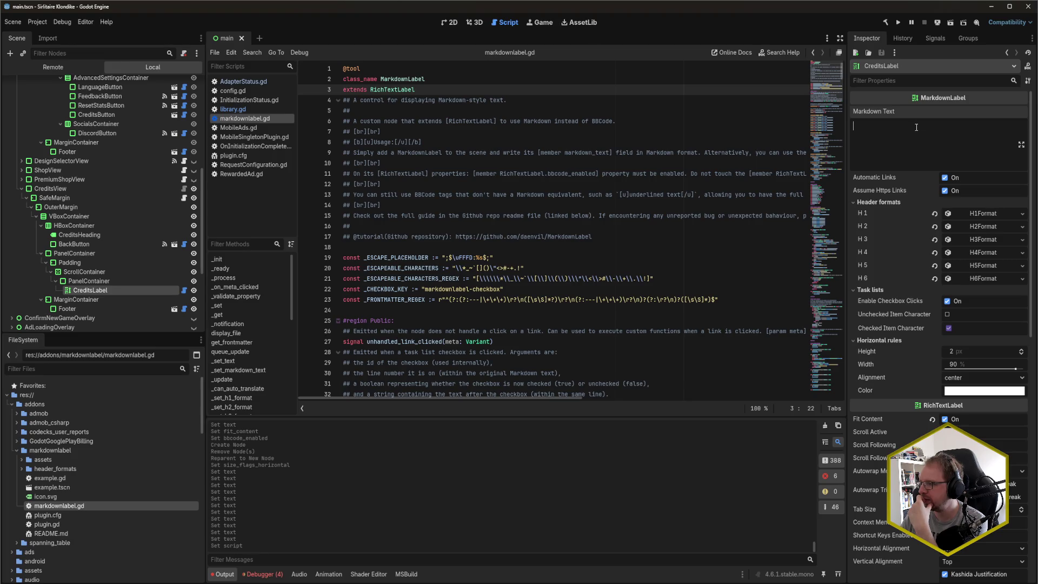
left_click(453, 23)
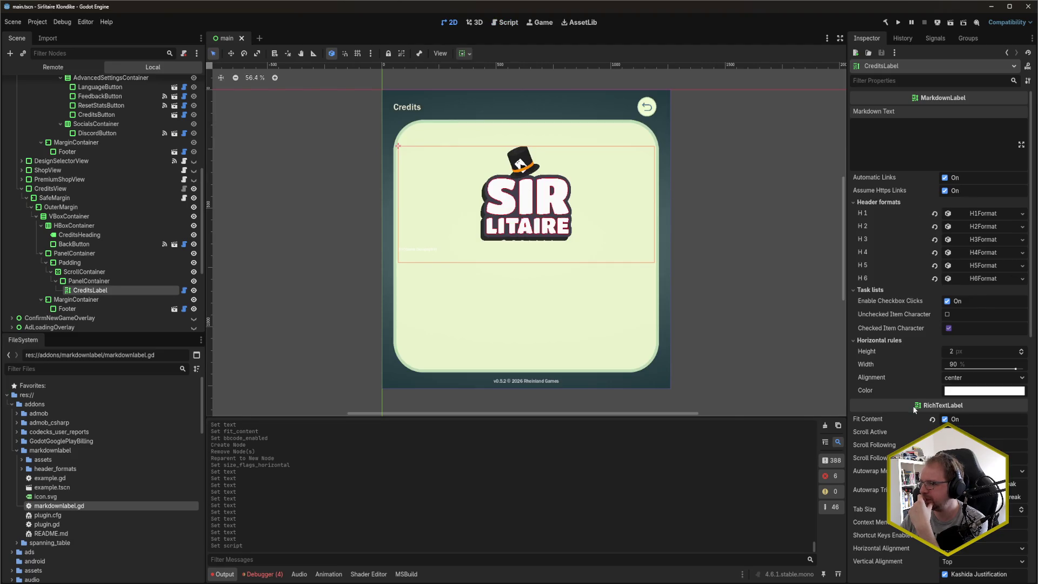
- Type 'Test' into CreditsLabel's Markdown Text and delete it again
left_click(902, 155)
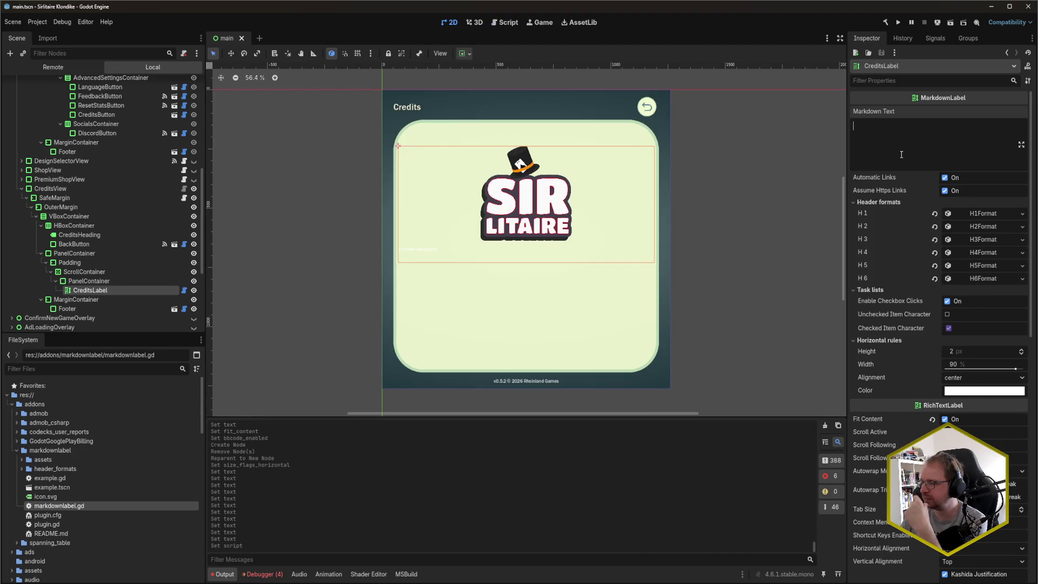
type("Test")
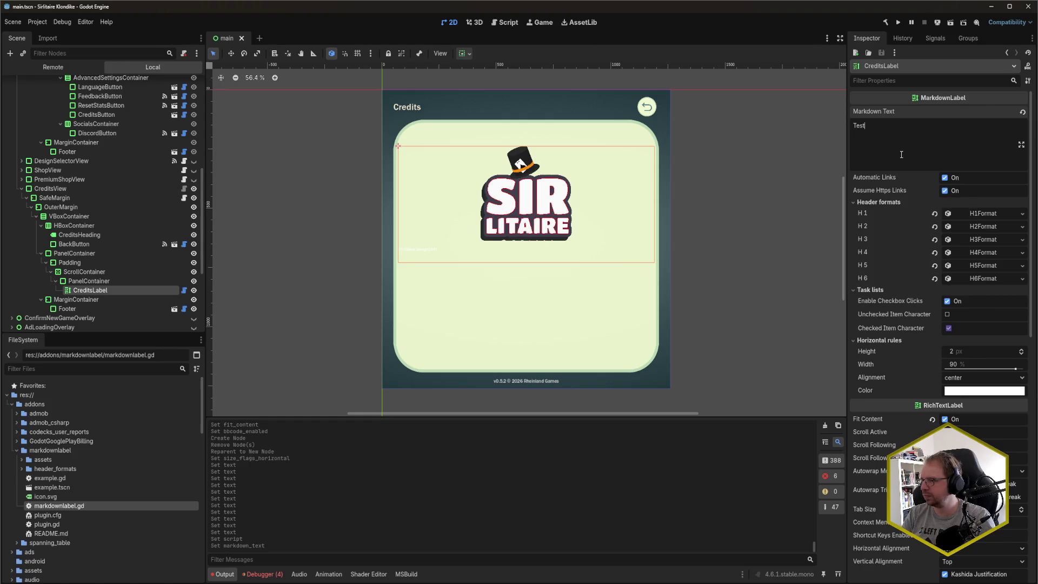
key("BackSpace")
key("BackSpace")
key("BackSpace")
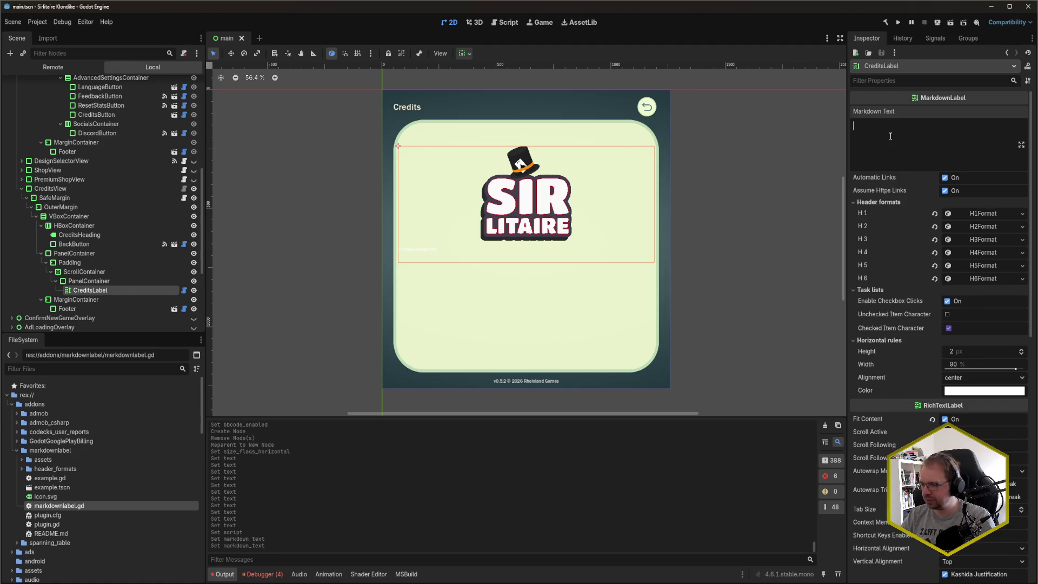
- Read the debugger's Errors list showing markdownlabel.gd failed to load
left_click(262, 575)
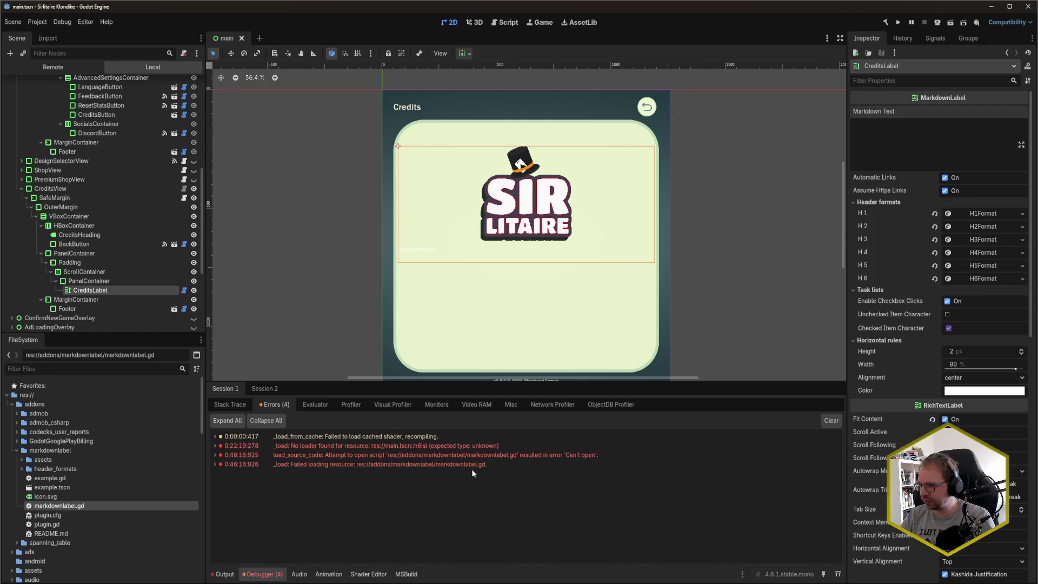
mouse_move(483, 469)
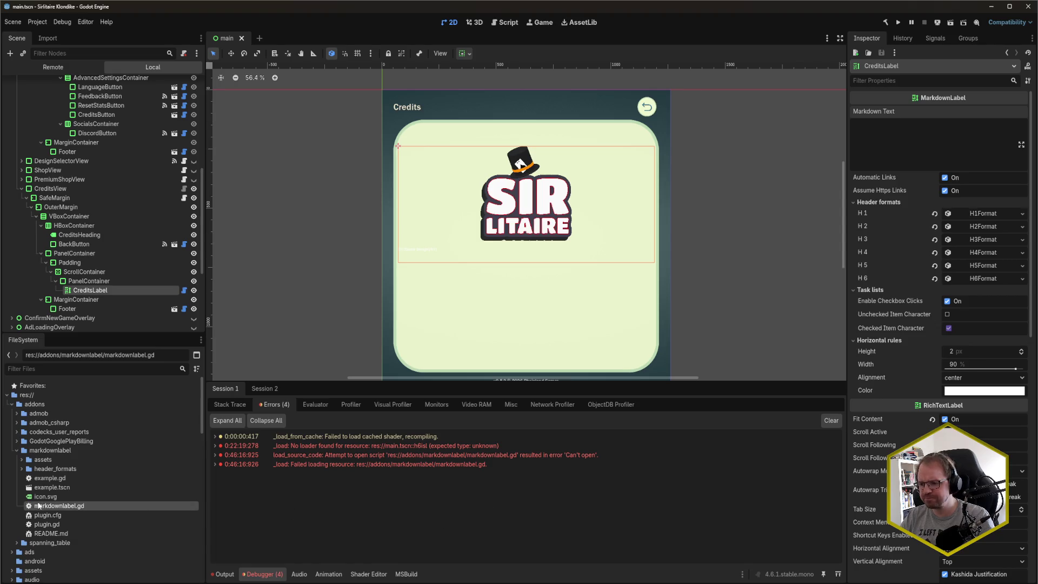
mouse_move(67, 508)
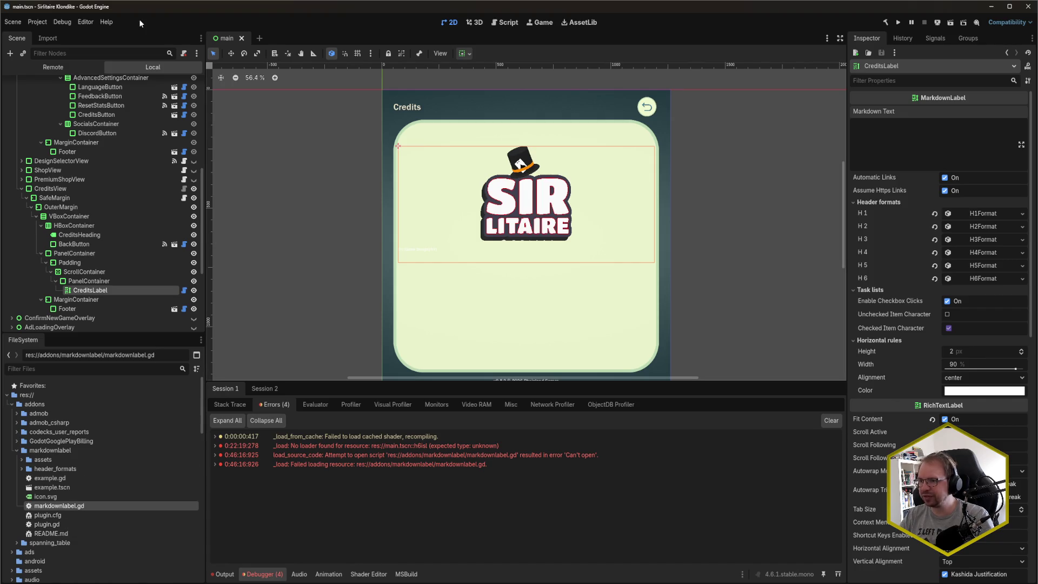
left_click(93, 23)
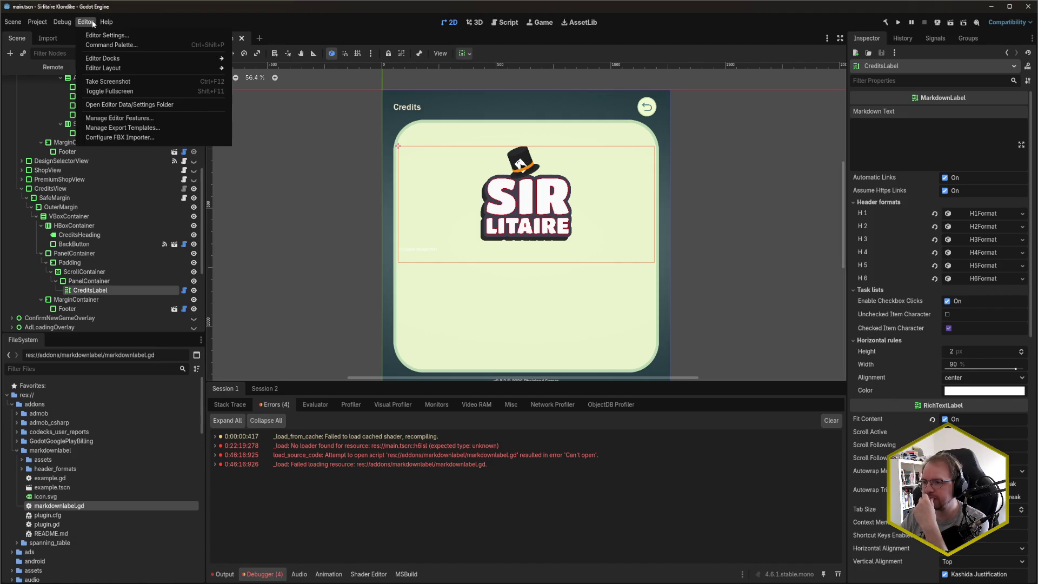
- Enable the MarkdownLabel plugin in Project Settings > Plugins
left_click(81, 36)
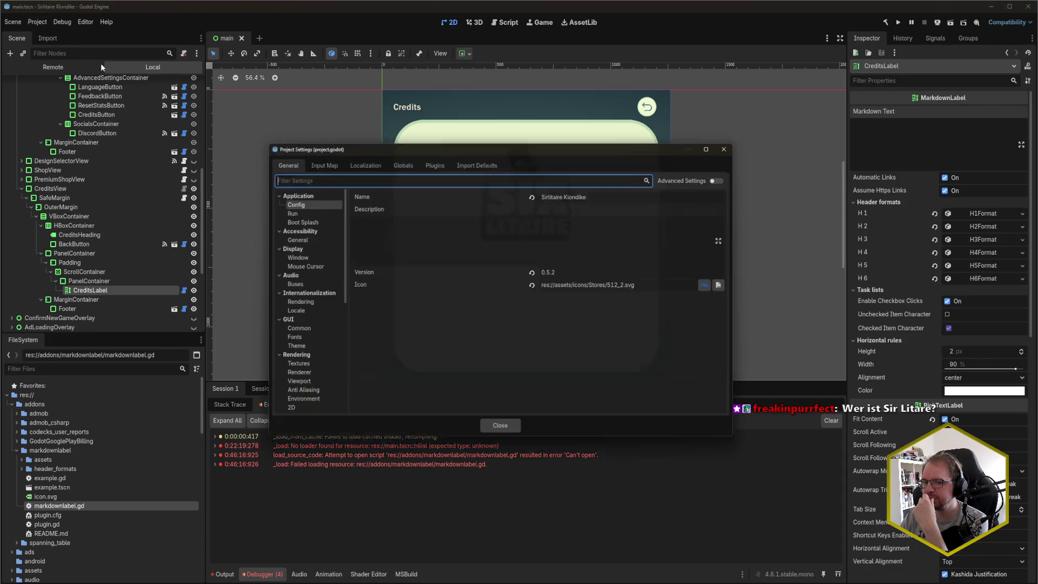
left_click(385, 162)
left_click(420, 162)
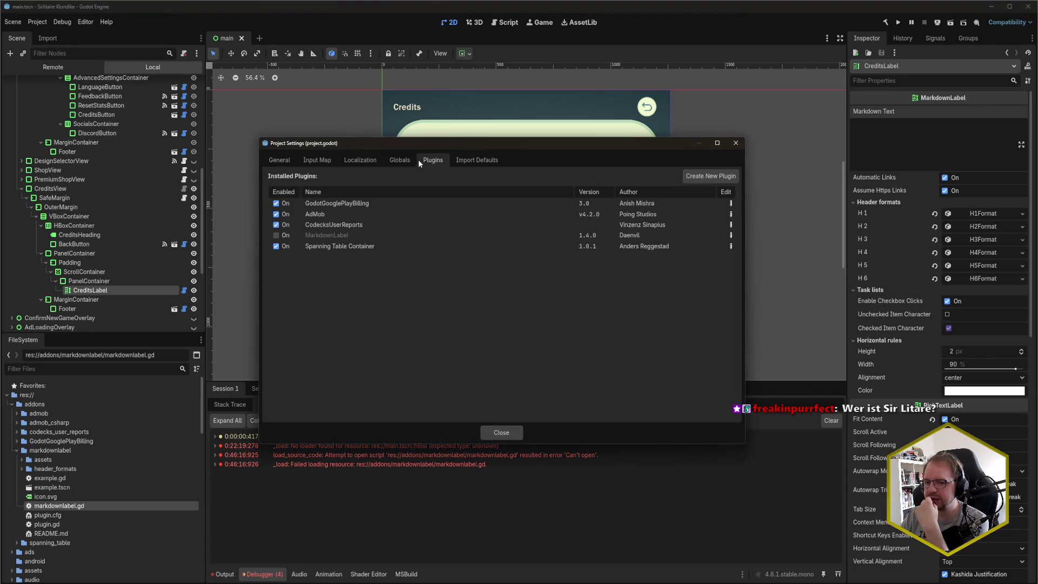
left_click(276, 235)
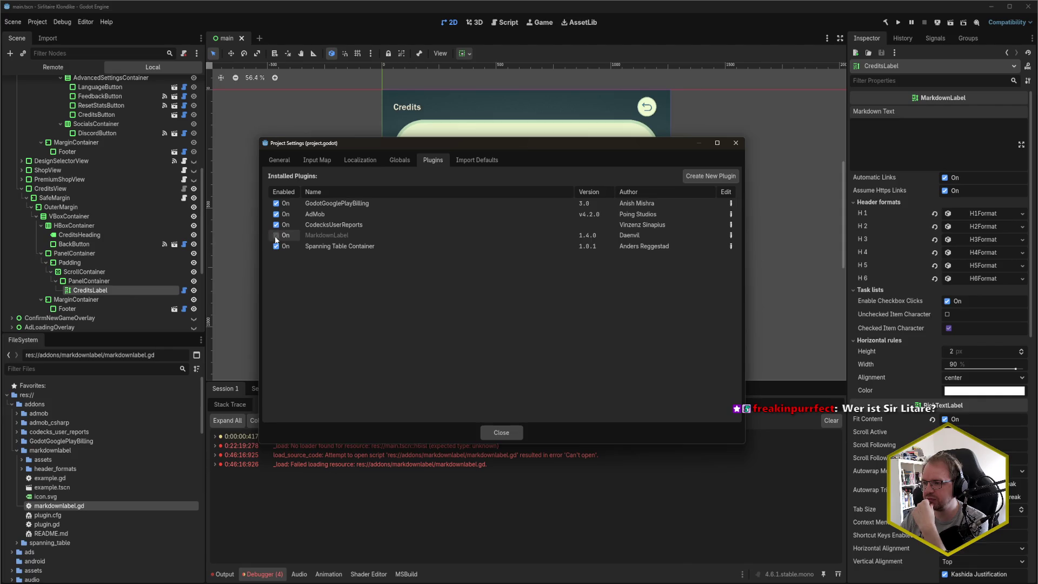
left_click(504, 432)
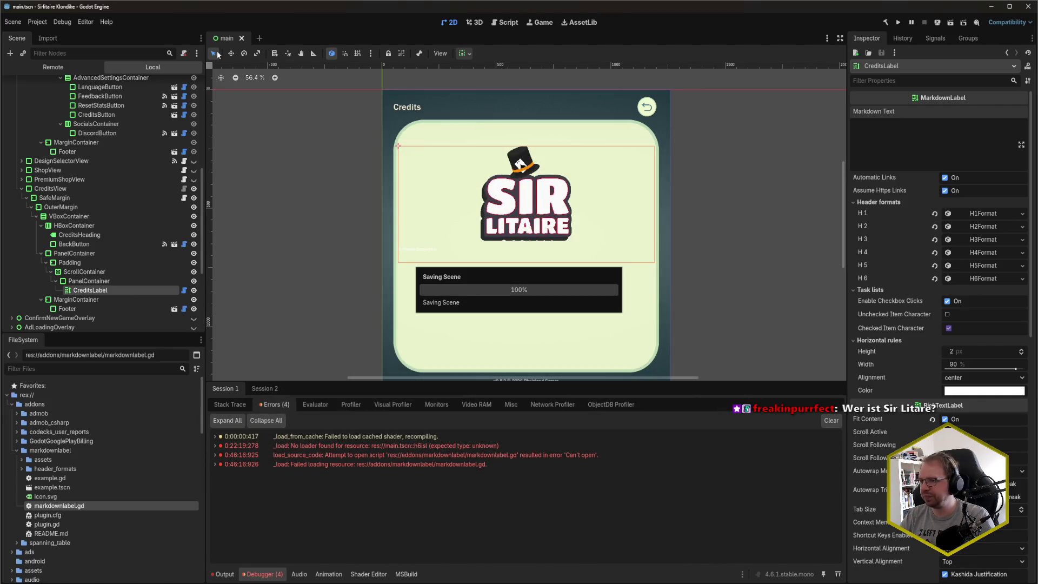
- Reopen main.tscn from the FileSystem dock
scroll(106, 516, "down", 10)
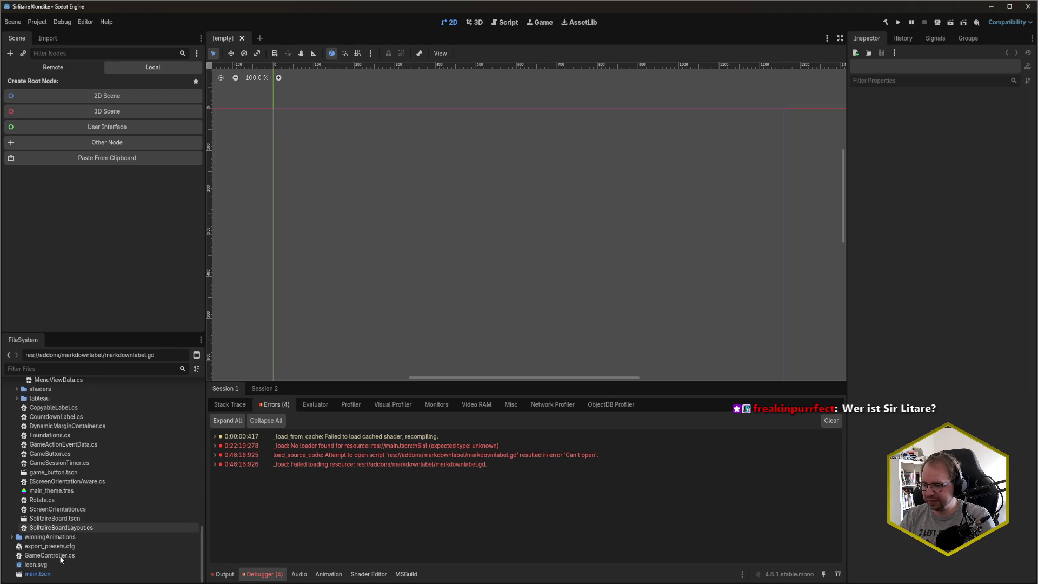
left_click(56, 574)
double_click(56, 574)
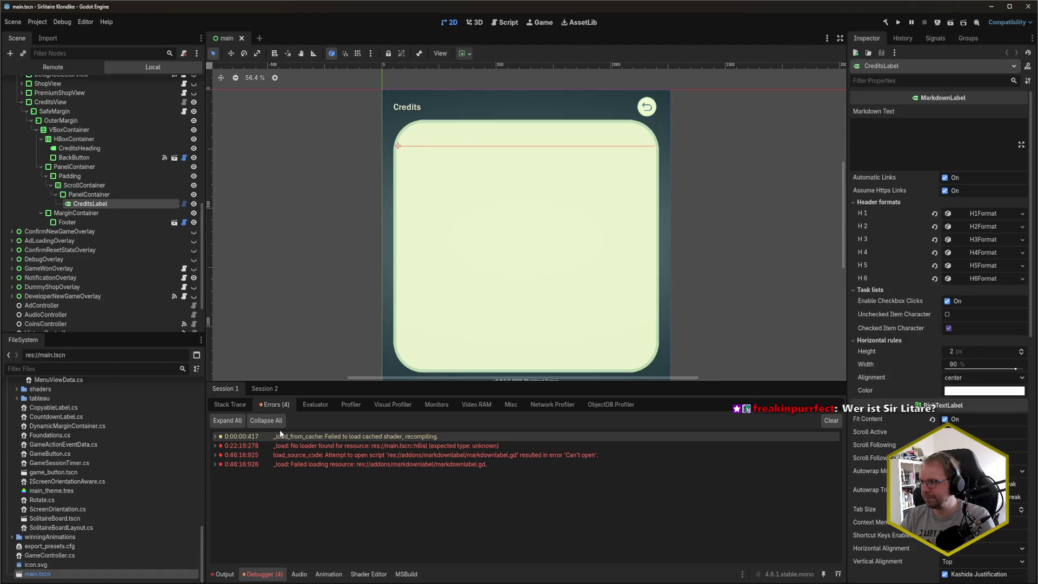
- Type 'Test' into CreditsLabel's Markdown Text, save, delete it and save again
left_click(222, 575)
left_click(919, 135)
type("Test")
key("ctrl+s")
key("BackSpace")
key("BackSpace")
key("BackSpace")
key("ctrl+s")
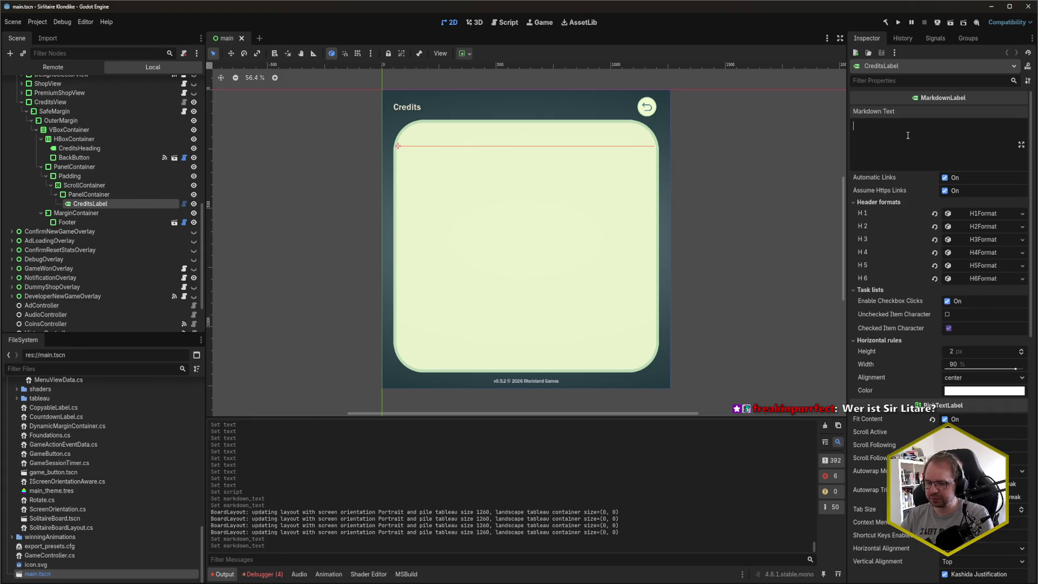
- Begin the markup '[center][img]res://assets/logo/sirlitaire' and expand assets/logo to check the file name
type("[img")
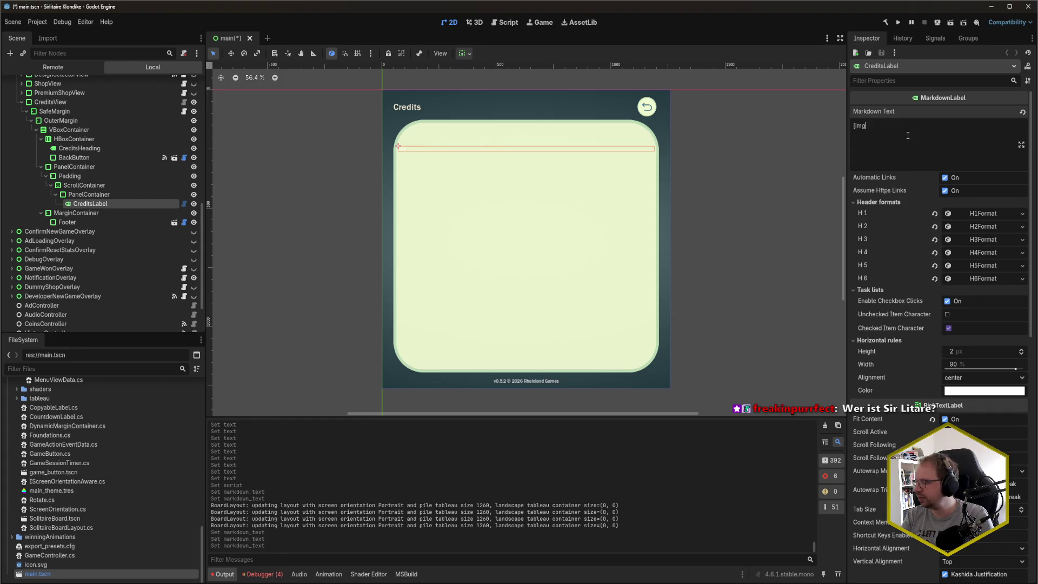
key("BackSpace")
key("BackSpace")
key("BackSpace")
type("cente")
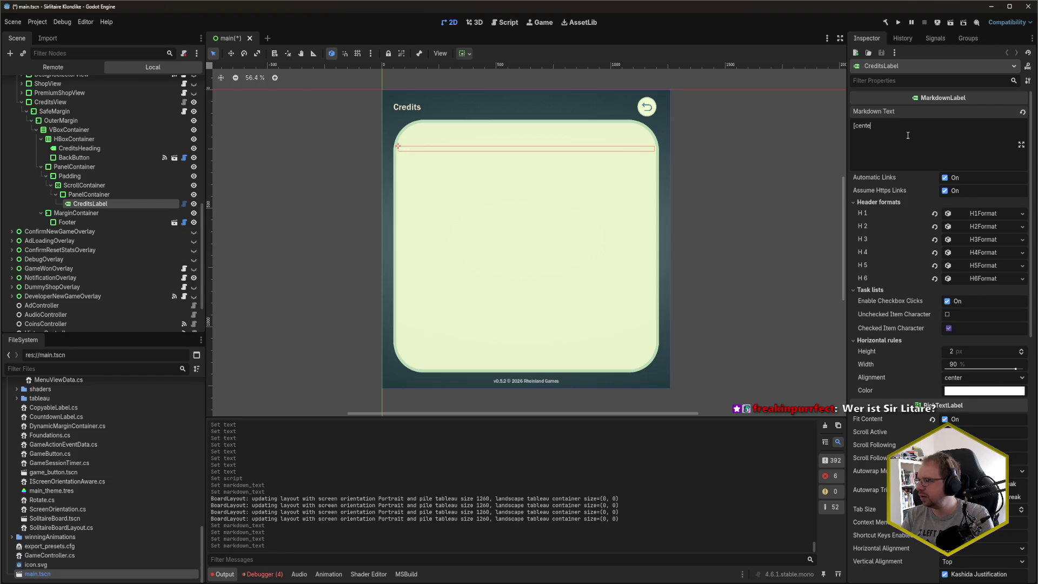
type("r][img]")
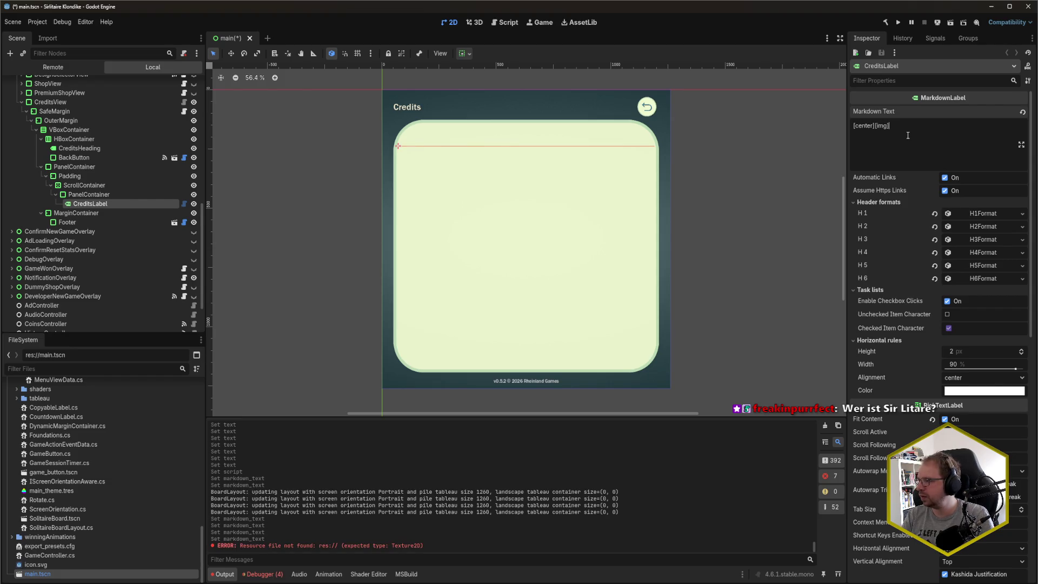
type("res://")
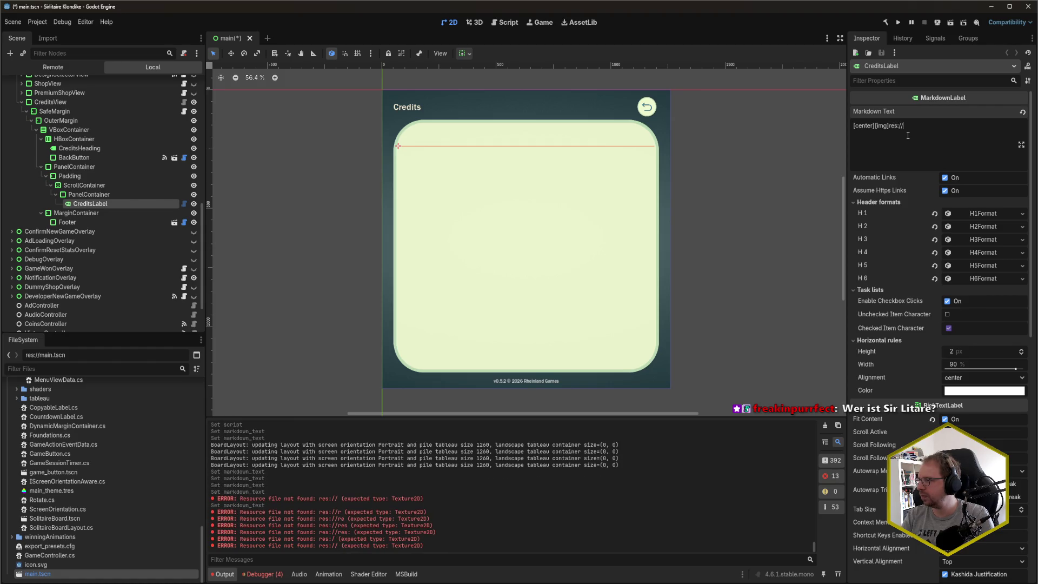
type("assets/logo")
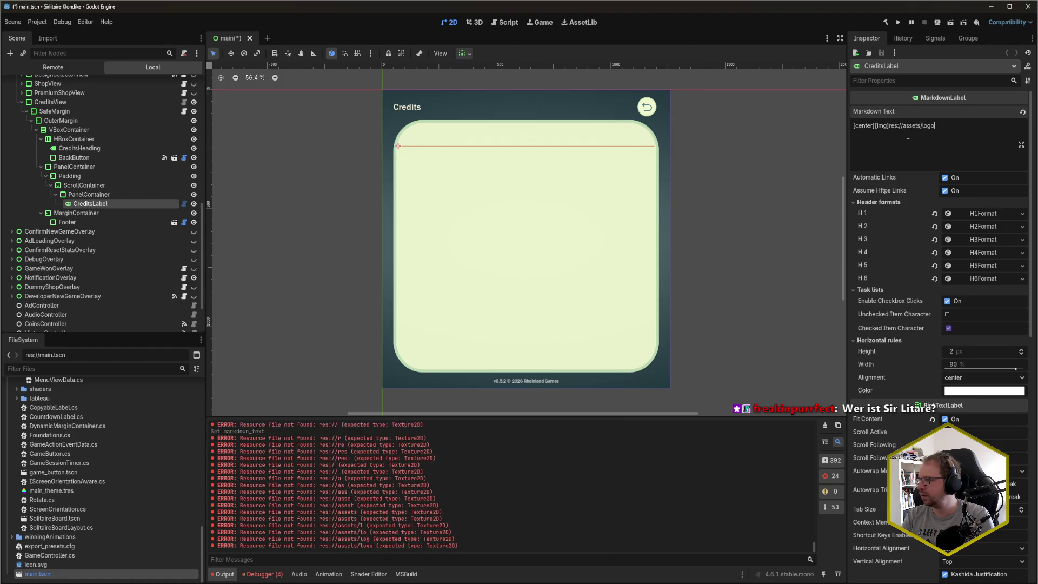
type("/sirlitaire")
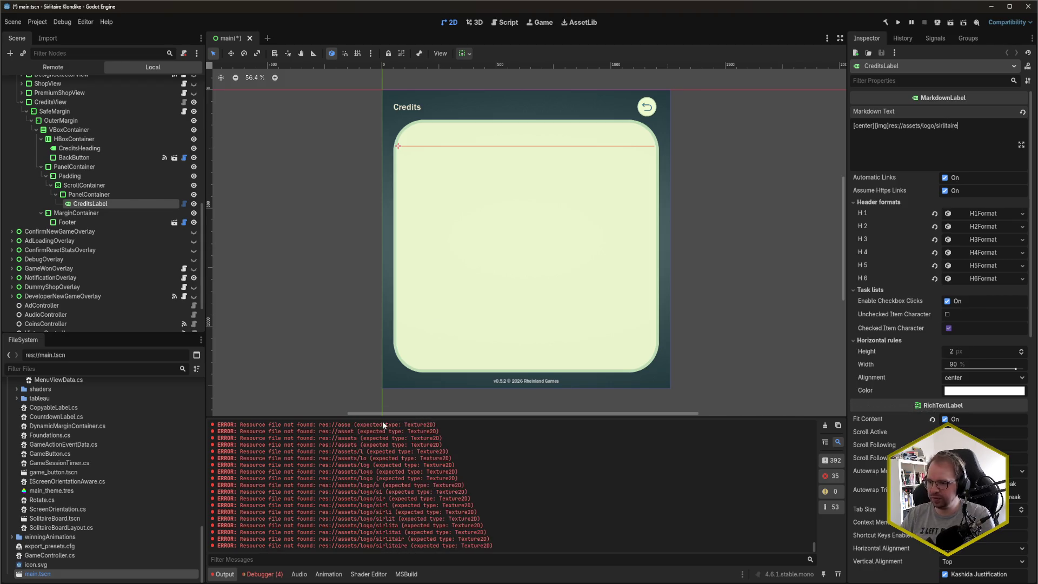
scroll(113, 426, "up", 15)
scroll(40, 459, "down", 1)
scroll(40, 460, "down", 3)
left_click(12, 473)
scroll(21, 490, "down", 1)
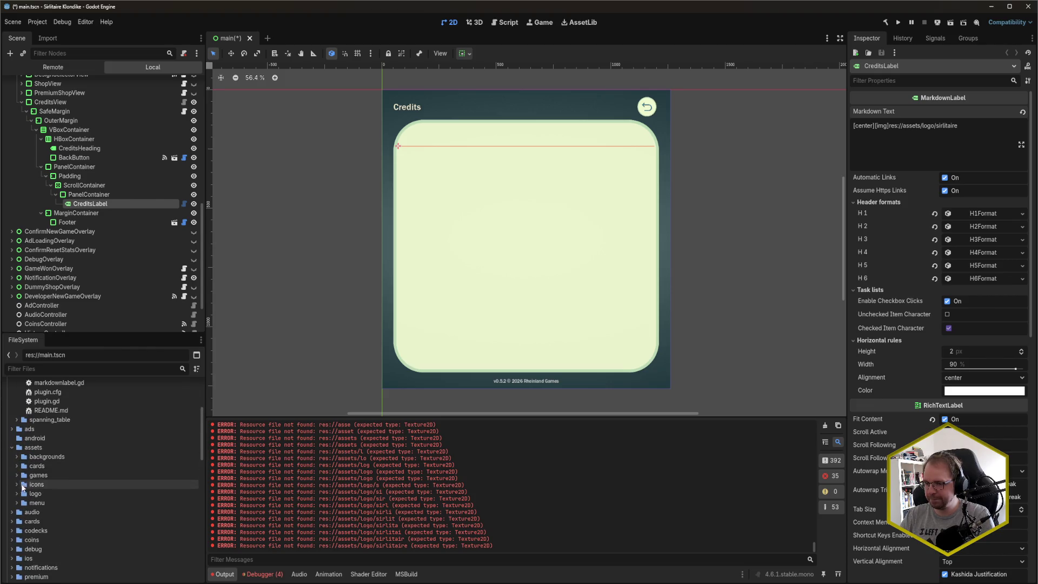
left_click(17, 495)
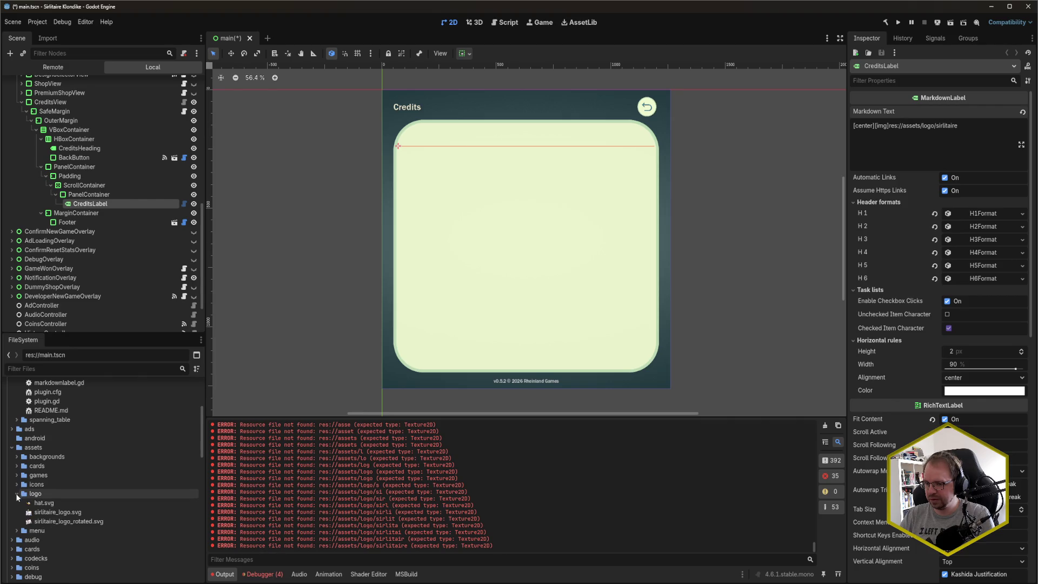
- Complete the centered, width=300 img tag for sirlitaire_logo.svg and start a new line
left_click(985, 129)
type("_logo.svg")
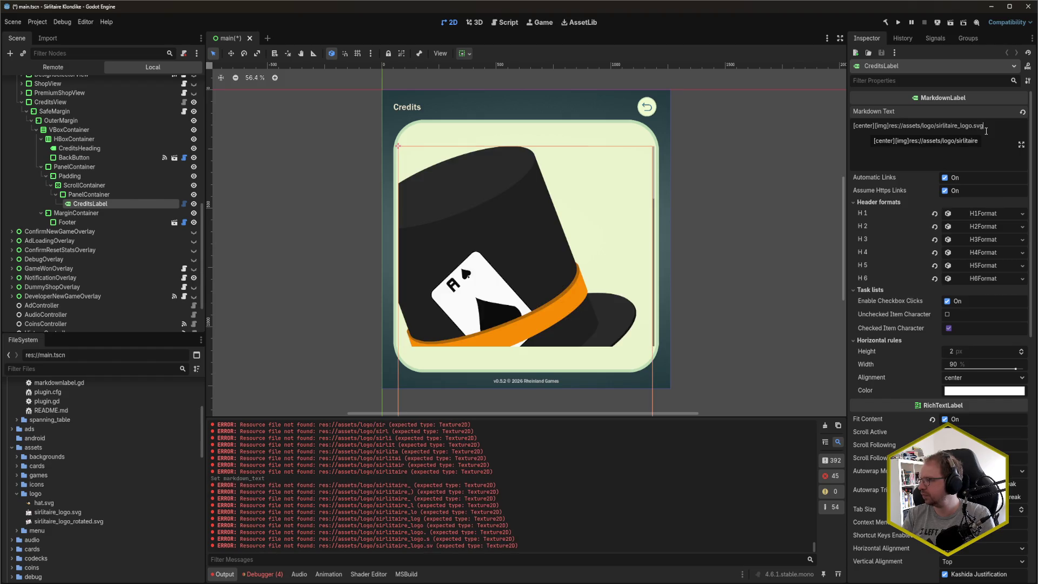
type("/img][/center")
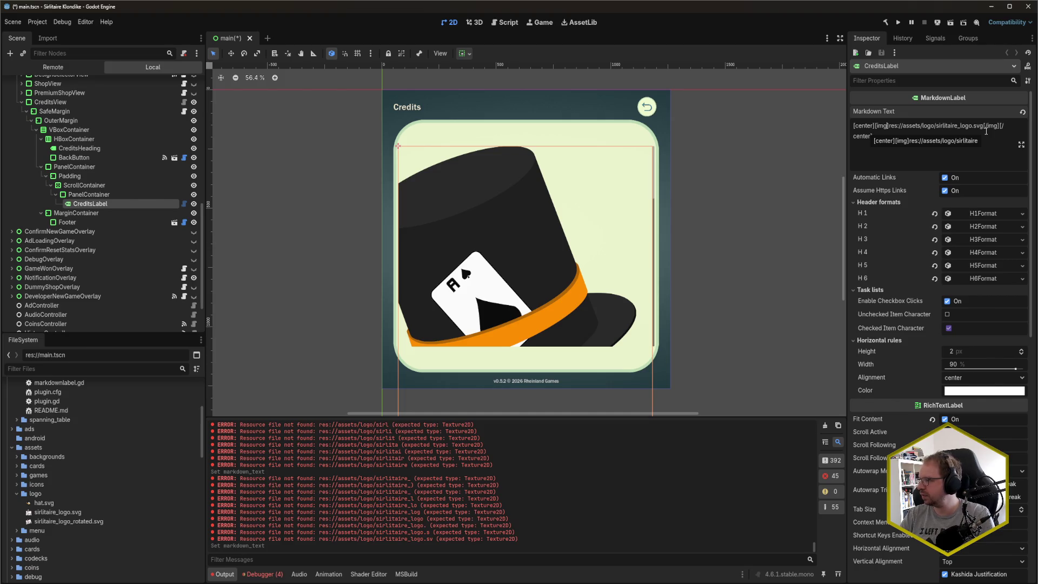
type(" width=")
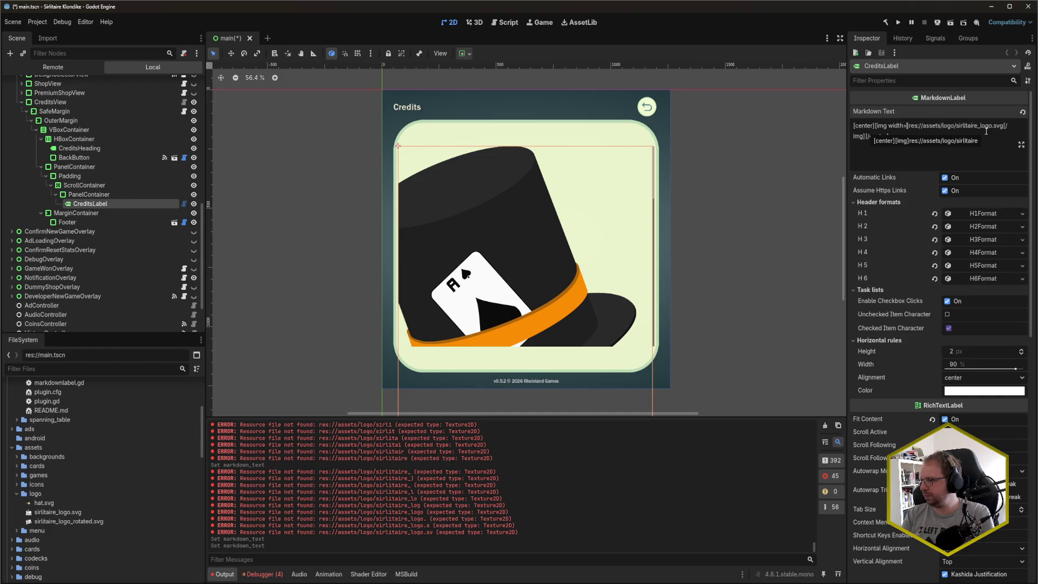
type("300")
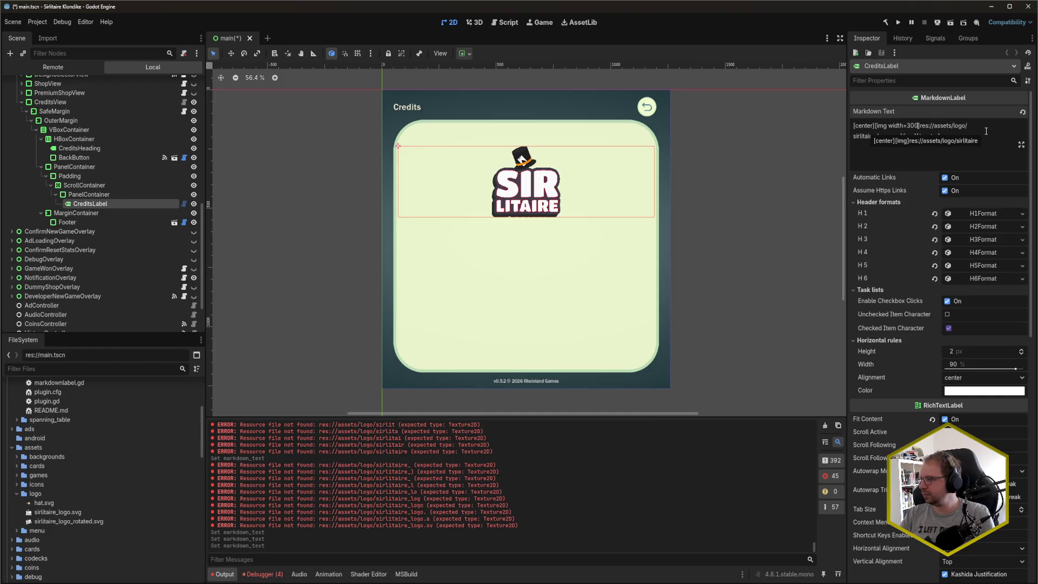
key("Return")
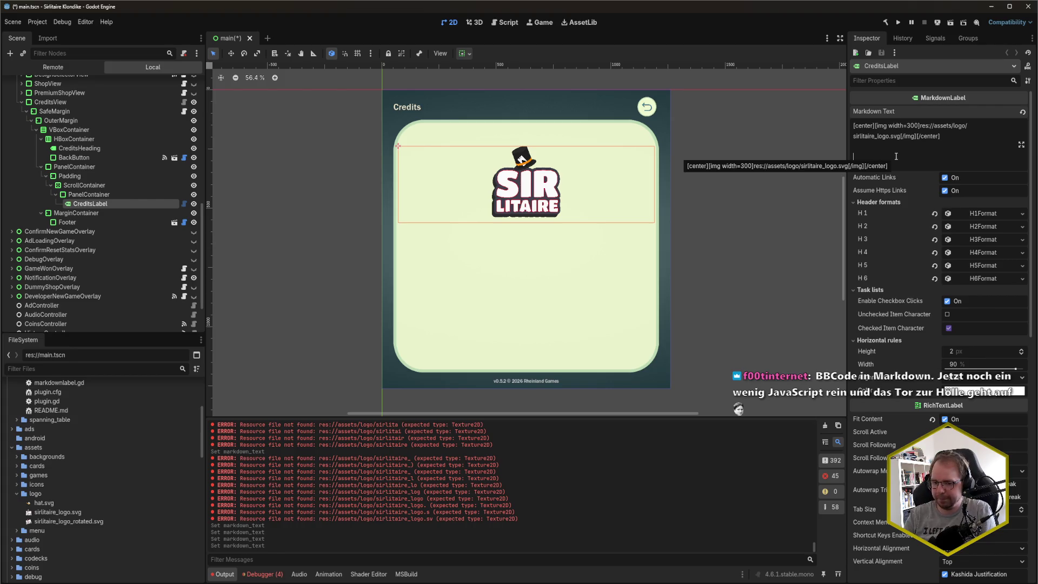
type("#")
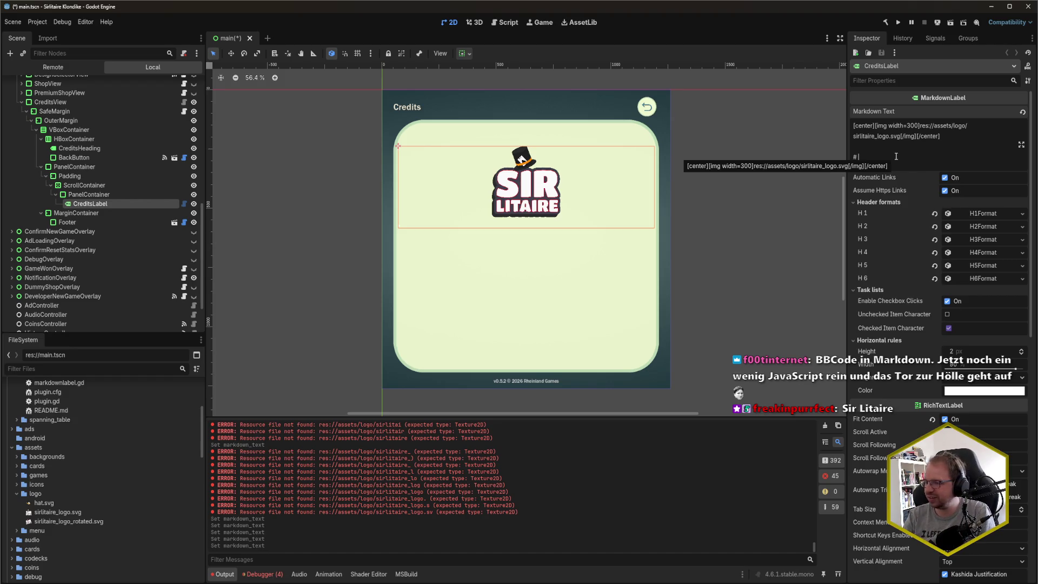
- Finish the '# Test' heading line, briefly expand H1 format, and return to AssetLib
type("Test")
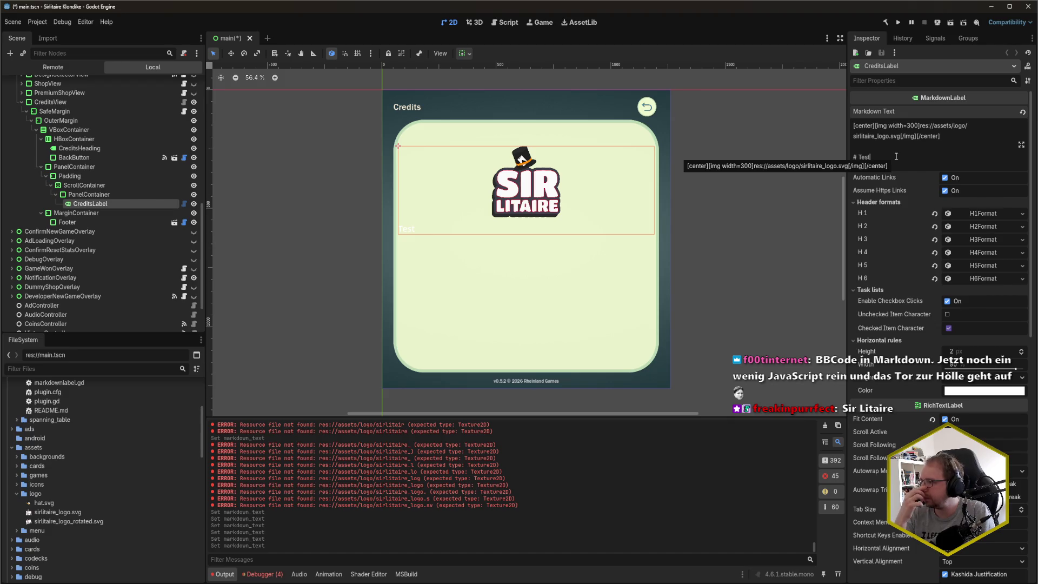
left_click(984, 214)
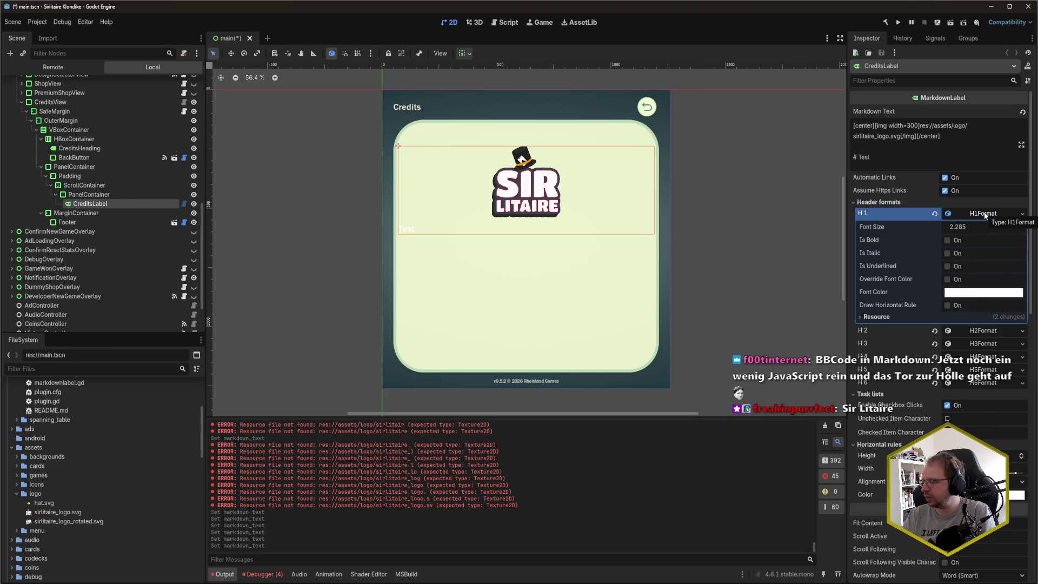
left_click(986, 215)
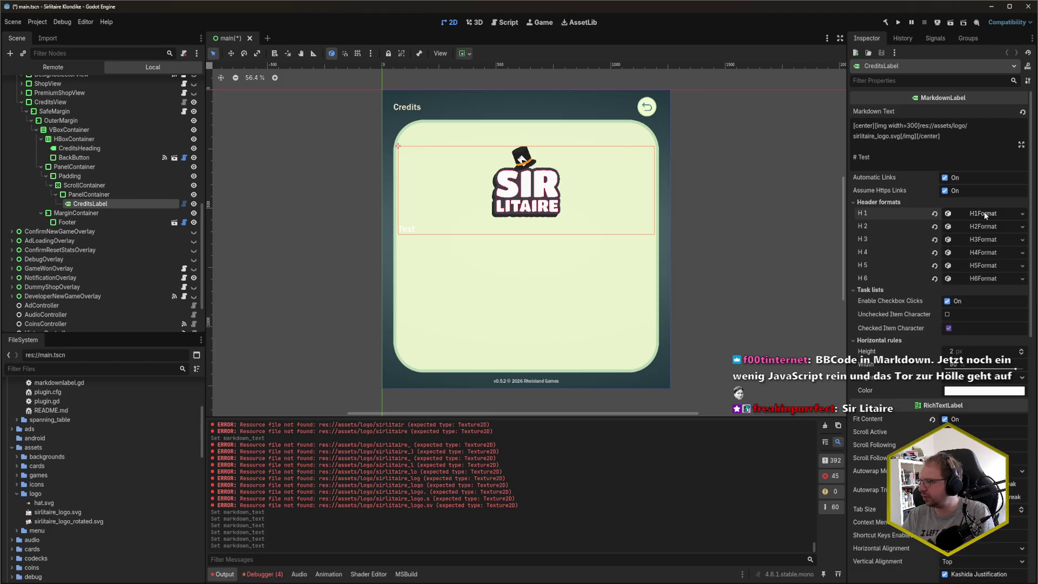
left_click(880, 157)
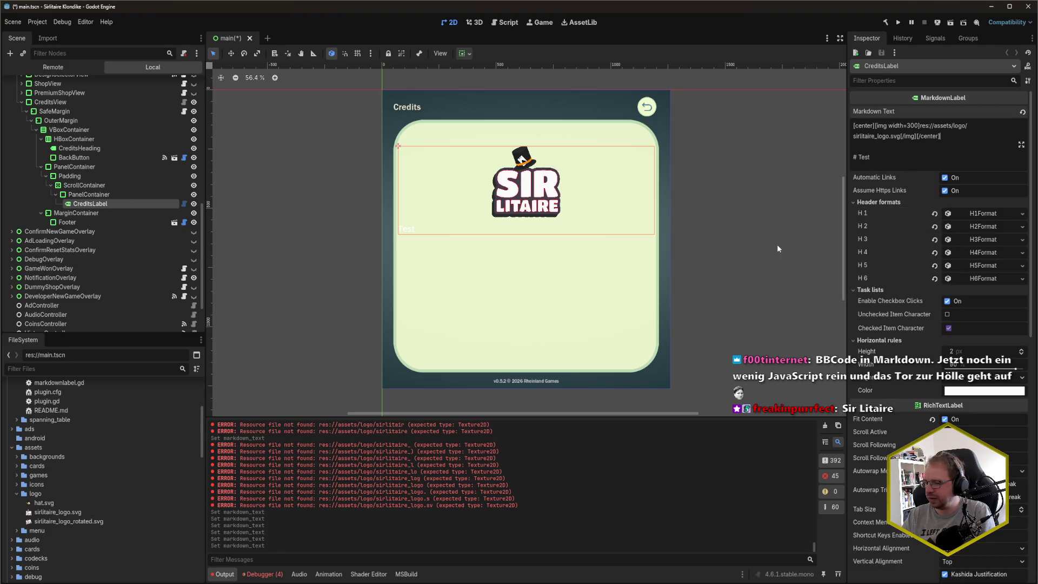
left_click(907, 161)
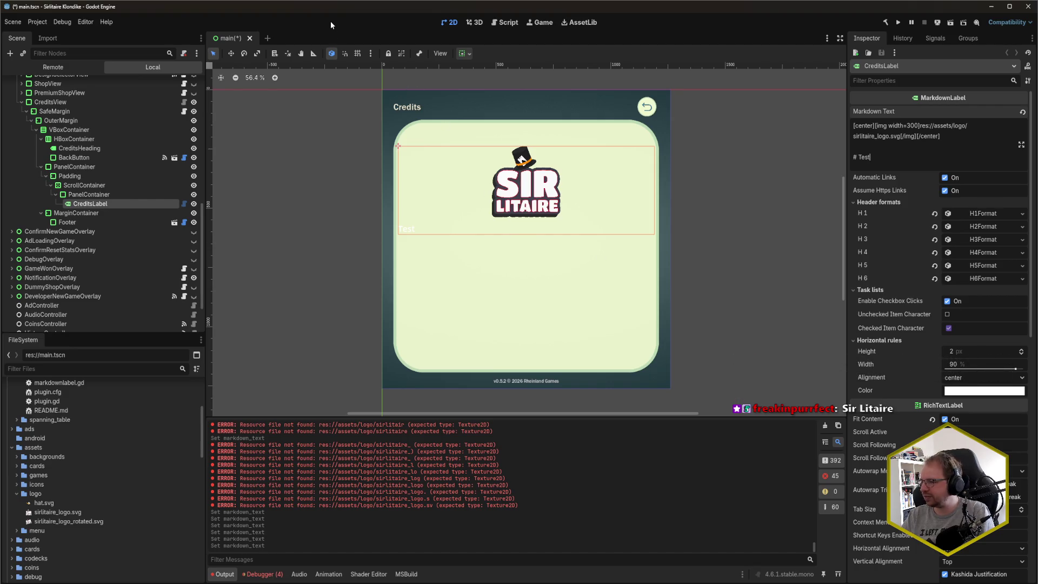
left_click(598, 23)
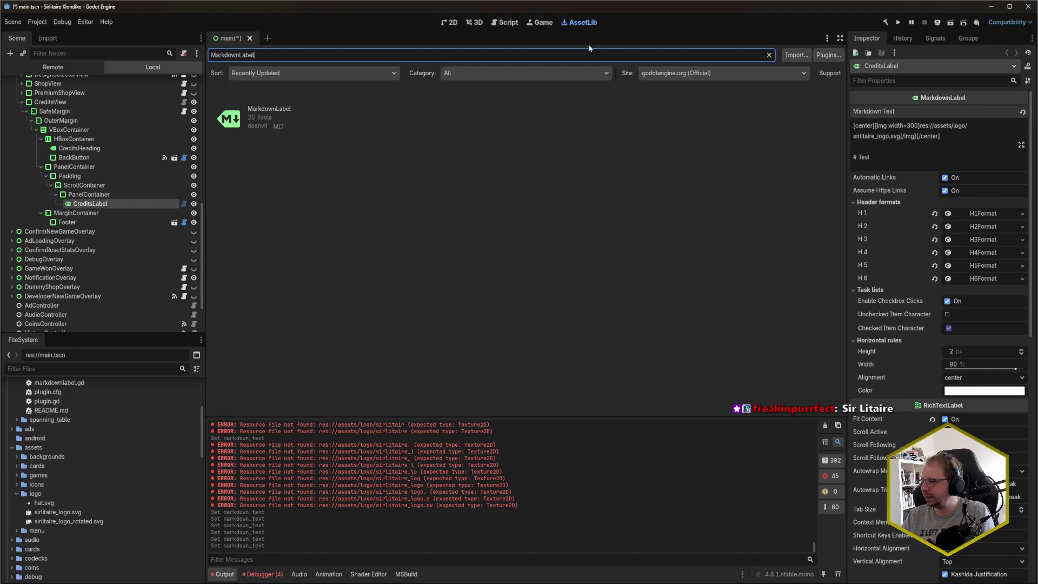
- Look over the MarkdownLabel asset details, then go back to the 2D scene editor
left_click(269, 116)
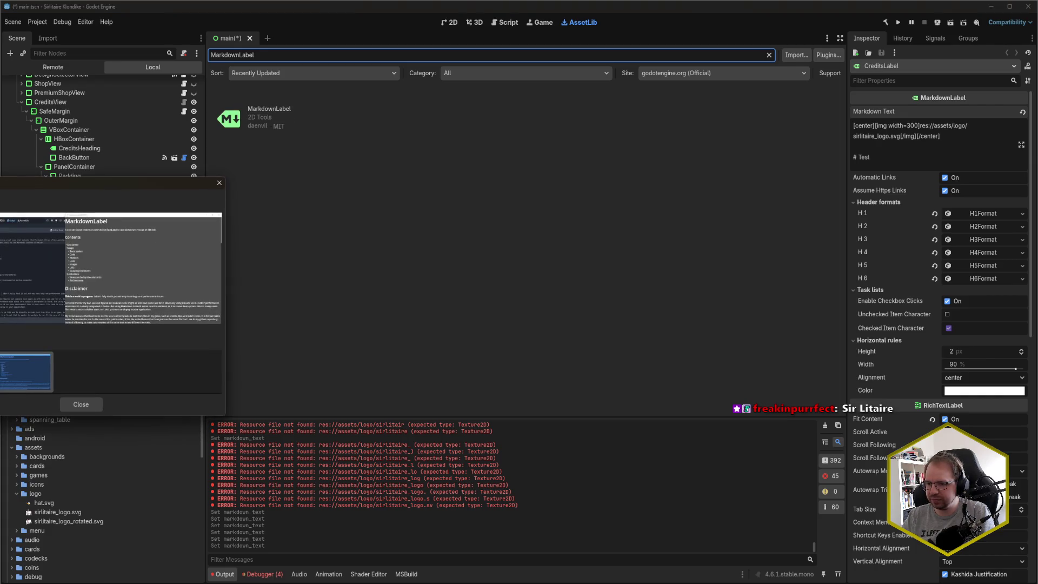
left_click(97, 404)
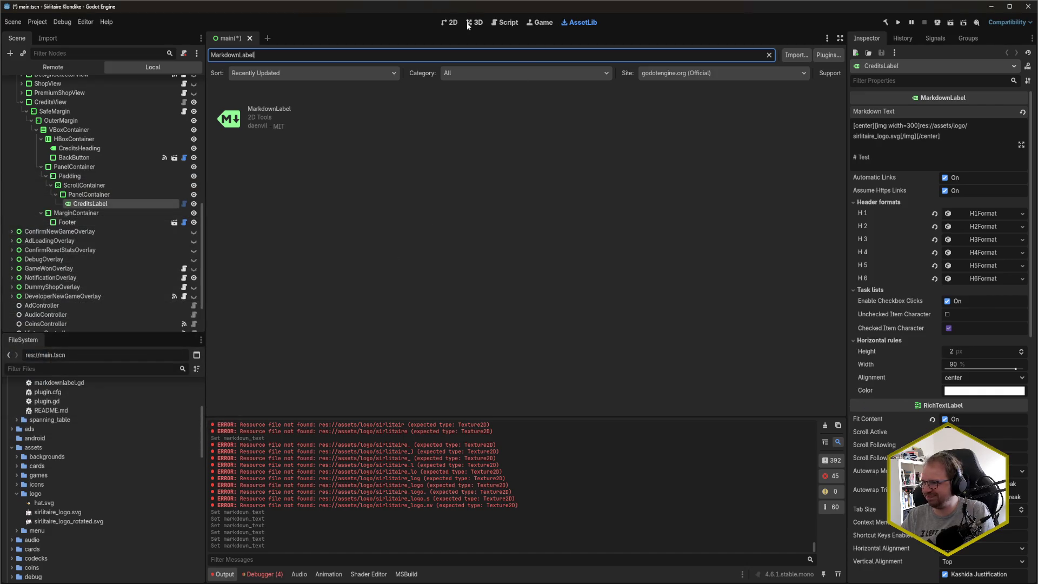
left_click(450, 22)
- Read addons/markdownlabel/README.md in the script editor, then switch to Rider
scroll(138, 450, "up", 5)
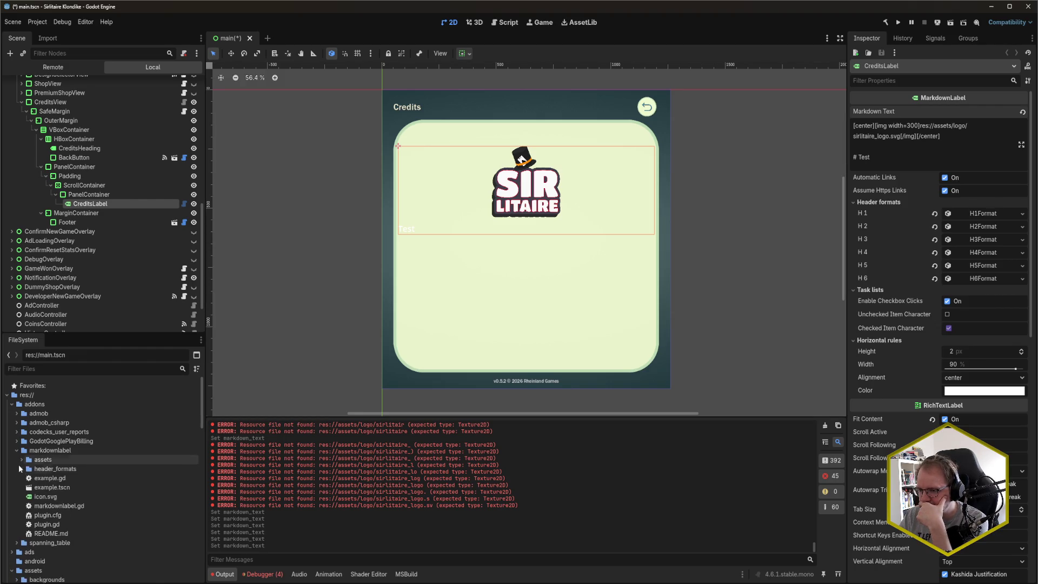
scroll(43, 487, "down", 1)
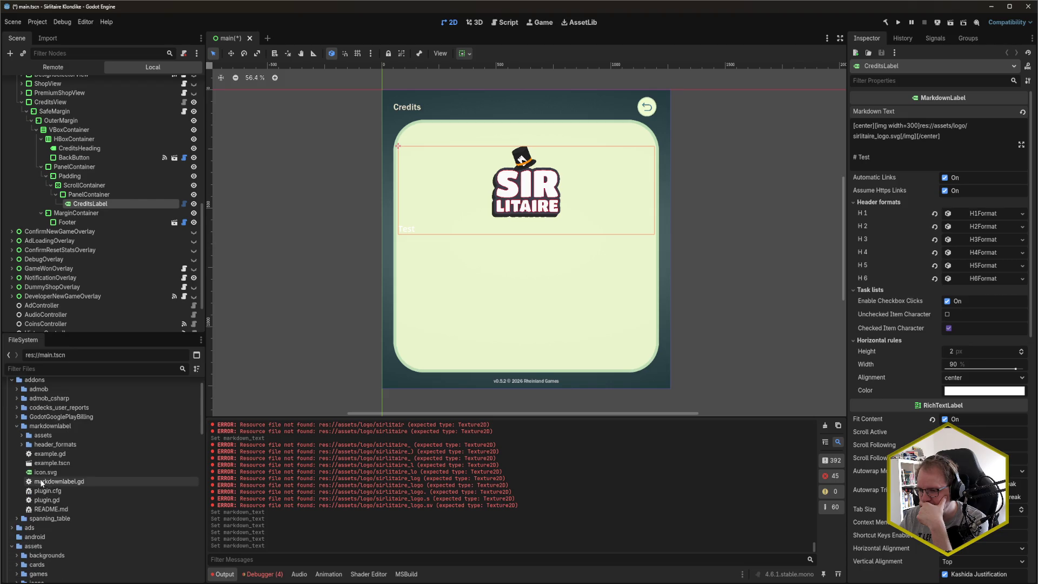
double_click(66, 508)
scroll(532, 240, "down", 3)
scroll(419, 228, "up", 10)
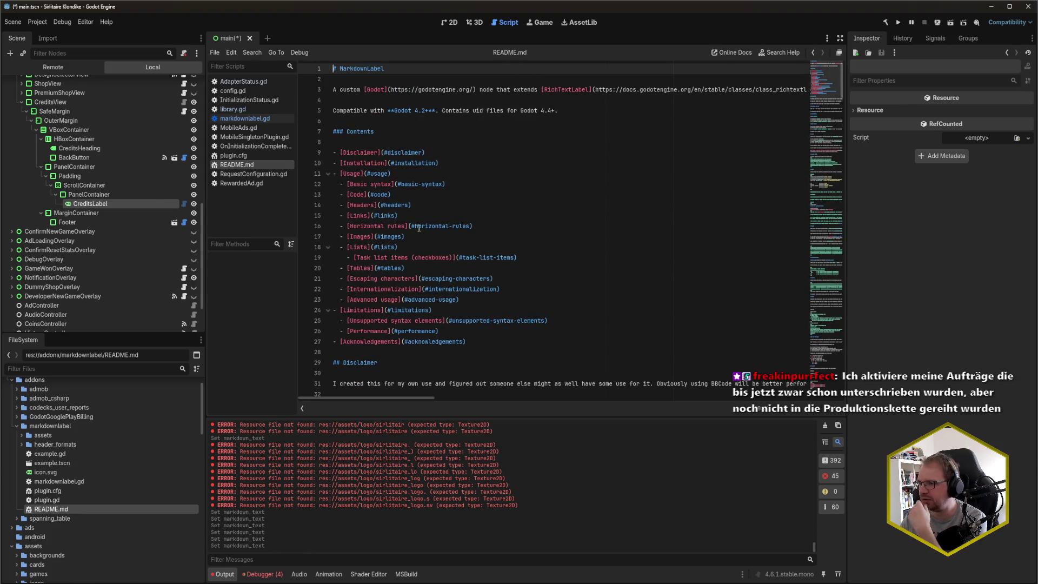
scroll(419, 228, "down", 5)
key("alt+Tab")
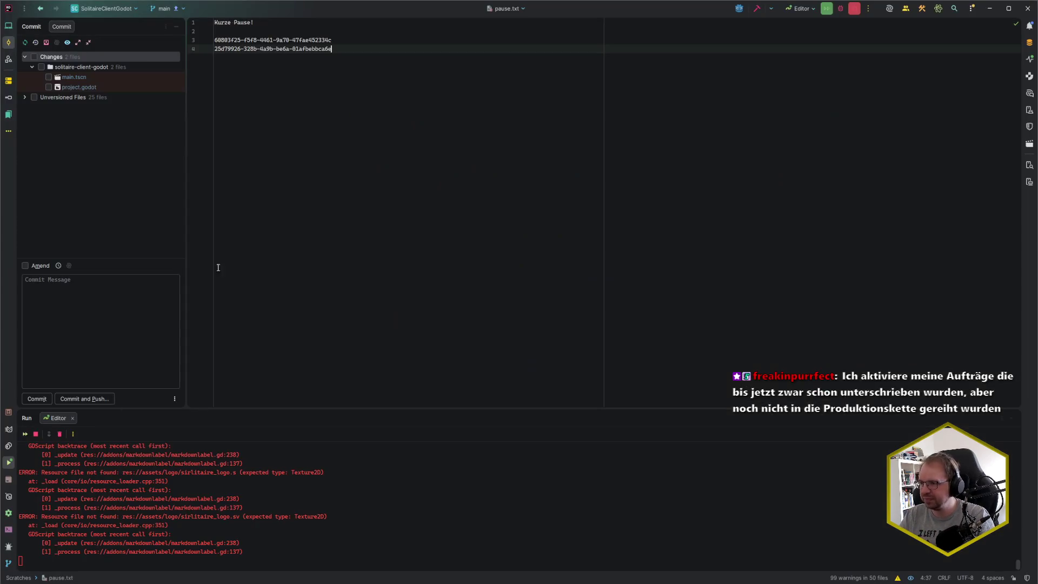
- Switch Rider's tree to the File System view and open addons/markdownlabel/README.md
key("alt+1")
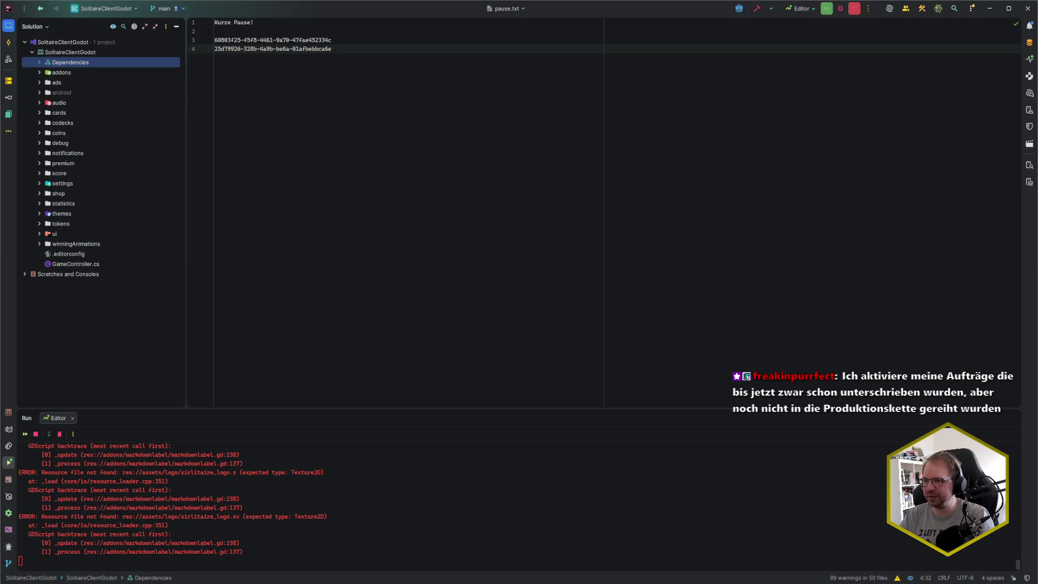
left_click(39, 72)
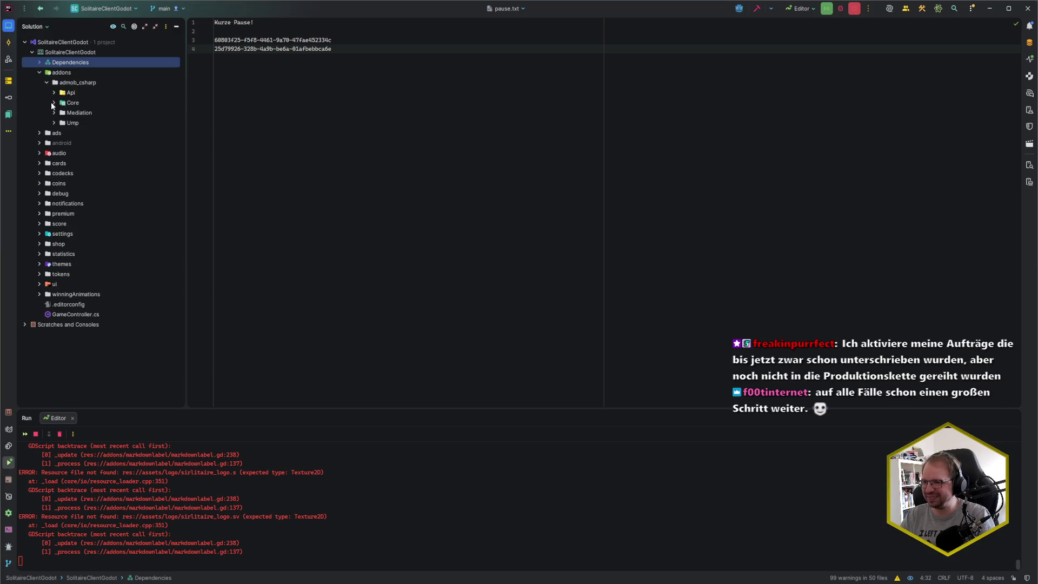
left_click(34, 27)
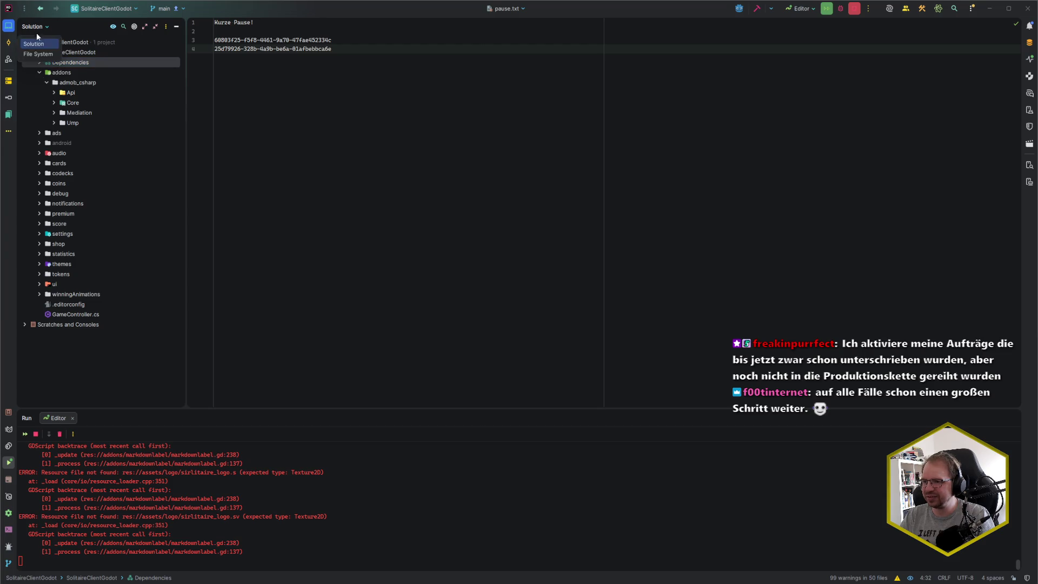
left_click(43, 65)
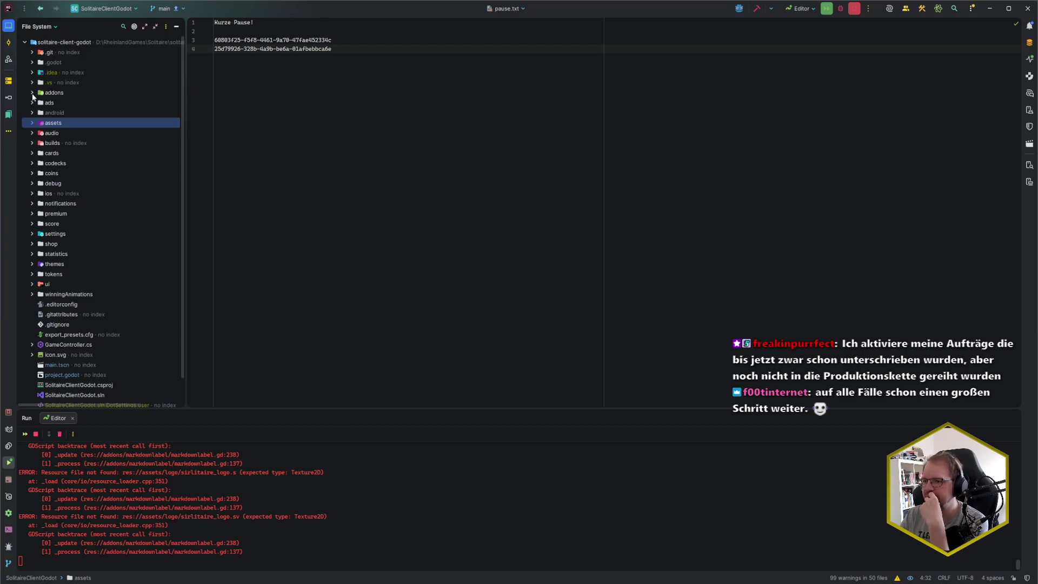
left_click(33, 124)
left_click(33, 123)
left_click(32, 93)
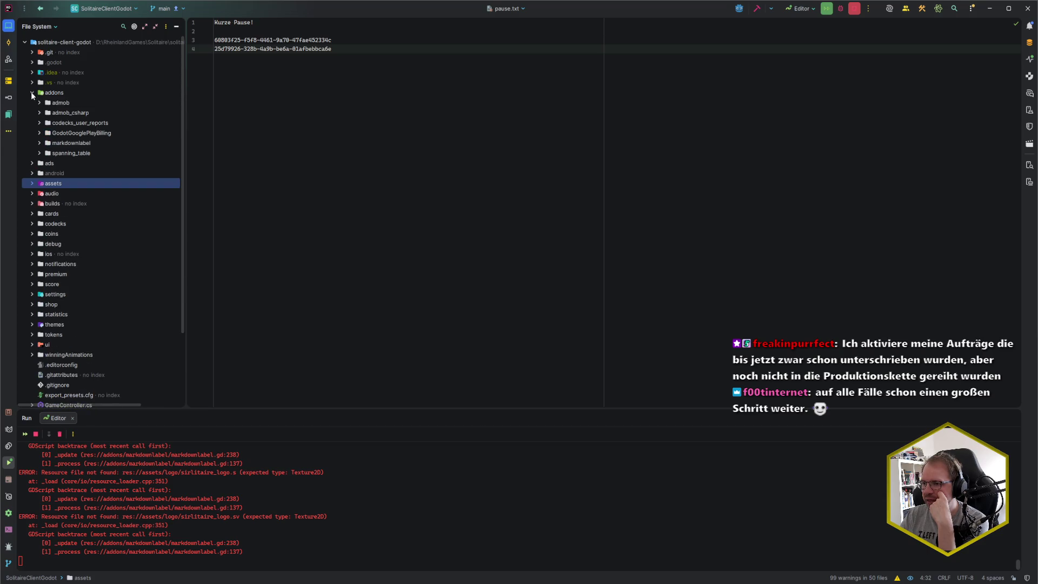
left_click(39, 144)
double_click(81, 254)
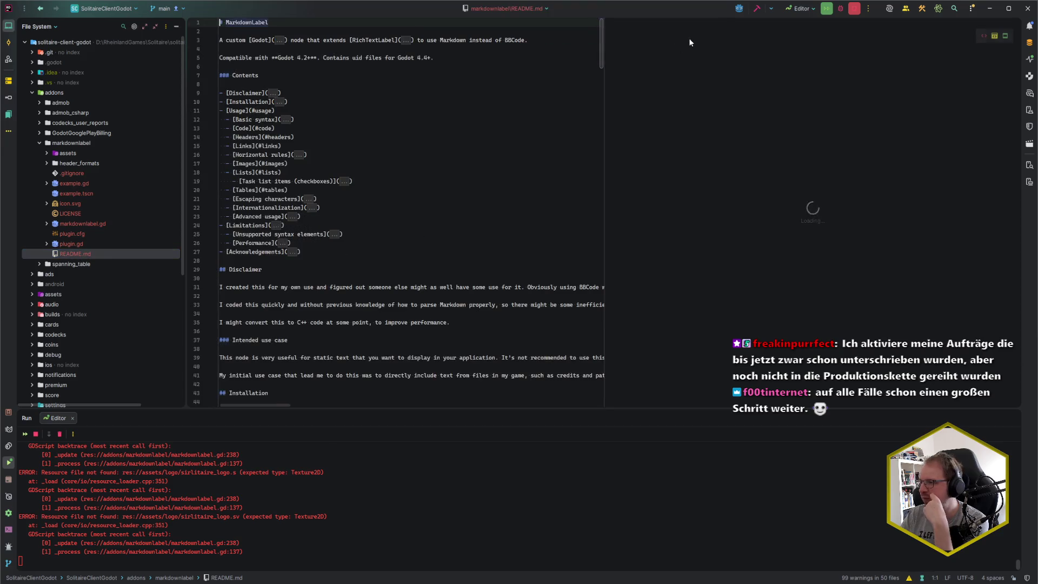
- Read the README's Images section in preview-only mode, then return to the Godot editor
left_click(1006, 36)
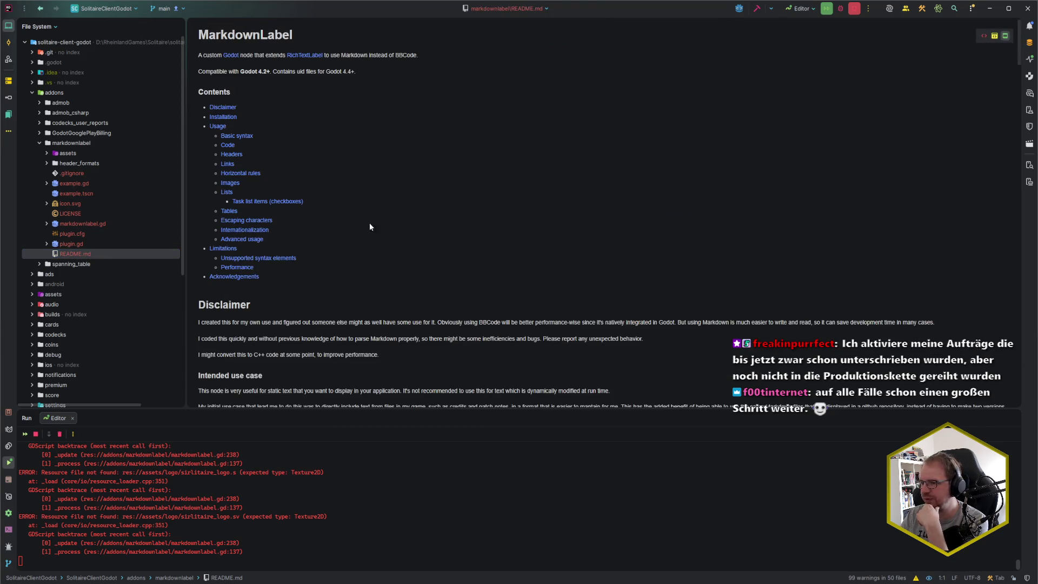
left_click(230, 183)
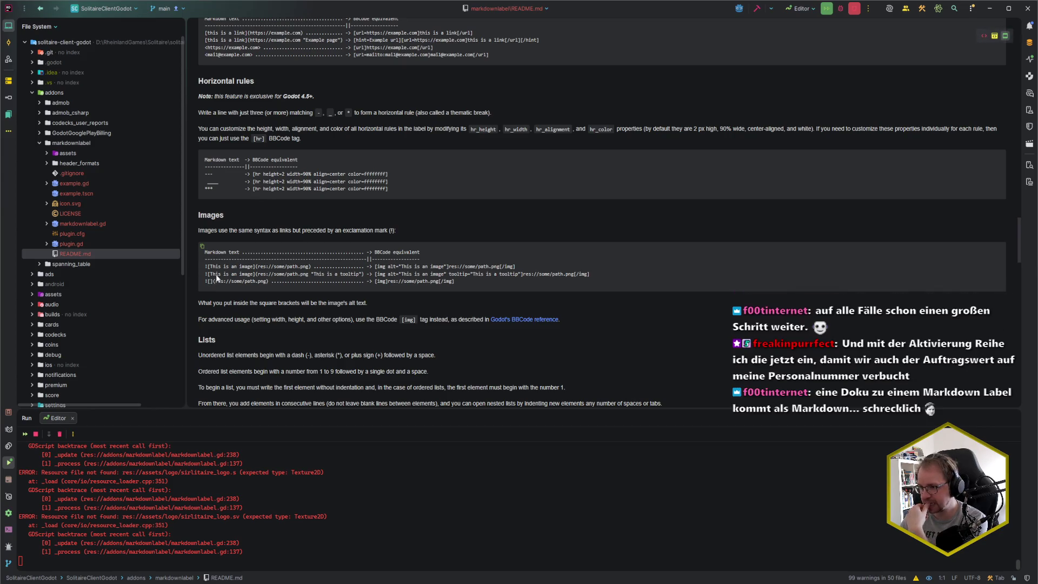
left_click_drag(207, 282, 269, 283)
left_click(238, 336)
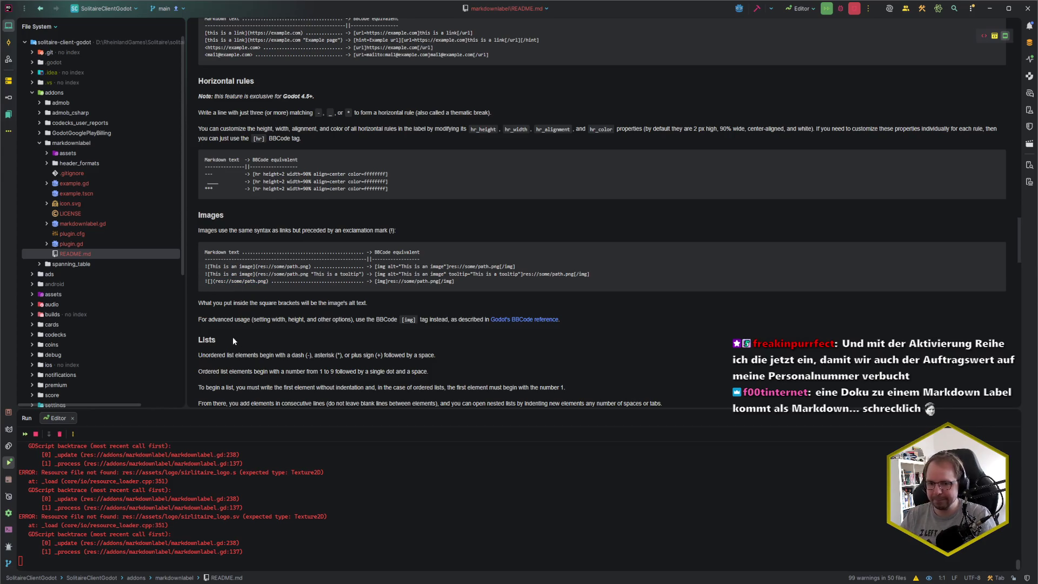
mouse_move(150, 582)
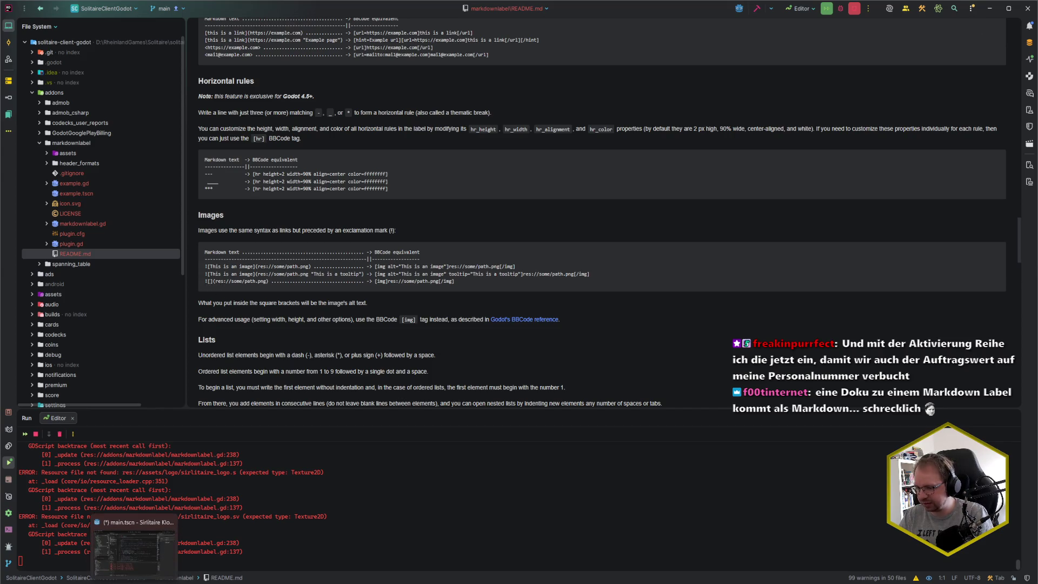
left_click(135, 549)
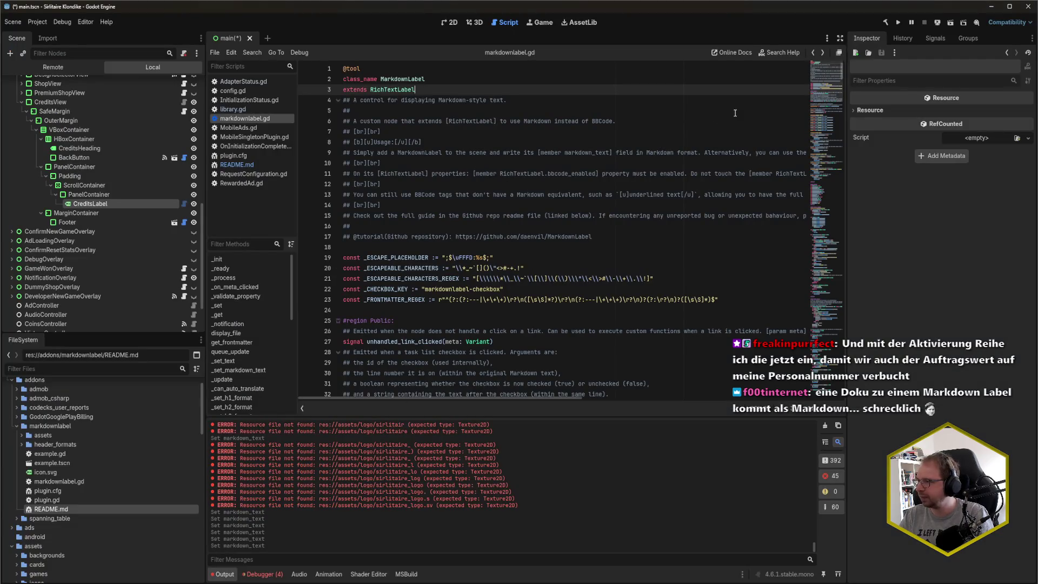
- In CreditsLabel's Markdown Text, replace the img tag with ![](…sirlitaire_logo.svg) Markdown syntax
key("ctrl+F1")
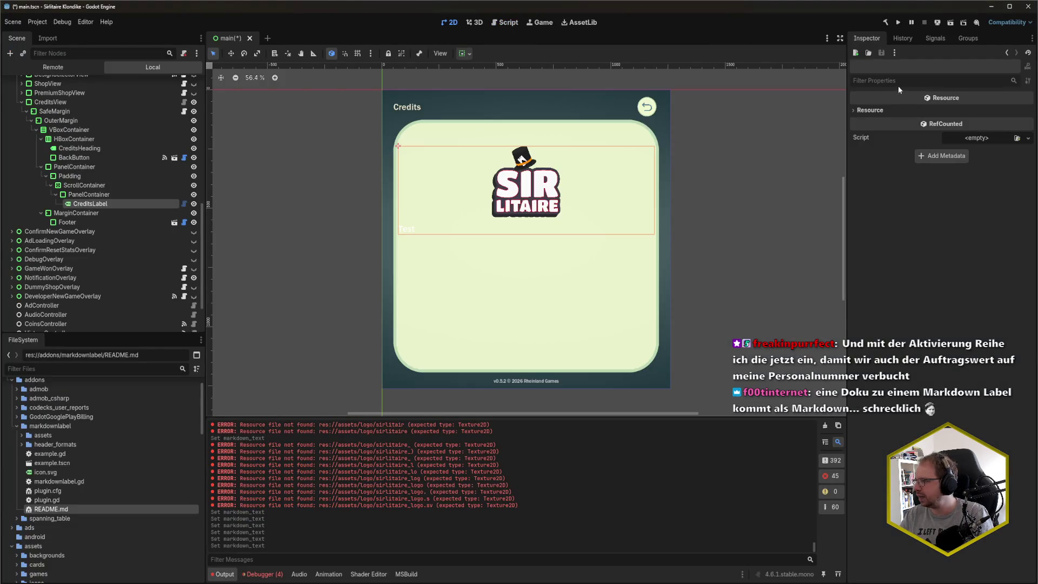
left_click(90, 203)
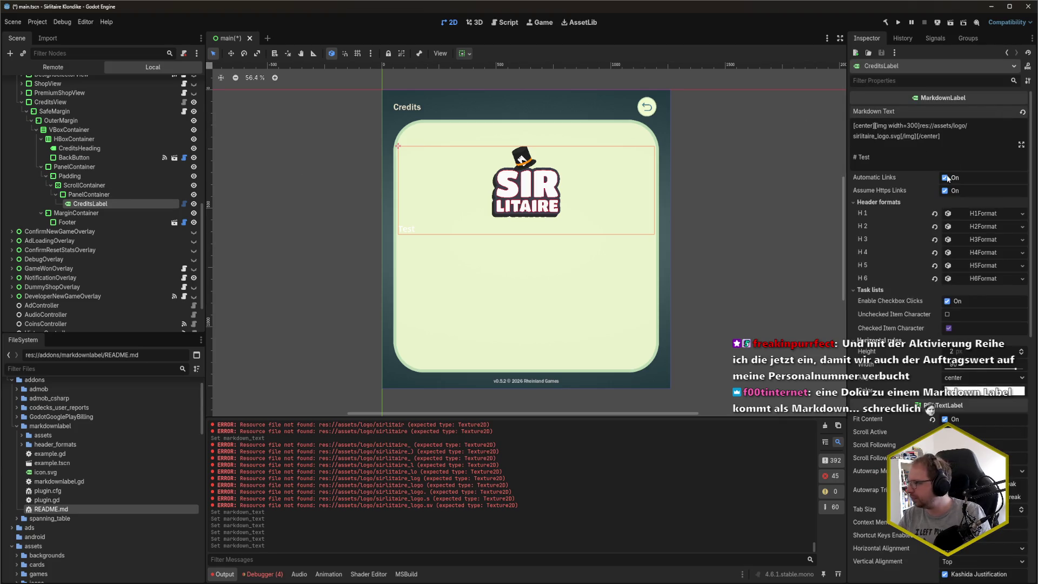
key("shift+Right")
key("shift+Right")
key("shift+Right")
key("BackSpace")
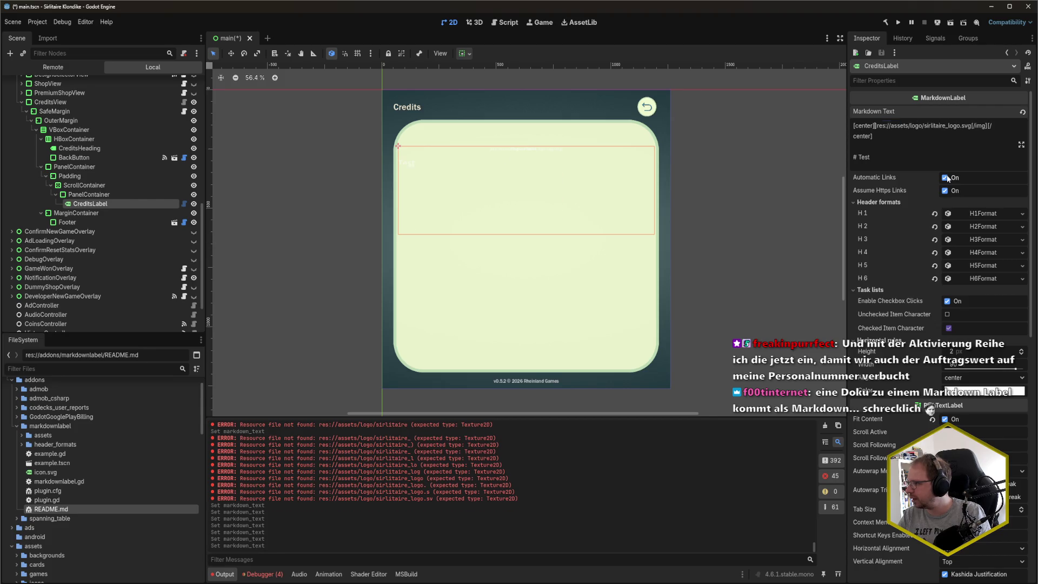
key("Delete")
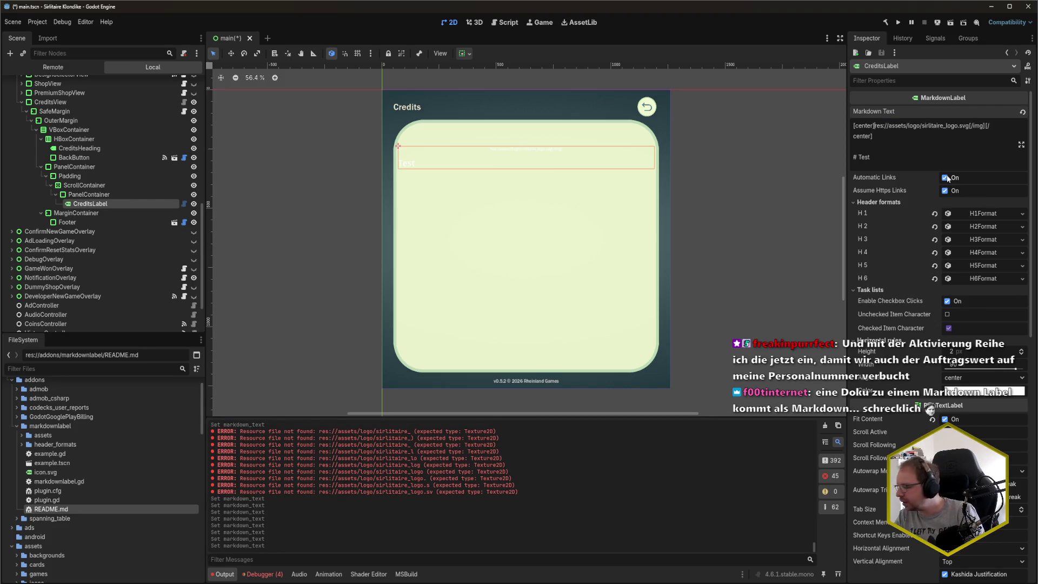
type("![](")
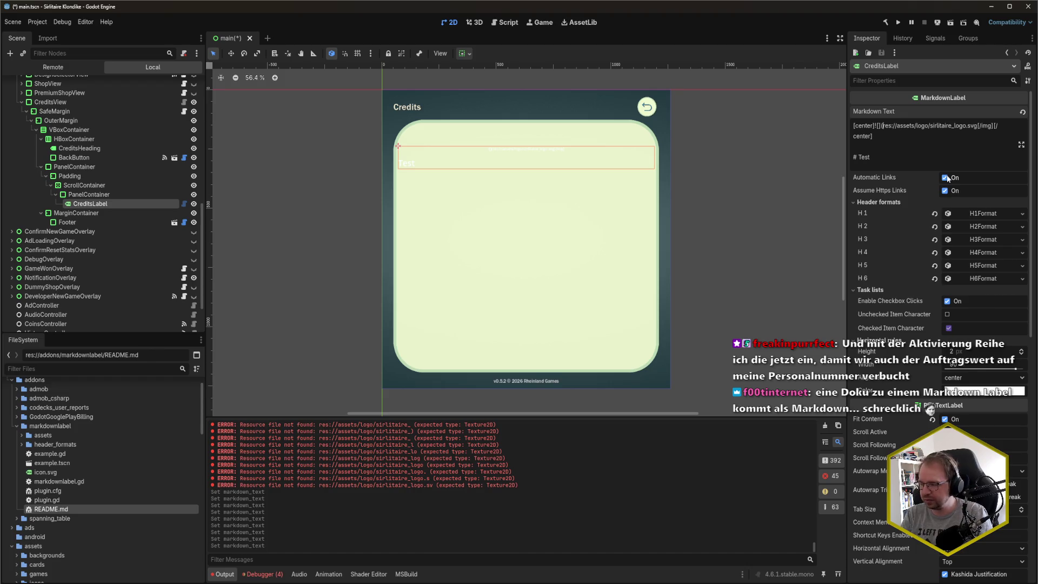
key("Delete")
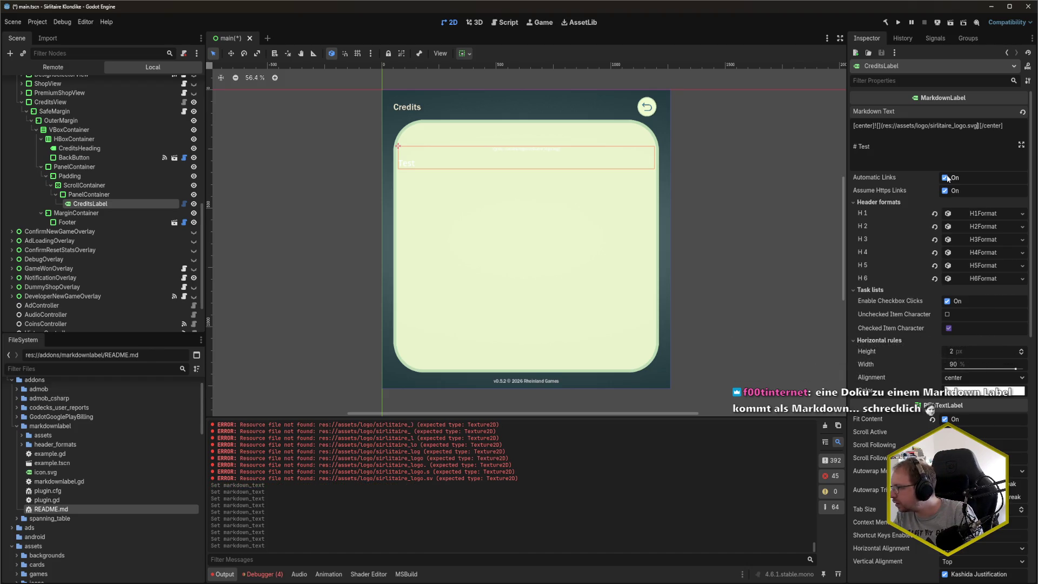
type(")")
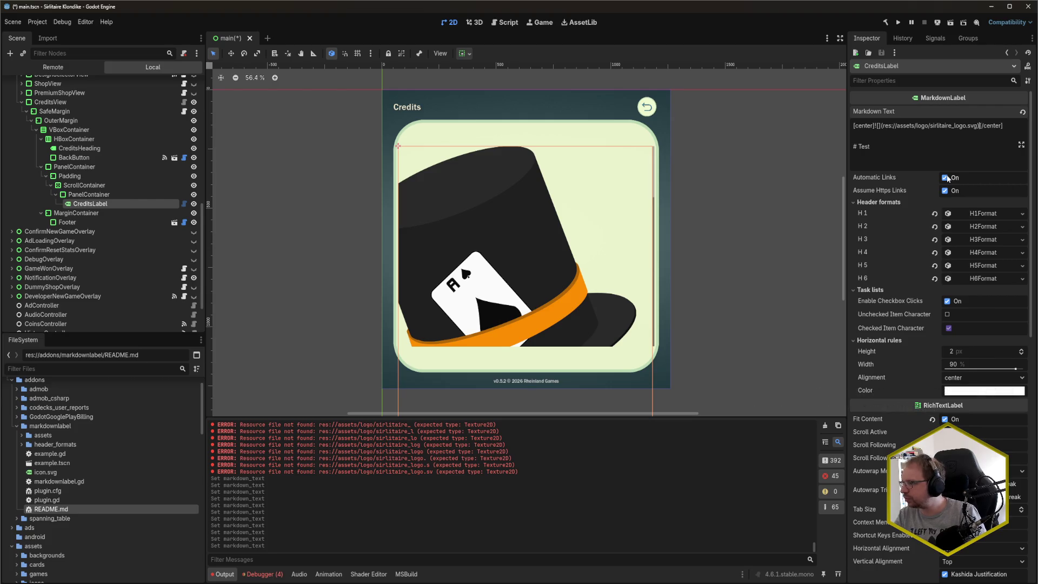
- Check the README again, then undo back to the centered [img width=300] logo tag
key("alt+Tab")
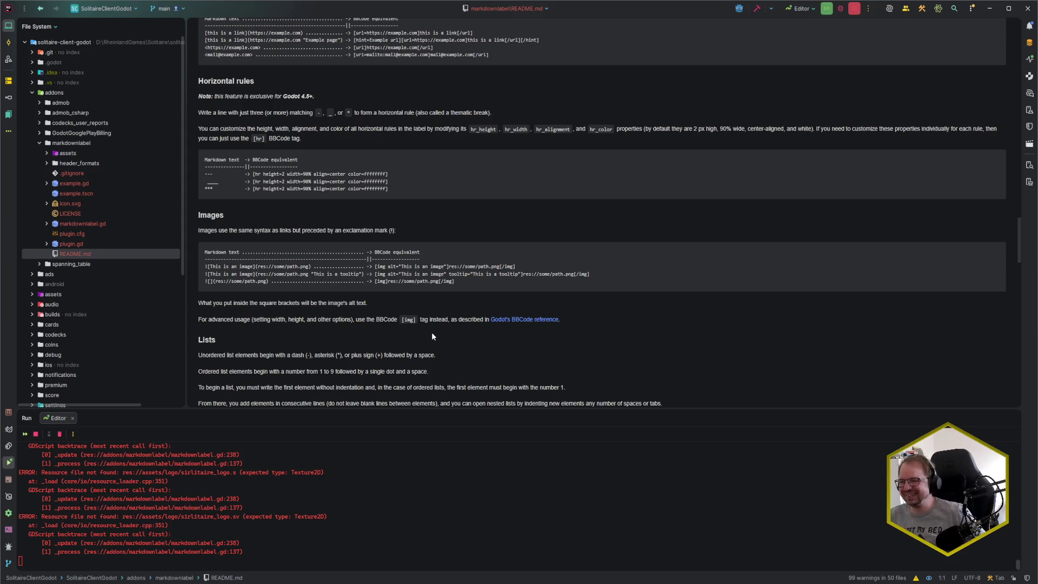
key("alt+Tab")
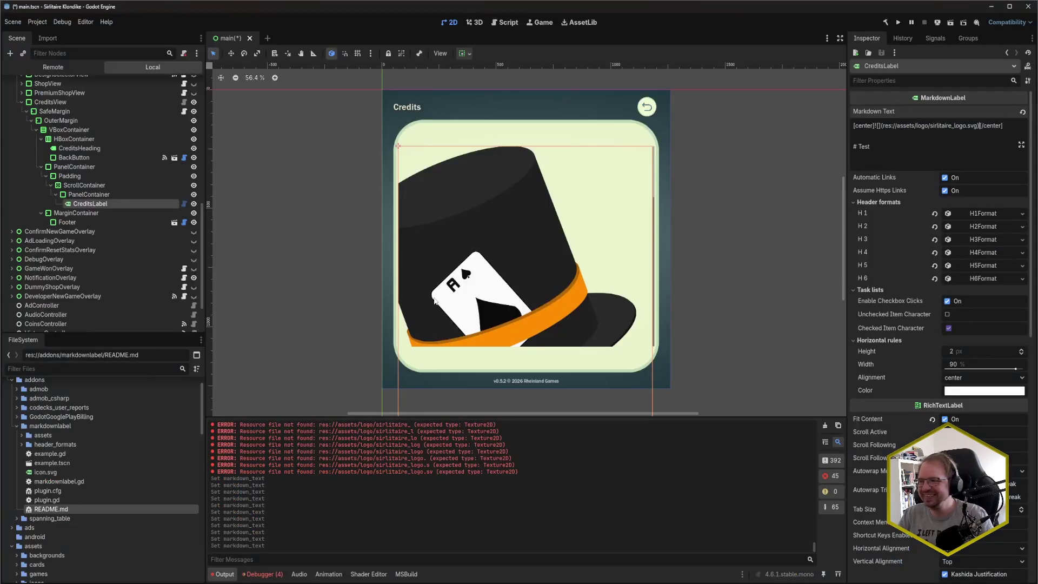
key("ctrl+z")
key("ctrl+z")
key("ctrl+z")
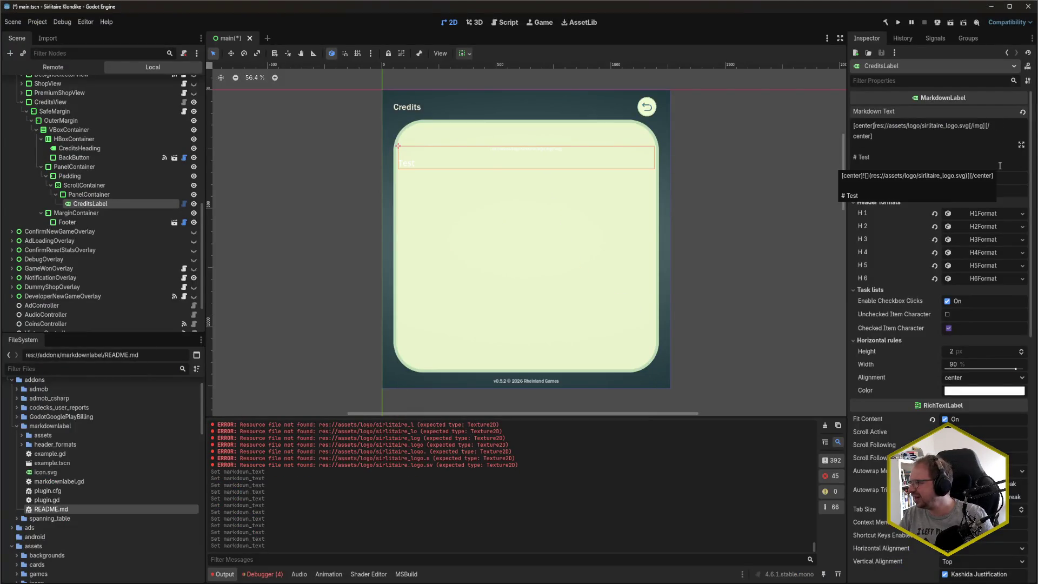
left_click(964, 137)
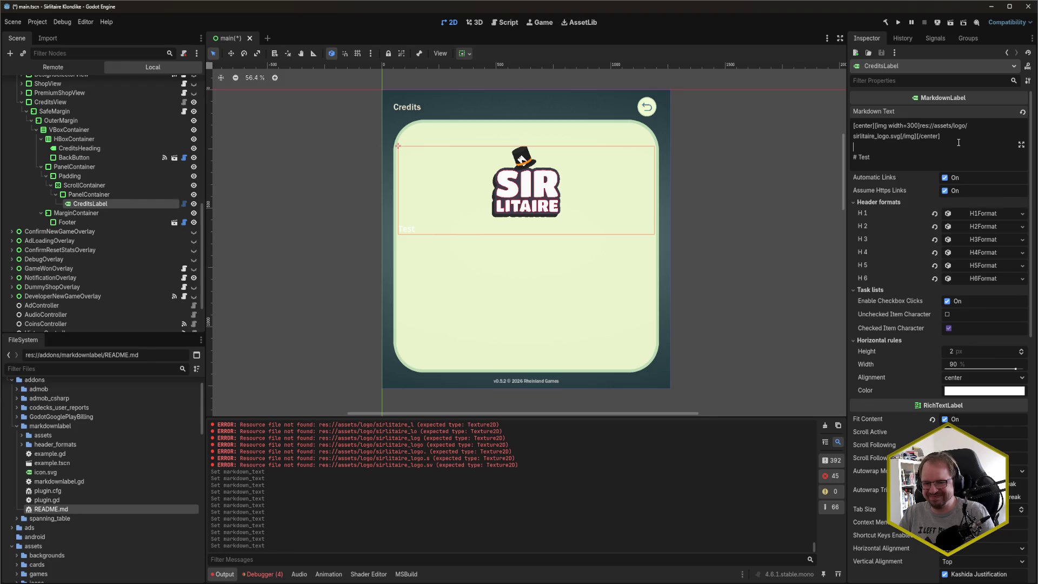
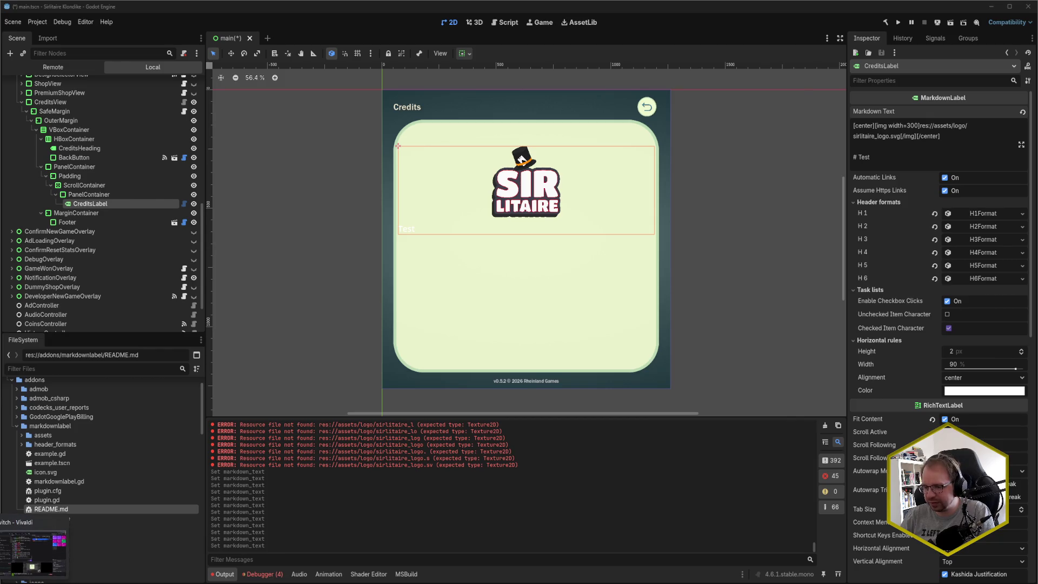
- Close the MarkdownLabel asset-library page in the browser and bring up its README in Rider
key("alt+Tab")
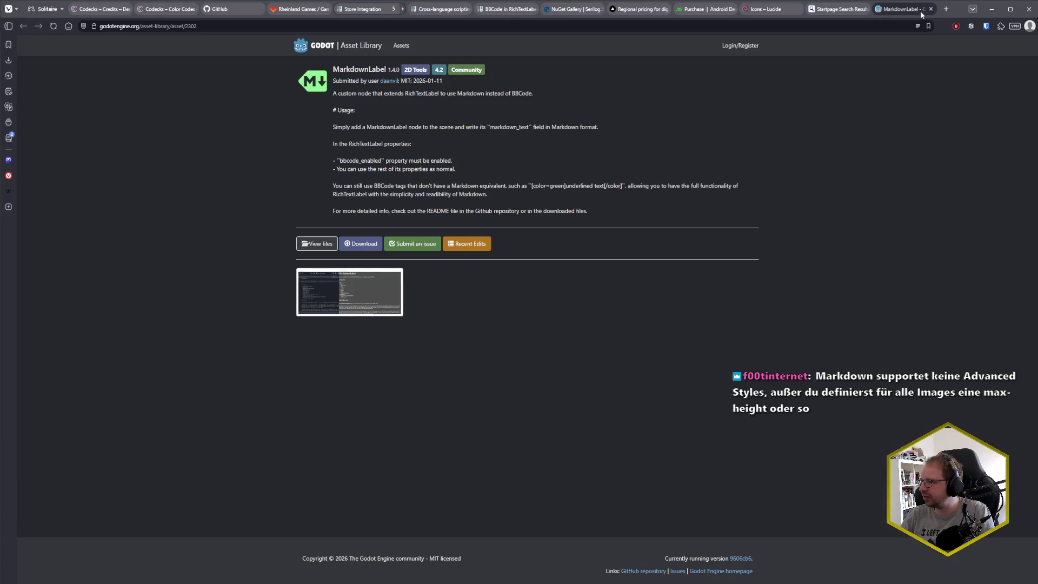
key("ctrl+w")
key("alt+Tab")
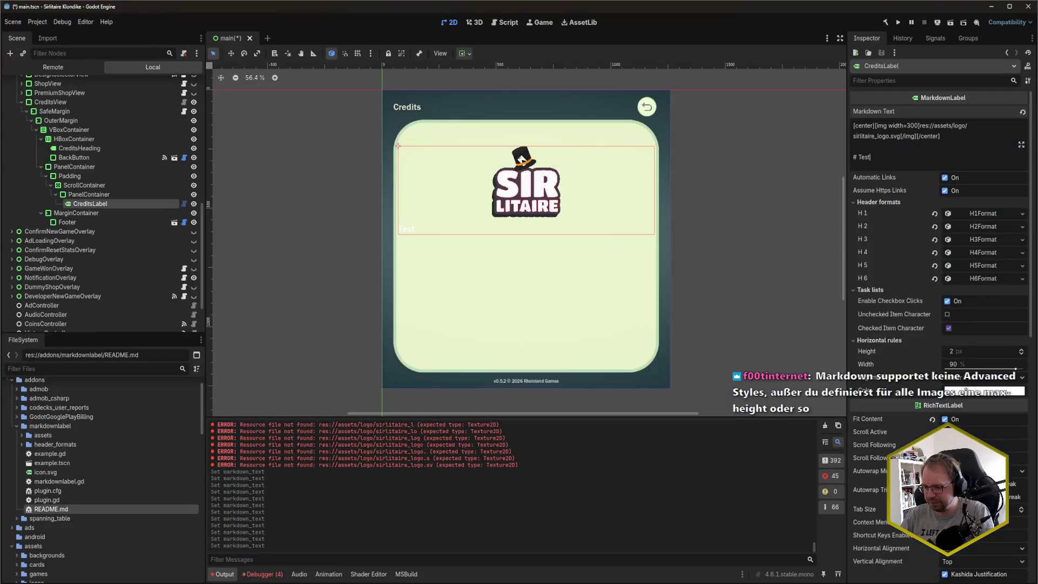
key("alt+Tab")
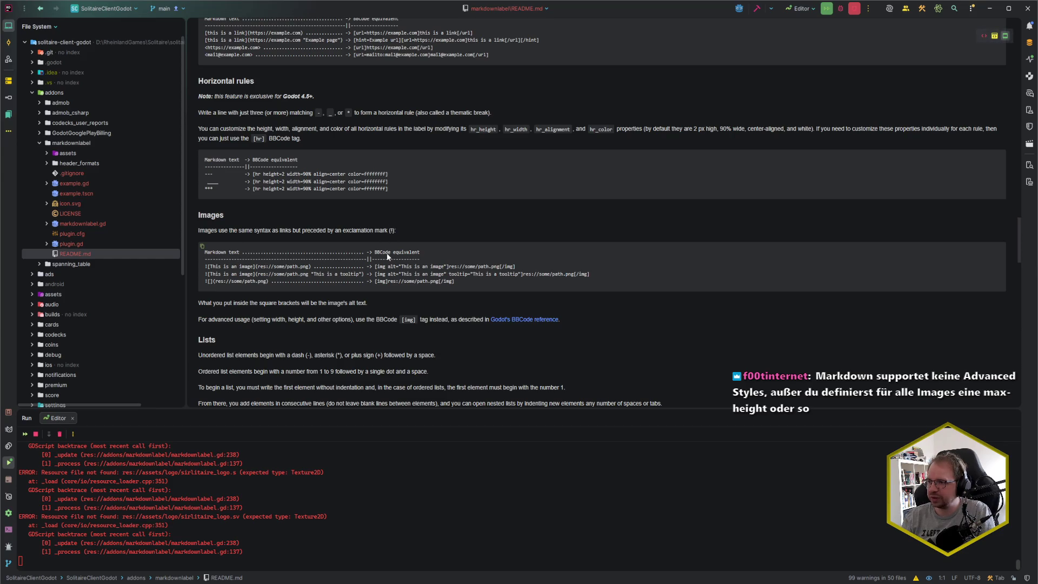
- Search the MarkdownLabel README for 'center' and step through the matches
scroll(249, 215, "up", 1)
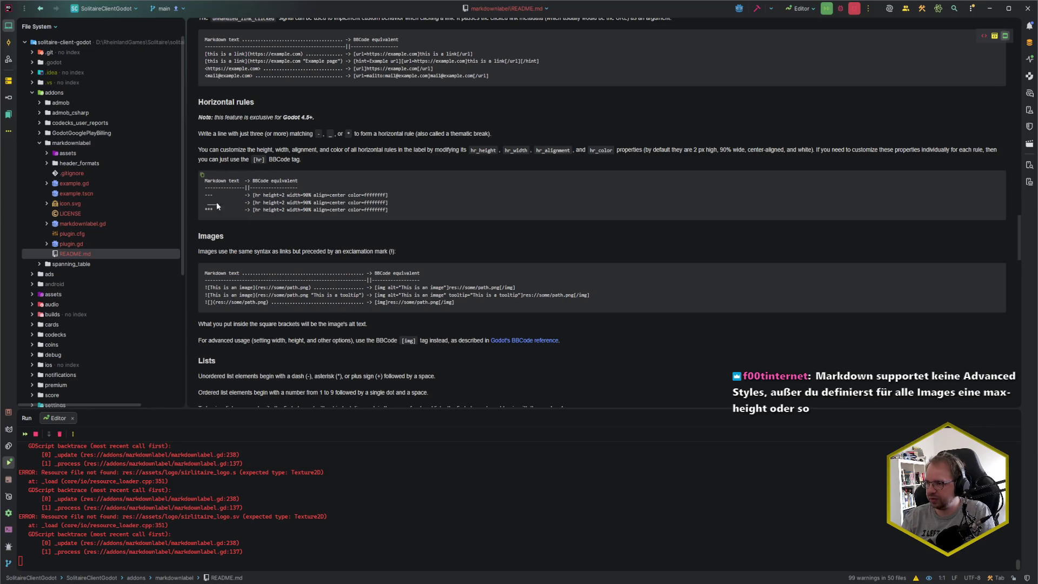
scroll(273, 209, "down", 10)
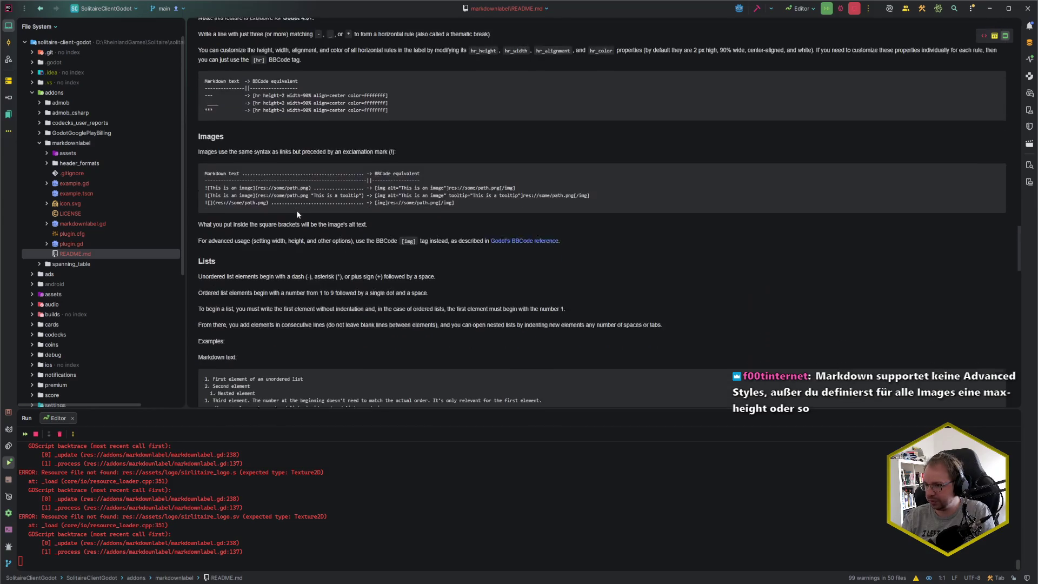
scroll(332, 218, "down", 2)
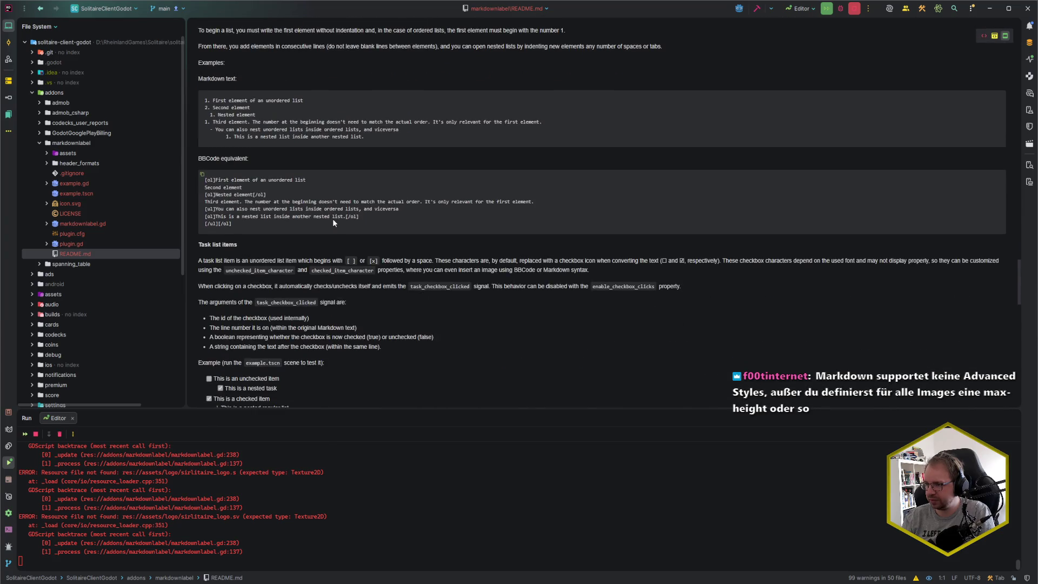
scroll(333, 219, "down", 7)
key("ctrl+f")
type("center")
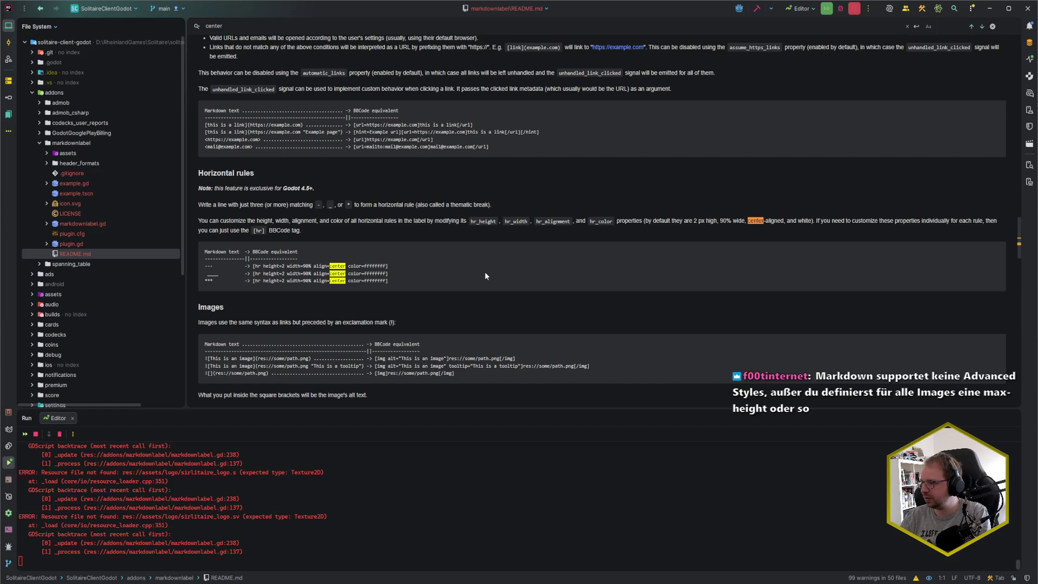
key("Return")
key("Return")
key("Return")
key("Return")
key("Return")
key("Escape")
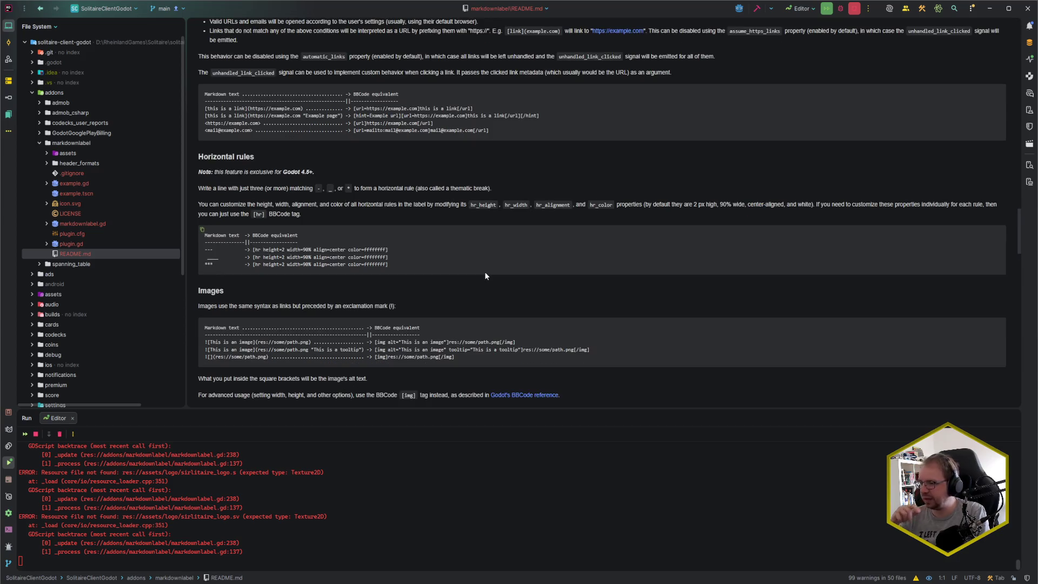
- Skim the README's Limitations and Acknowledgements sections, then return to Godot
scroll(476, 284, "up", 5)
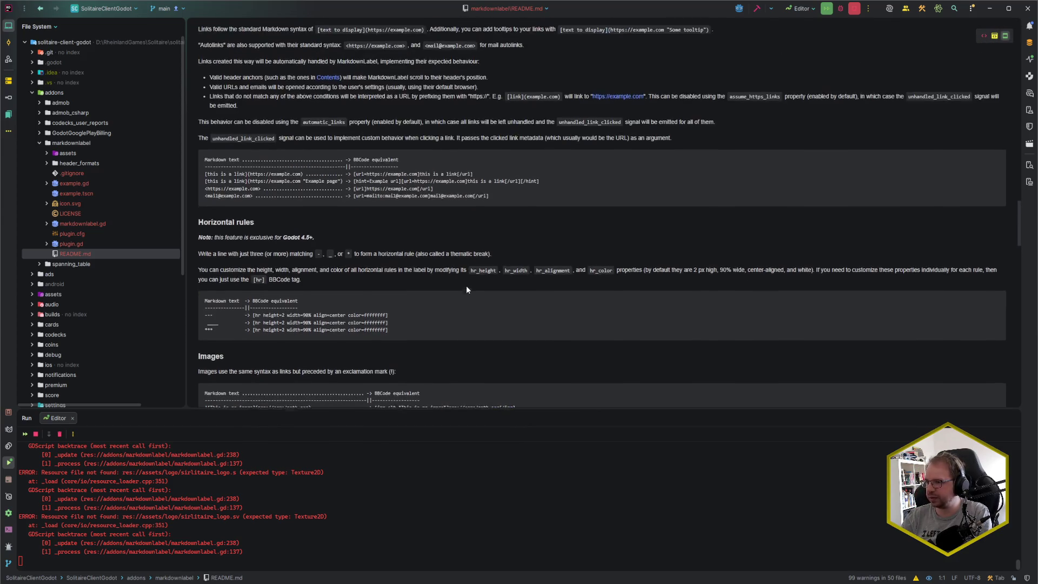
scroll(467, 289, "up", 5)
scroll(465, 284, "down", 15)
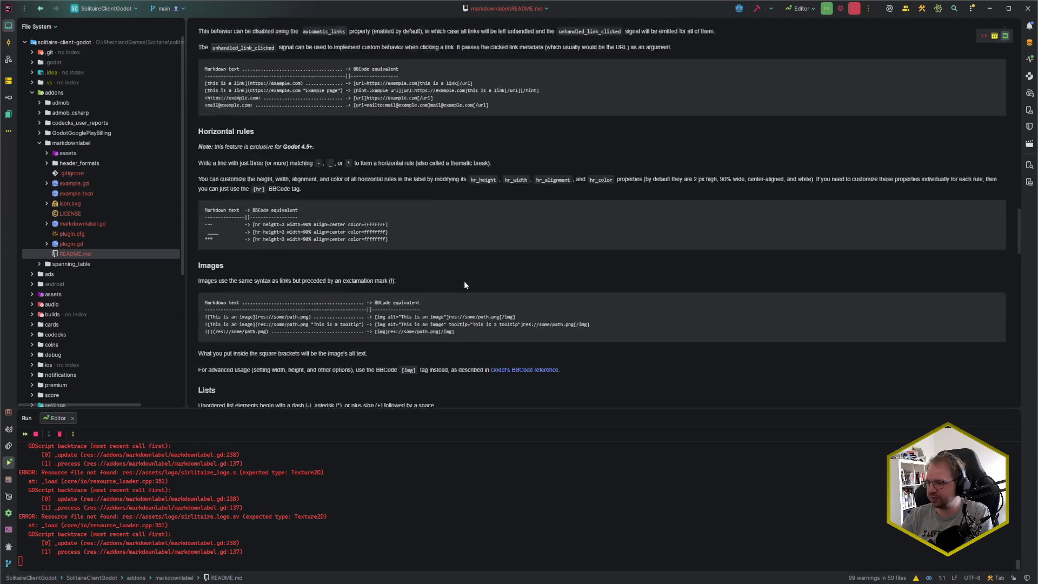
scroll(465, 281, "down", 20)
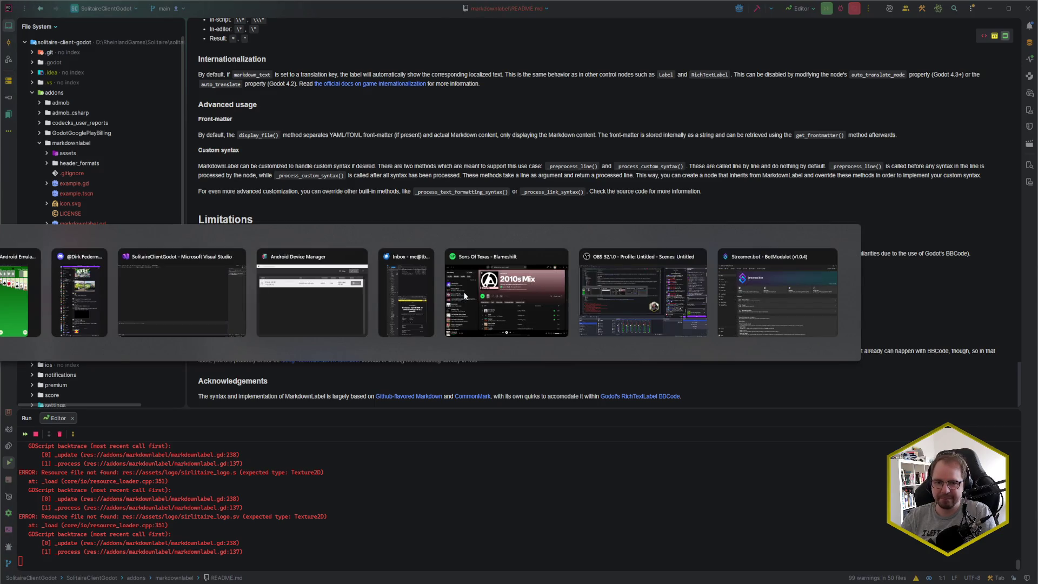
key("alt+Tab")
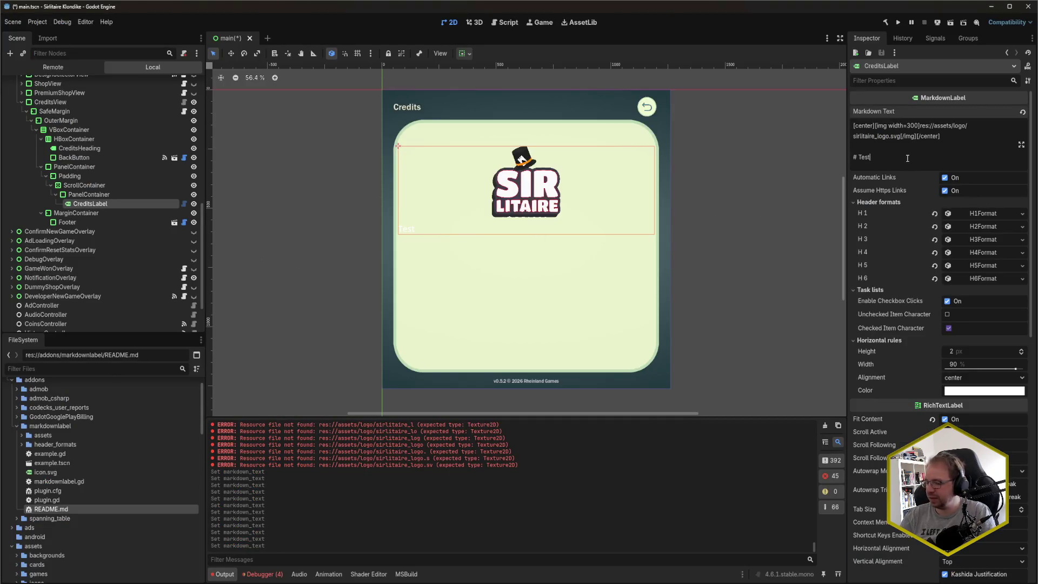
- Change the credits heading to '# Game Design', save the scene, and open main_theme.tres
key("BackSpace")
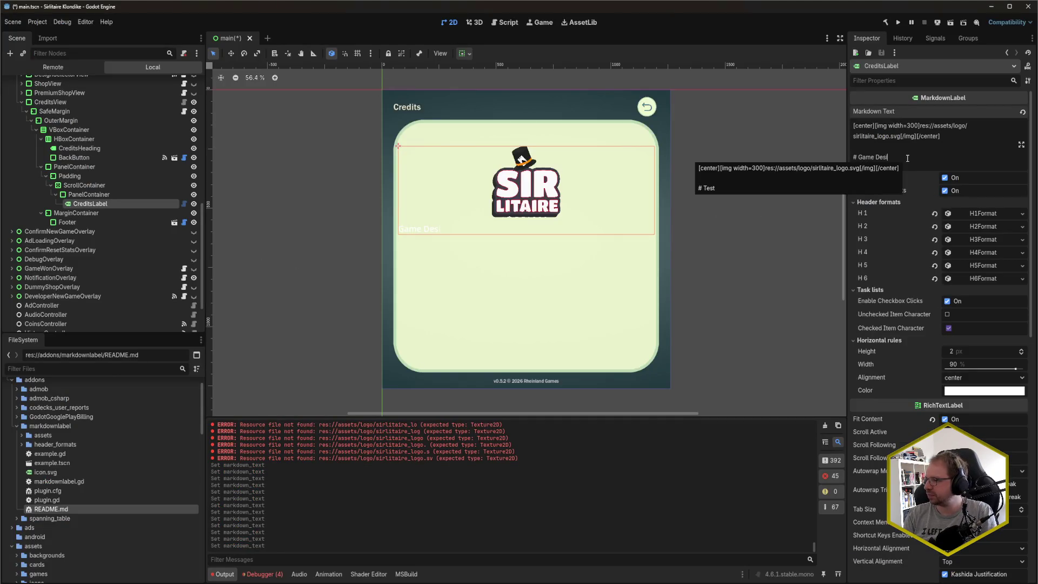
key("ctrl+s")
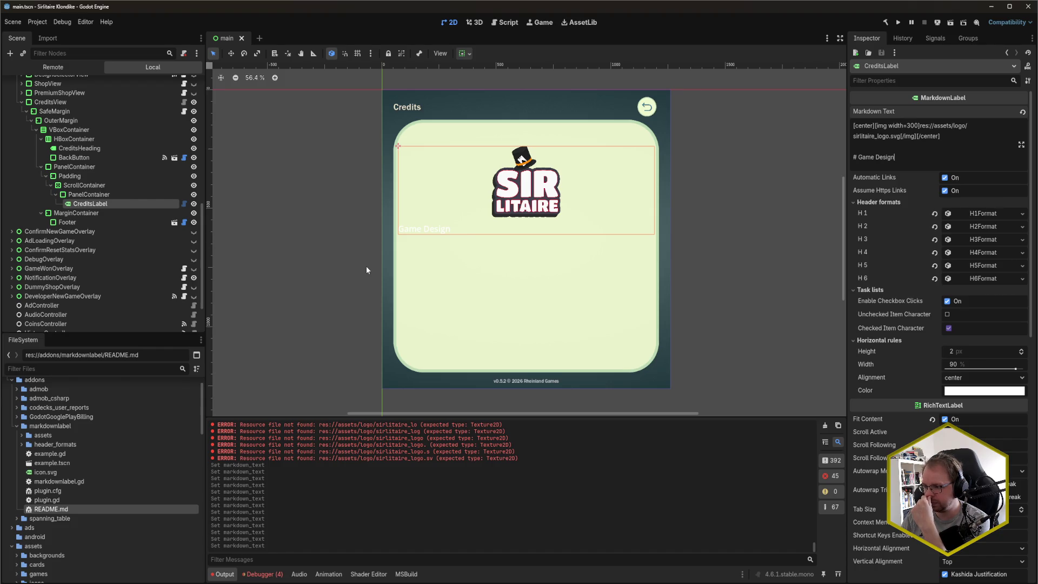
scroll(119, 480, "down", 5)
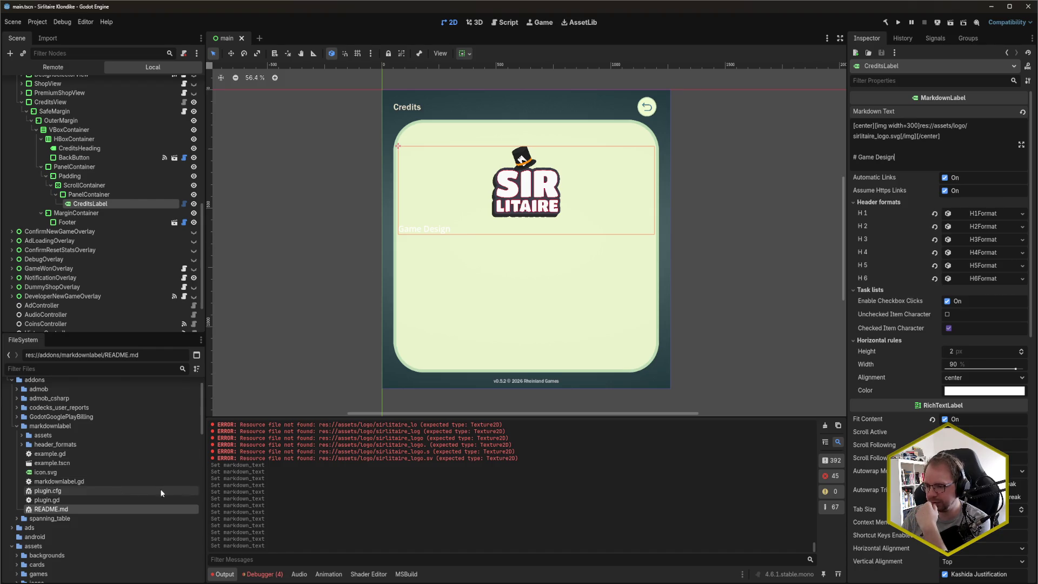
left_click(14, 473)
scroll(91, 492, "down", 2)
scroll(91, 491, "down", 10)
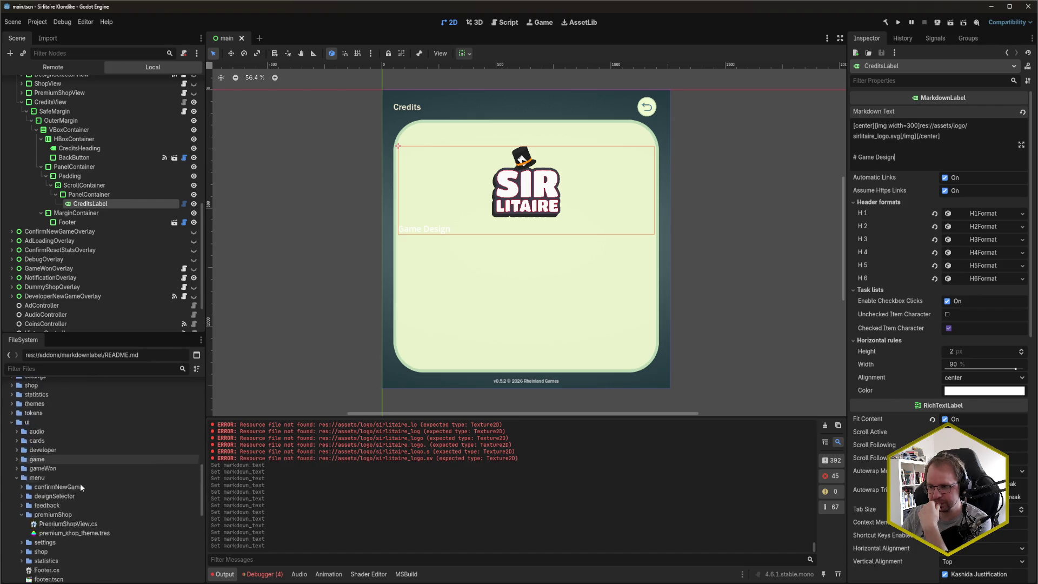
scroll(80, 484, "down", 4)
left_click(51, 501)
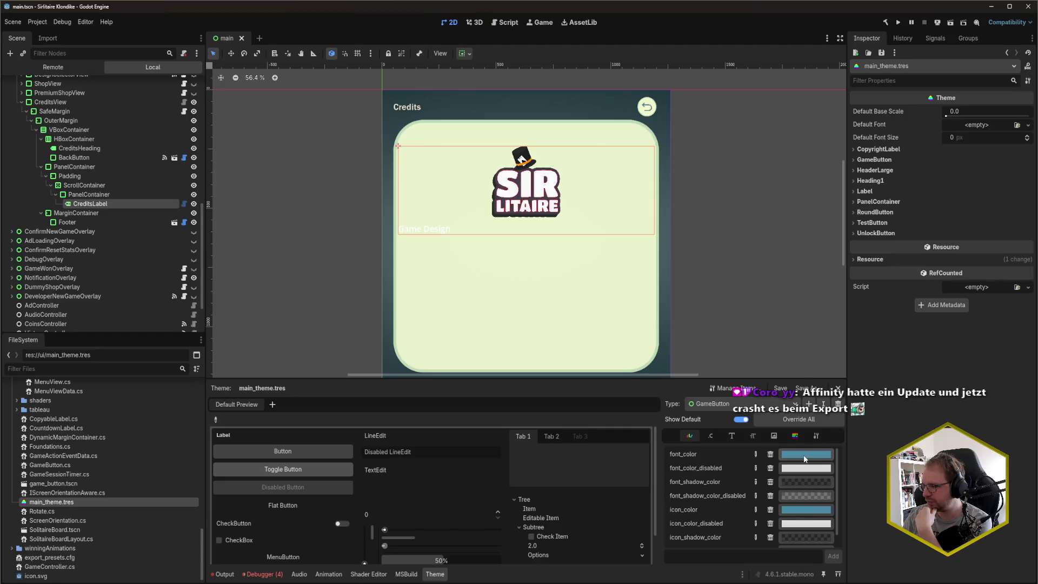
- Check the main theme's button font colour in the colour picker without changing it
left_click(805, 454)
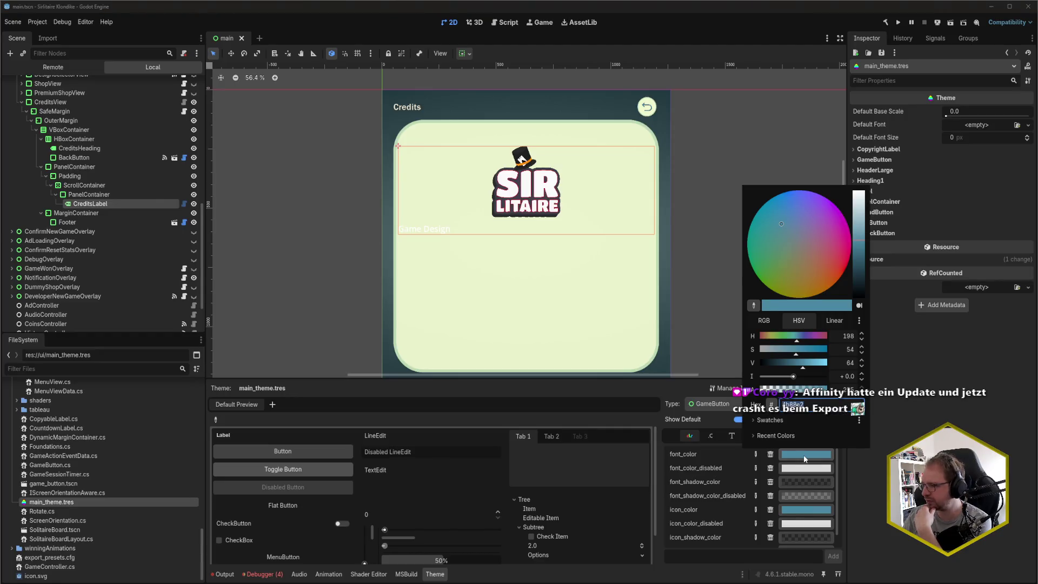
left_click(768, 421)
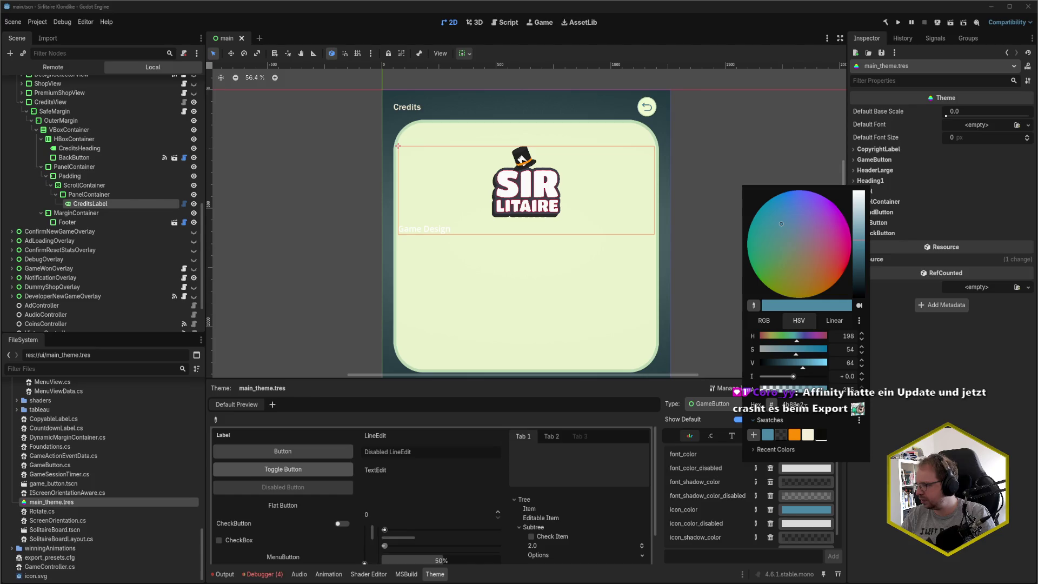
left_click(682, 347)
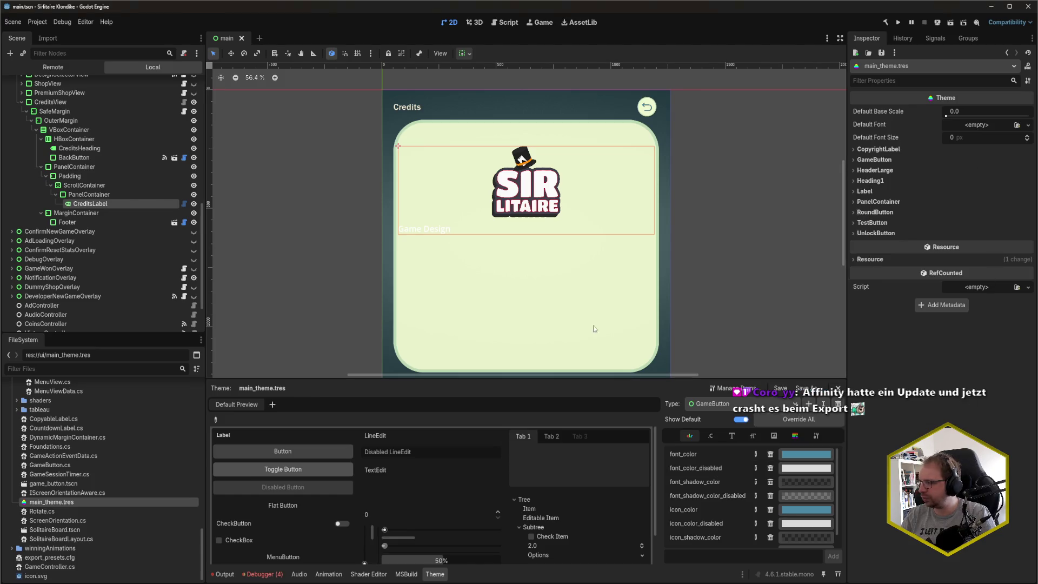
- Paste 4b88a2 as the CreditsLabel H1 header font colour and save the scene
left_click(115, 203)
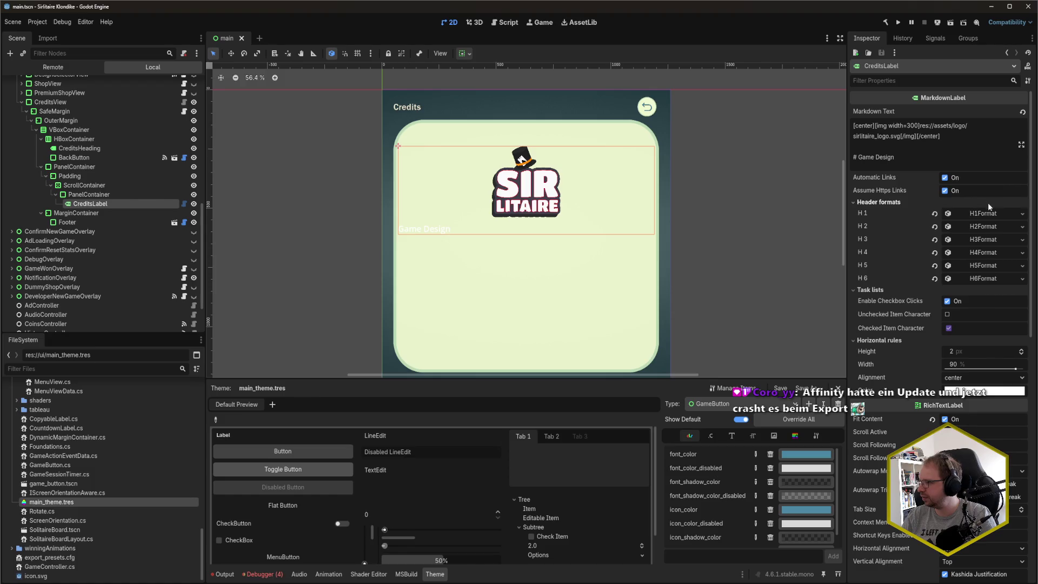
left_click(983, 213)
left_click(978, 293)
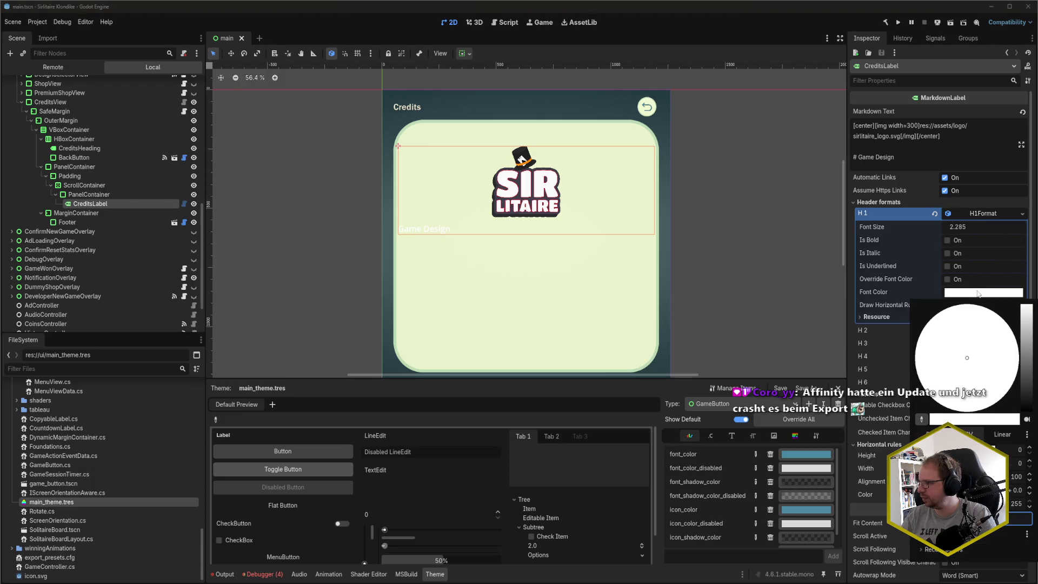
left_click(977, 294)
key("ctrl+v")
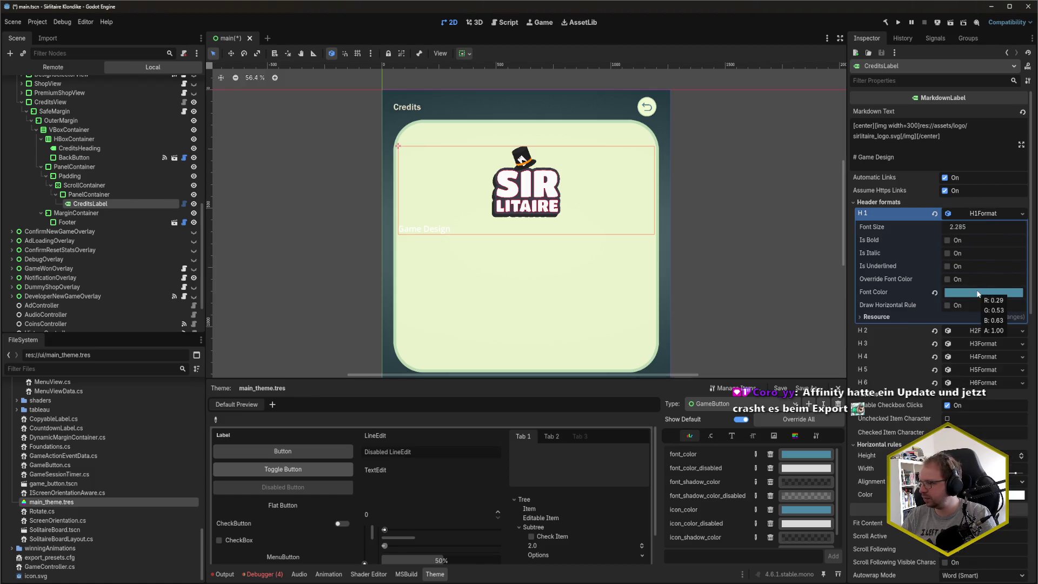
key("ctrl+s")
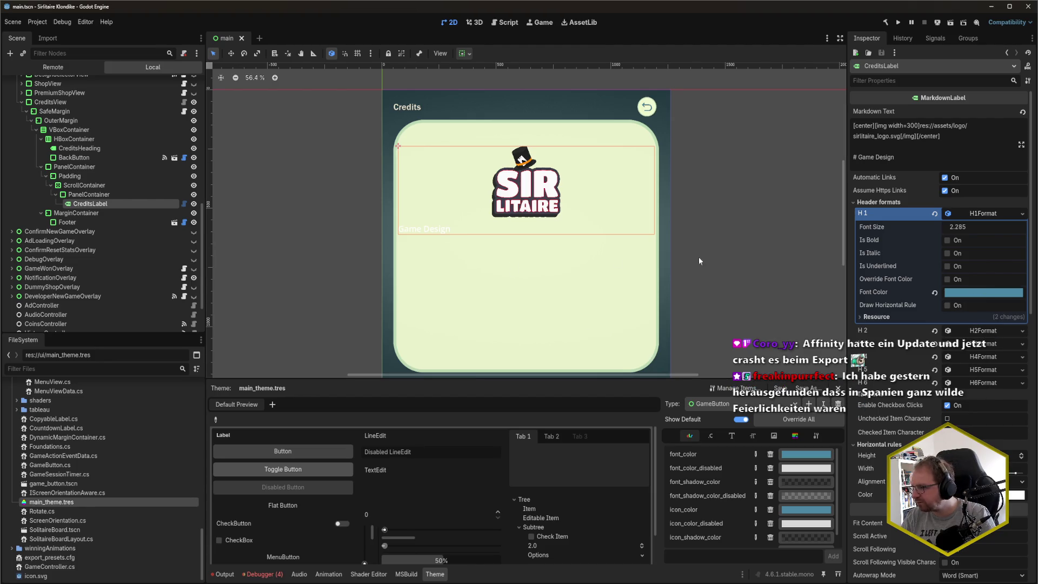
- Apply the same 4b88a2 font colour to the H2 and H3 header formats
left_click(981, 334)
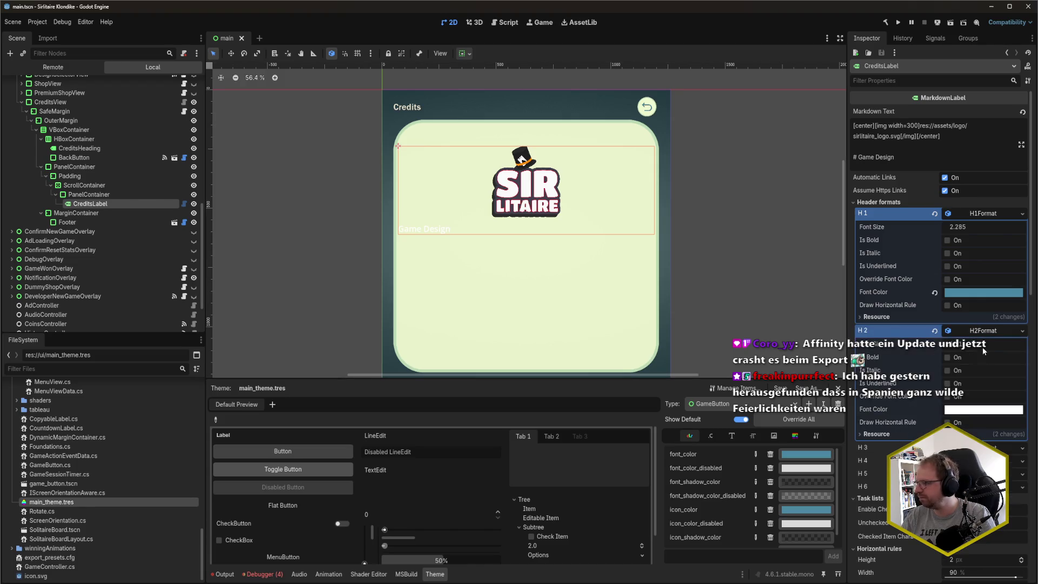
left_click(988, 409)
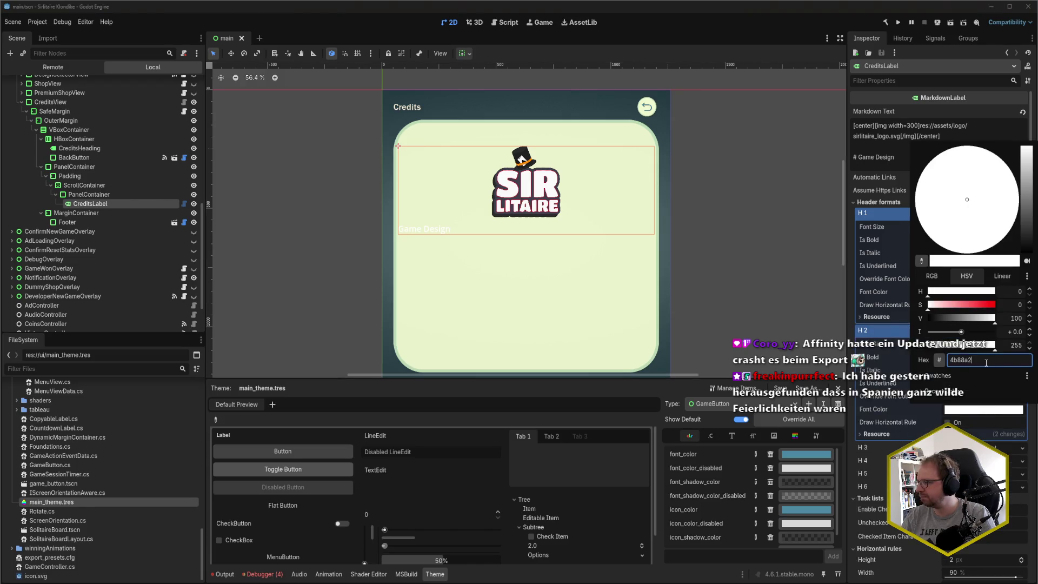
key("Return")
left_click(990, 447)
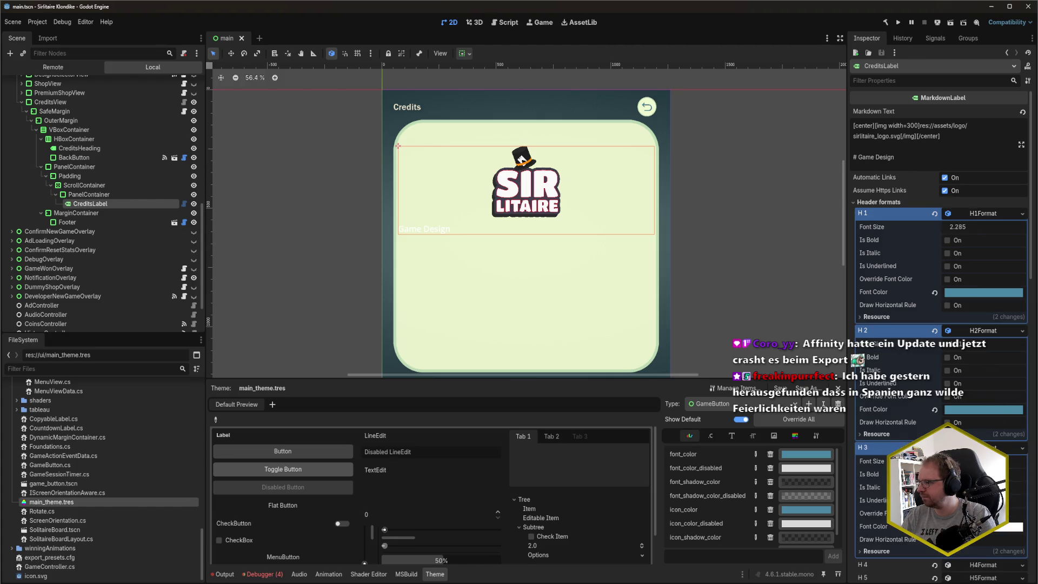
left_click(1017, 526)
key("Return")
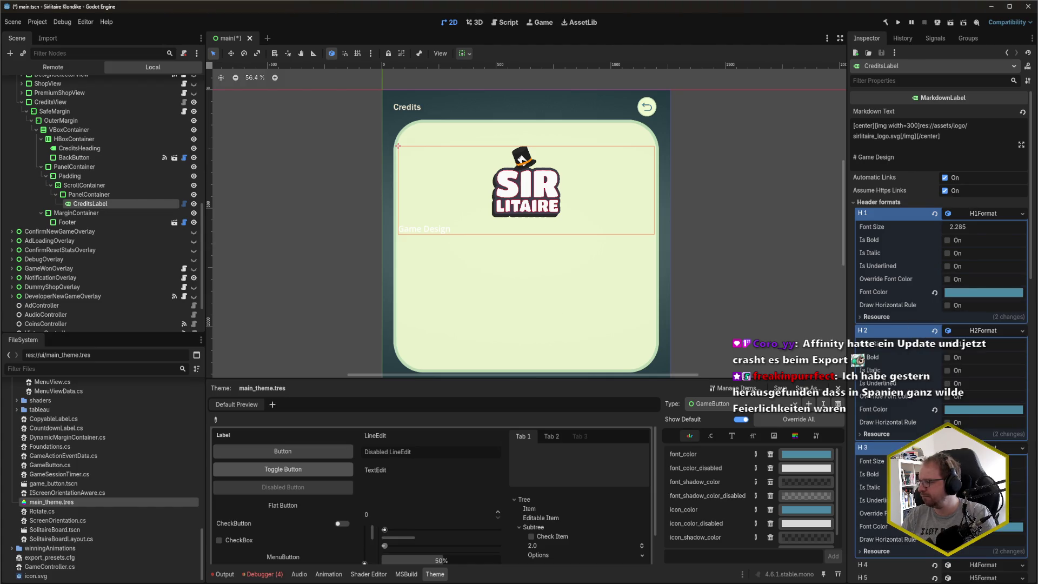
- Expand the H4 header format settings and go back to the credits Markdown Text
scroll(941, 324, "down", 5)
left_click(976, 199)
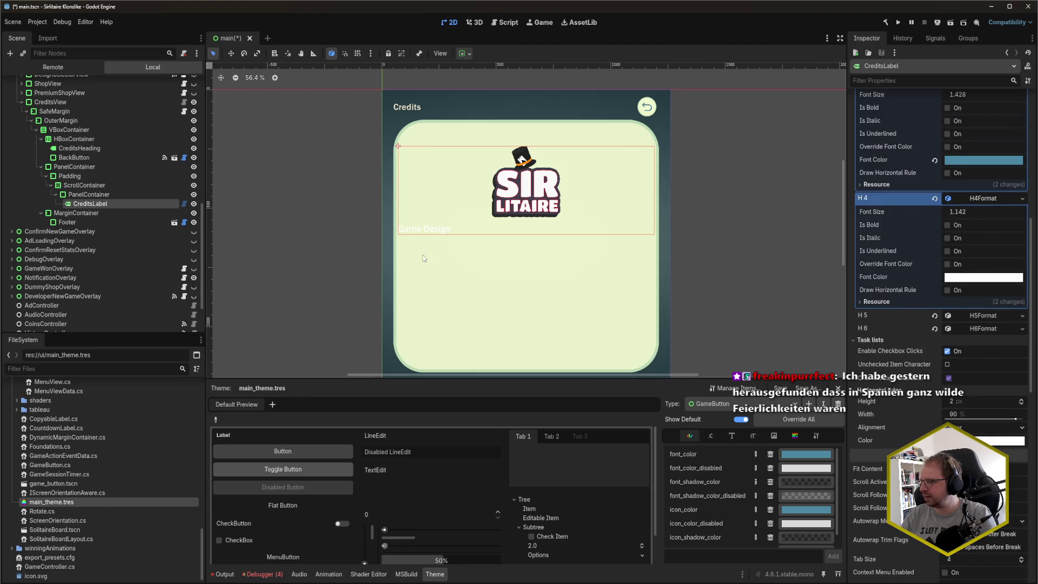
scroll(937, 162, "up", 10)
left_click(938, 148)
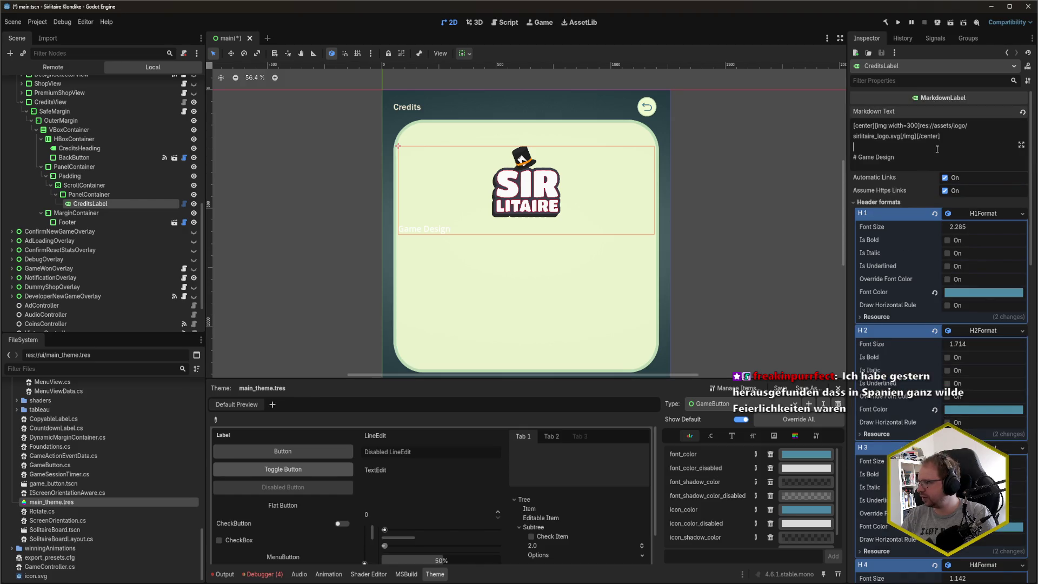
- Add a test line beneath the Game Design heading and save the scene
key("Return")
key("Return")
type("gakk")
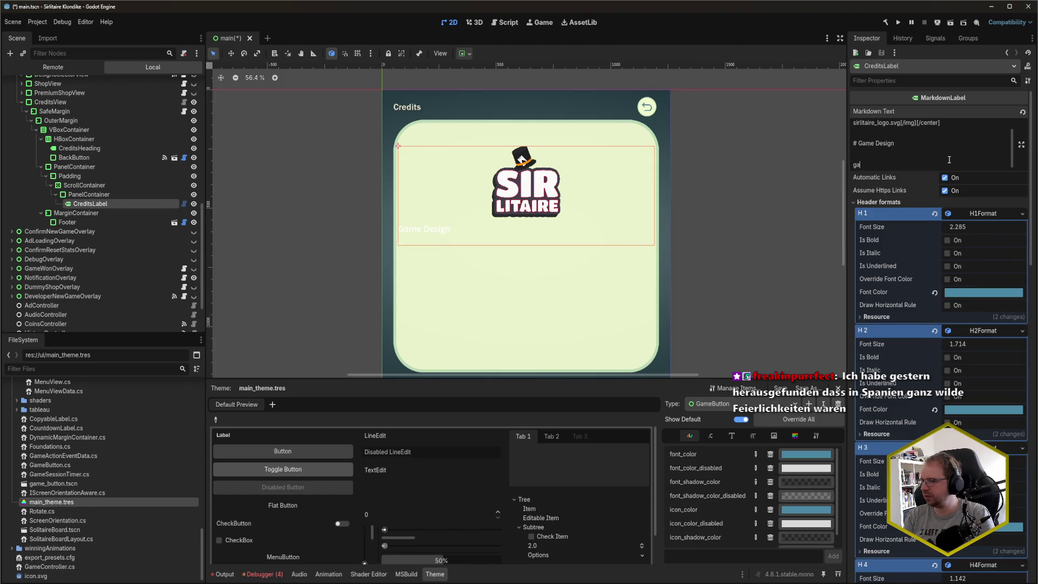
key("BackSpace")
key("BackSpace")
key("BackSpace")
type("haaaaalloooooo")
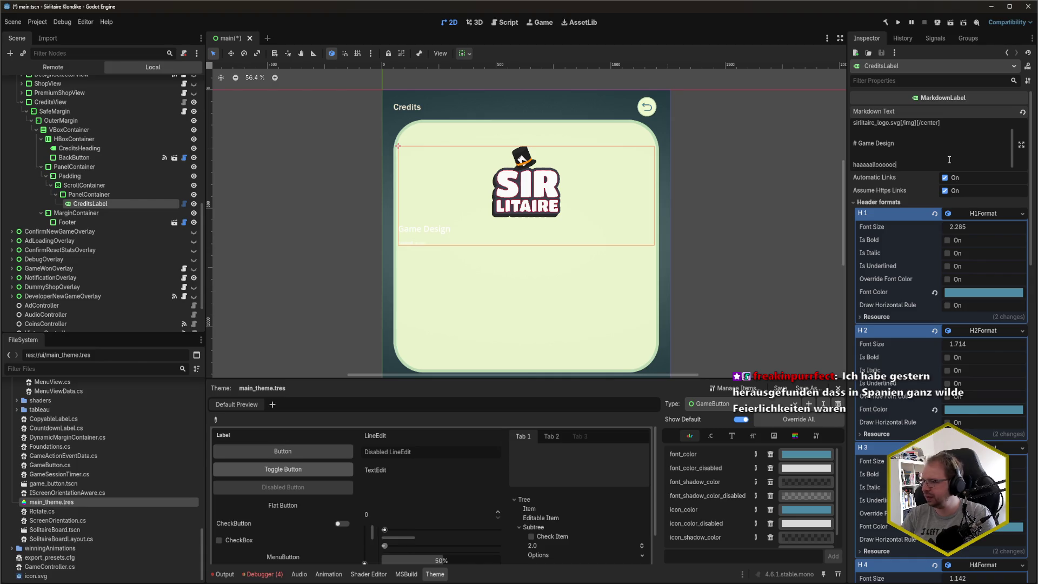
key("ctrl+s")
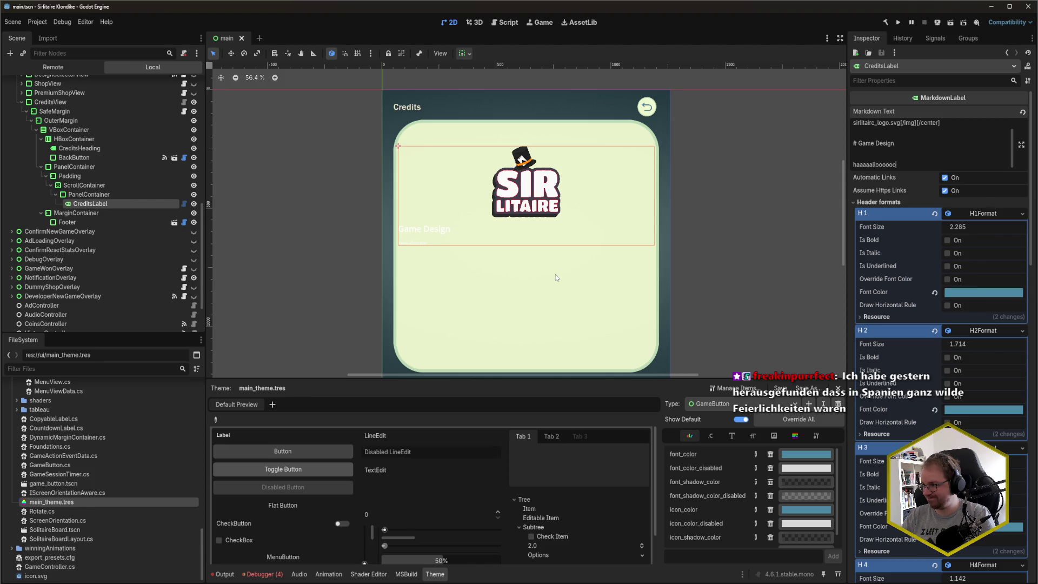
- Keep the blue font colour override on H1 only, removing it from H2 and H3
left_click(947, 240)
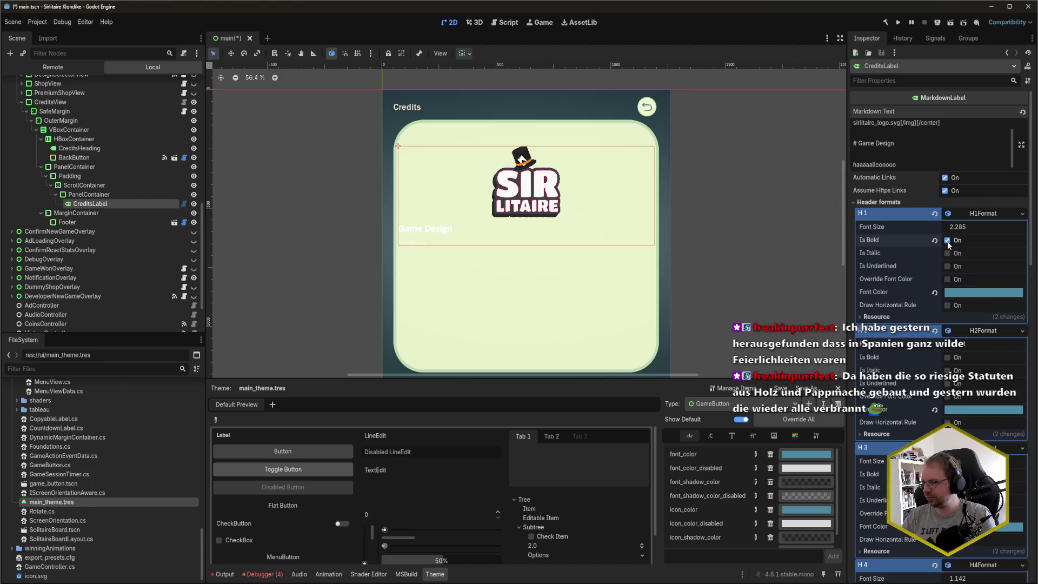
left_click(948, 243)
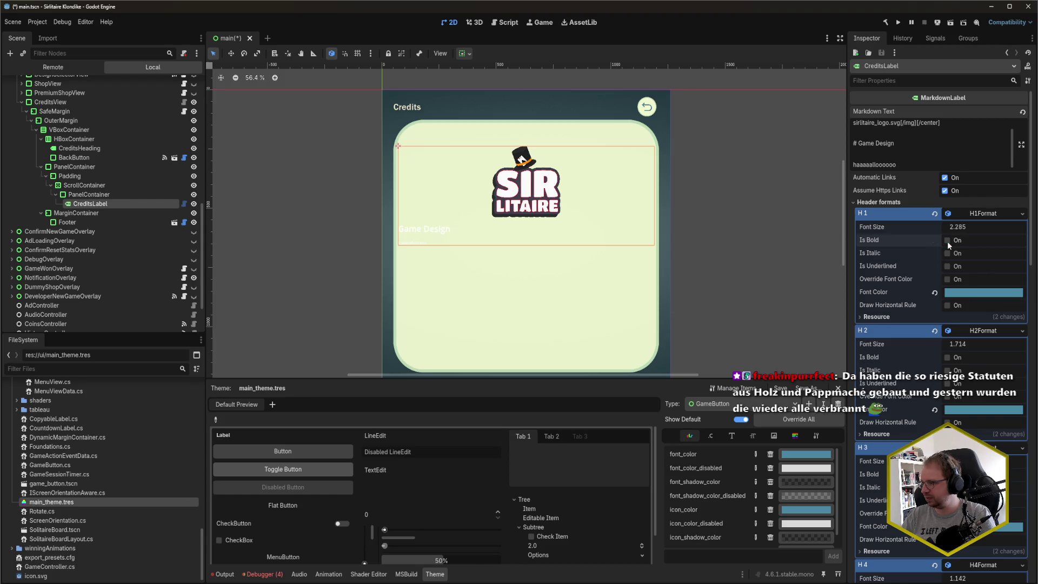
left_click(950, 280)
scroll(950, 280, "down", 3)
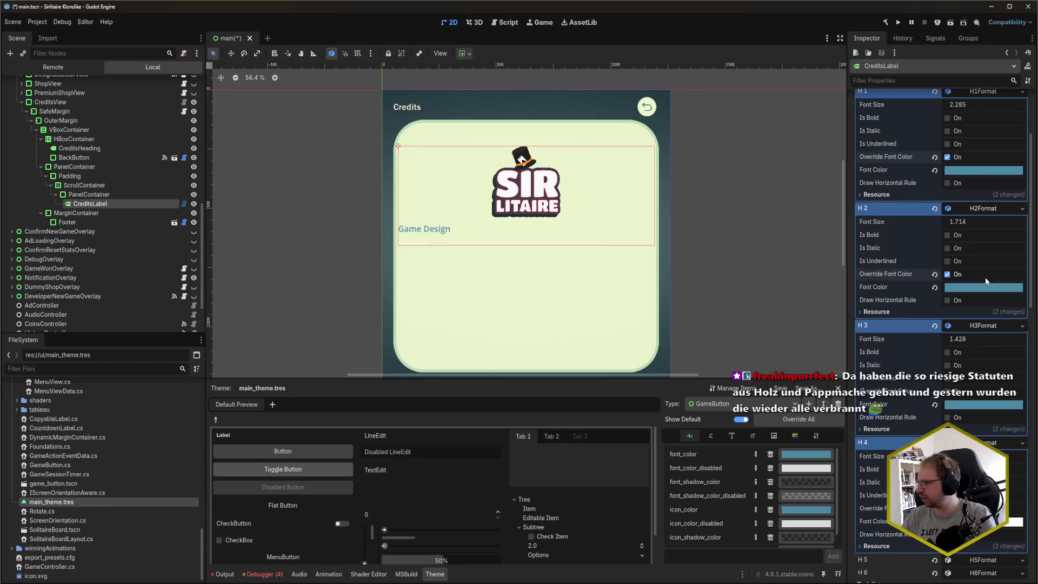
scroll(928, 323, "up", 3)
scroll(928, 323, "up", 3)
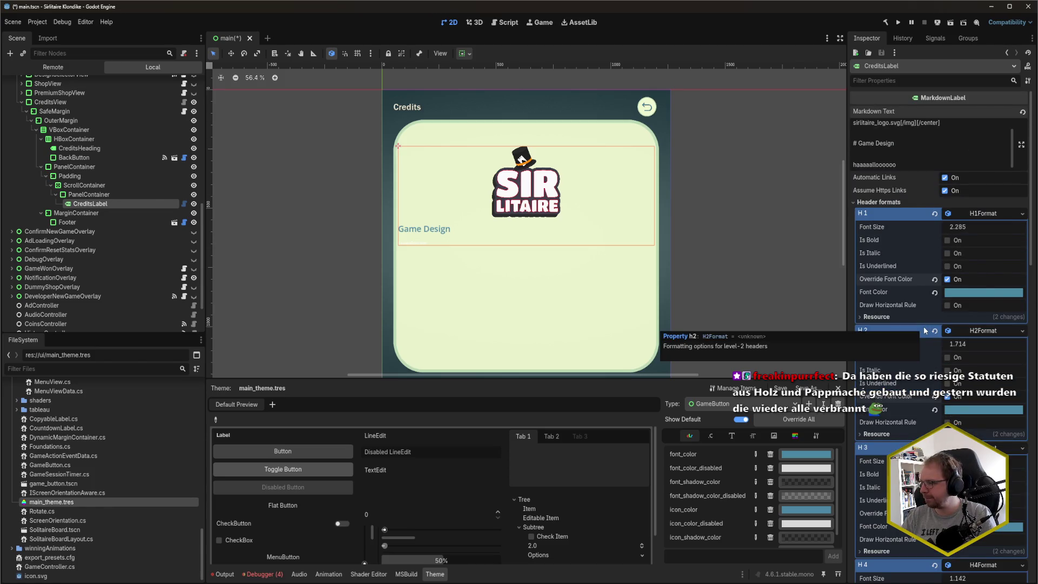
scroll(952, 415, "down", 3)
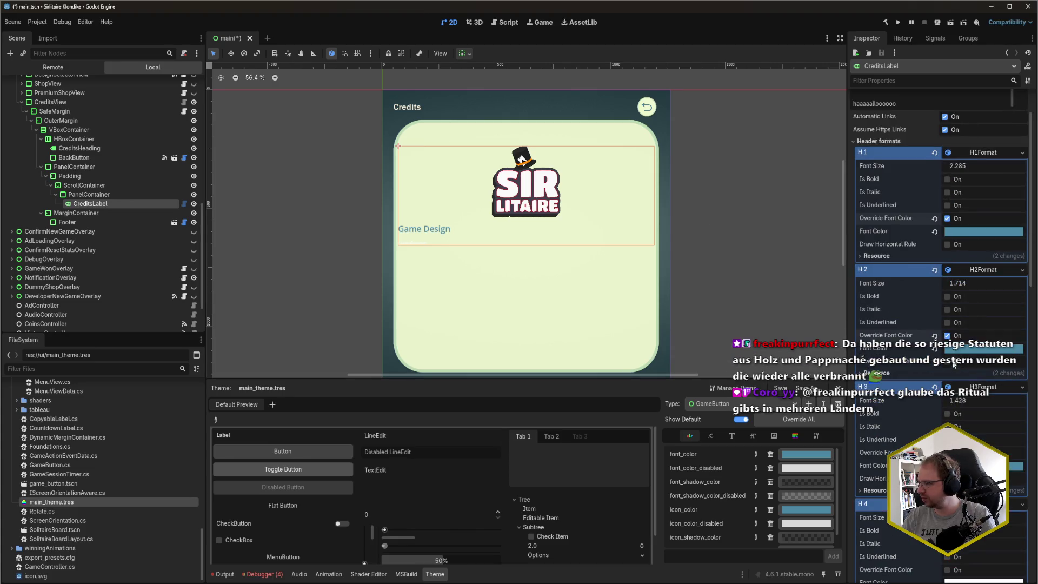
left_click(948, 336)
left_click(948, 453)
scroll(941, 416, "down", 6)
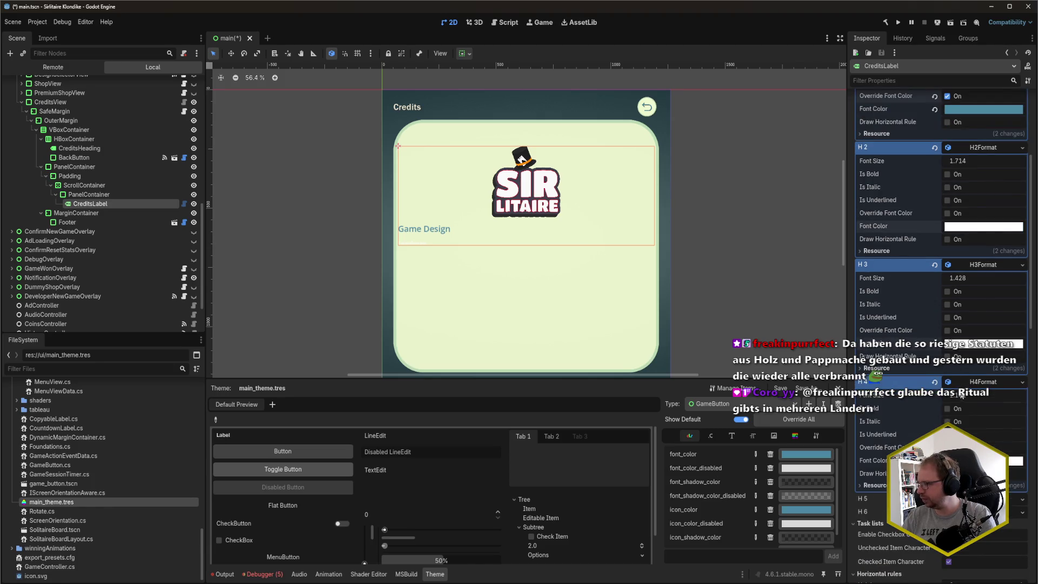
left_click(966, 382)
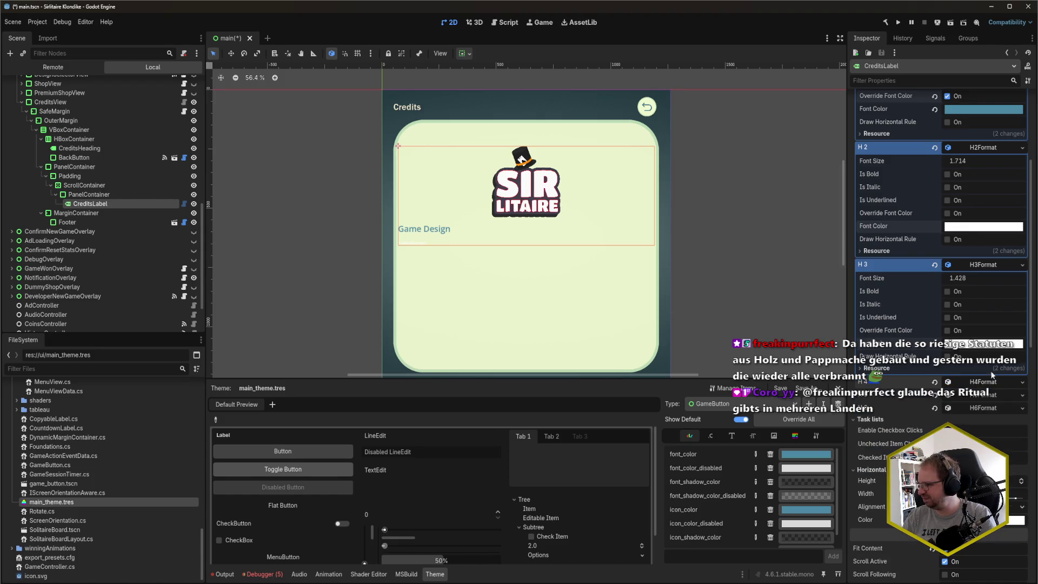
scroll(981, 265, "up", 6)
left_click(983, 270)
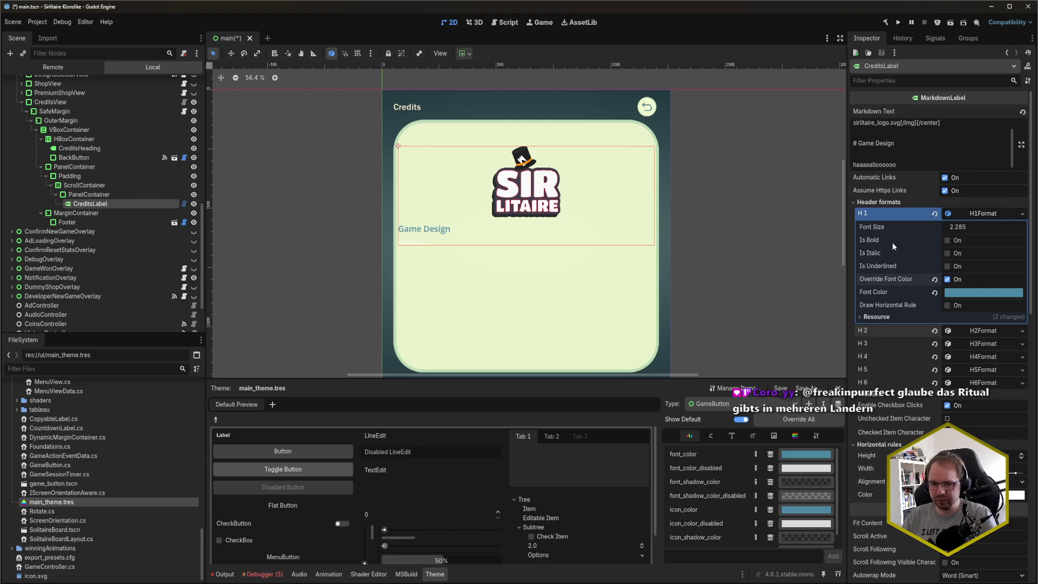
- Replace the test line with 'unknown' and save the credits scene
left_click(906, 143)
double_click(919, 166)
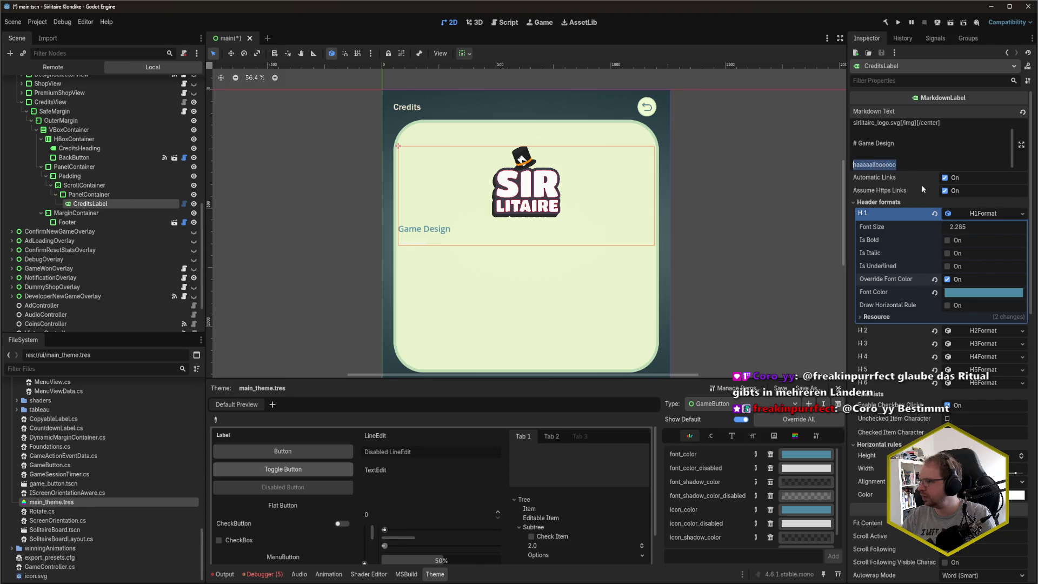
type("unknown")
key("ctrl+s")
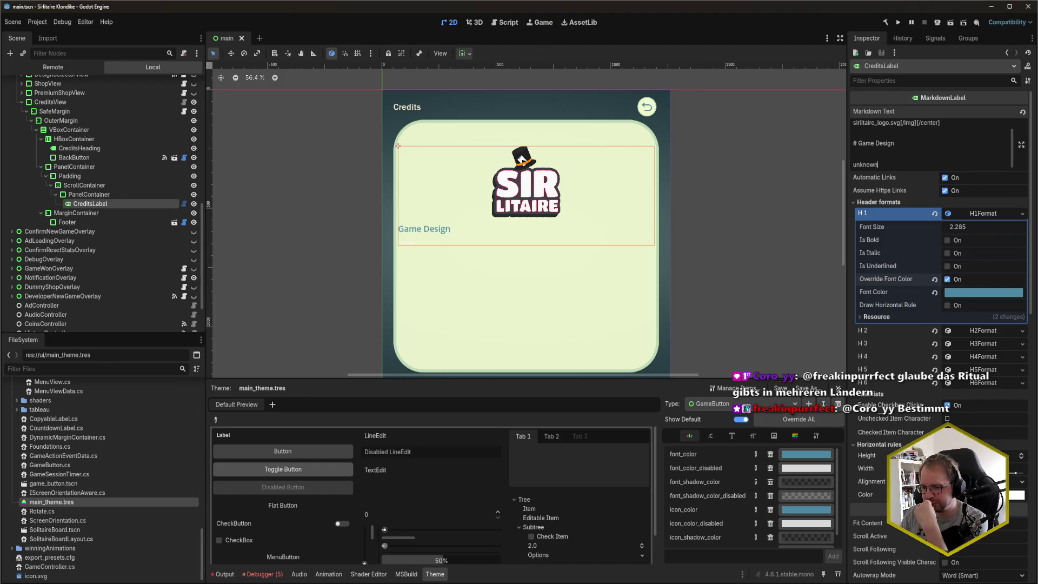
key("alt+Tab")
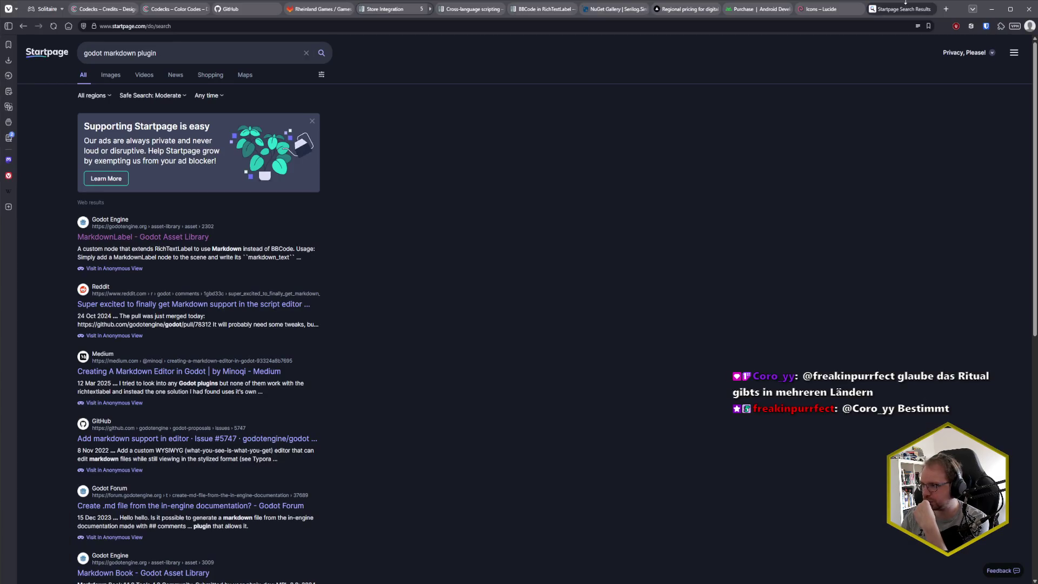
- Open the markdownlabel addon's README.md in Rider and scroll back up through its preview
left_click(82, 579)
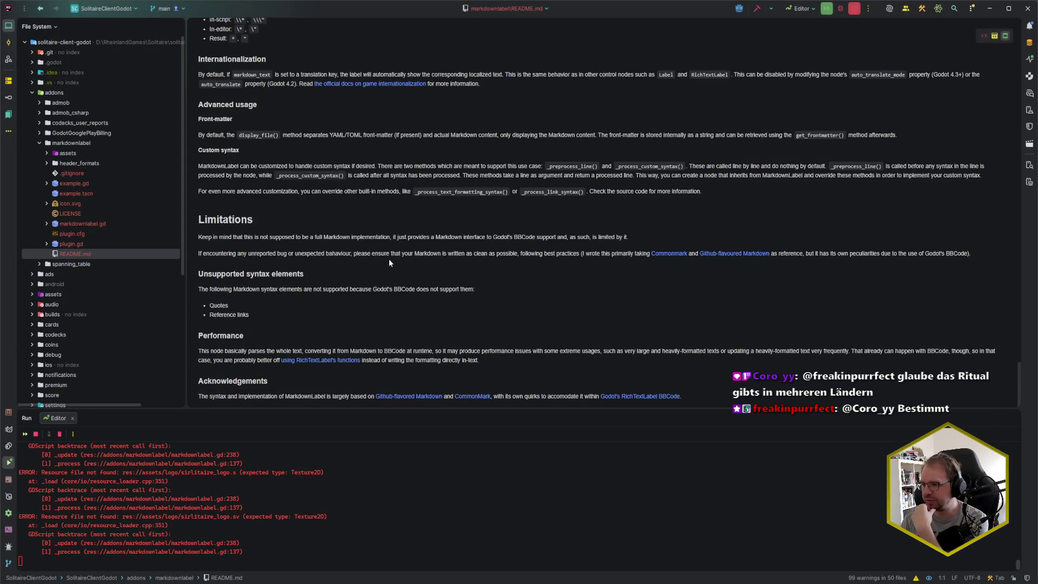
scroll(388, 258, "up", 5)
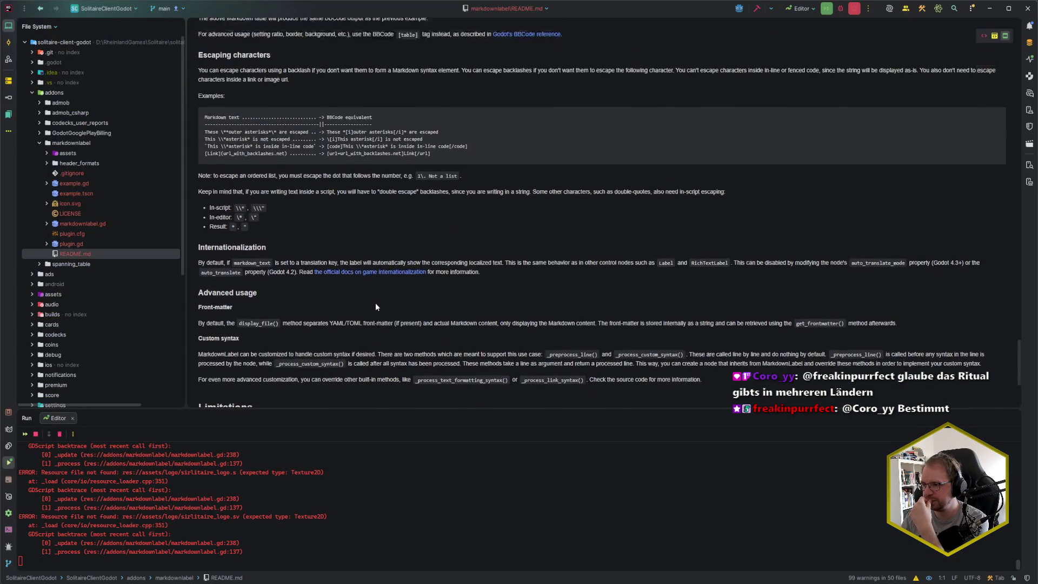
scroll(377, 307, "up", 2)
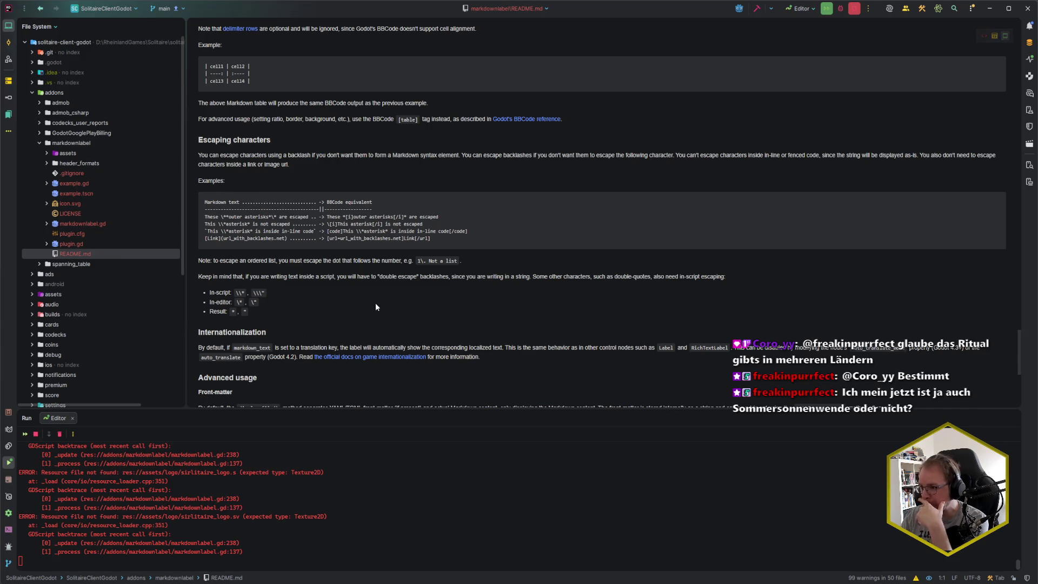
scroll(377, 308, "up", 8)
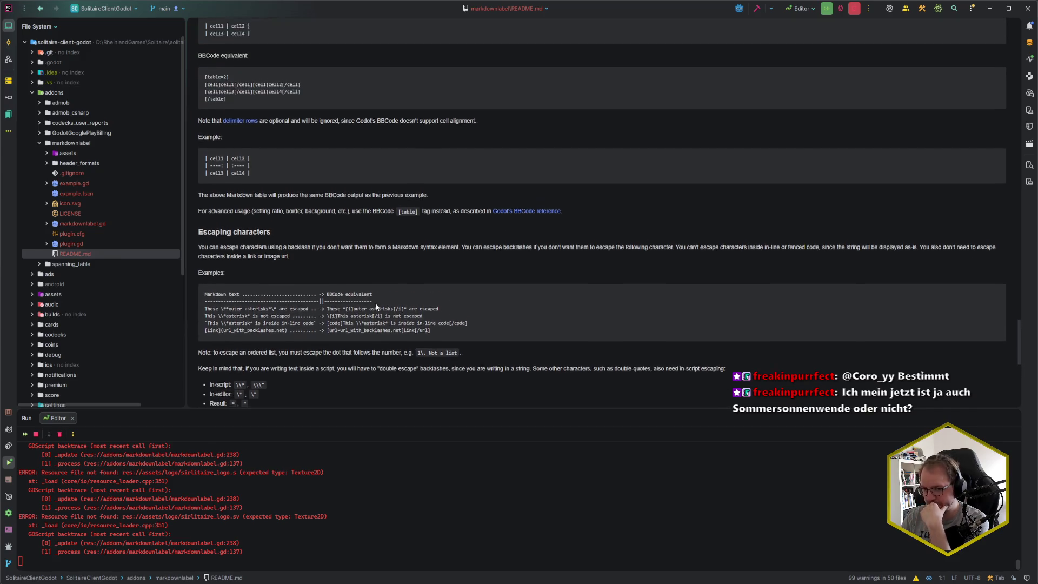
scroll(377, 307, "up", 8)
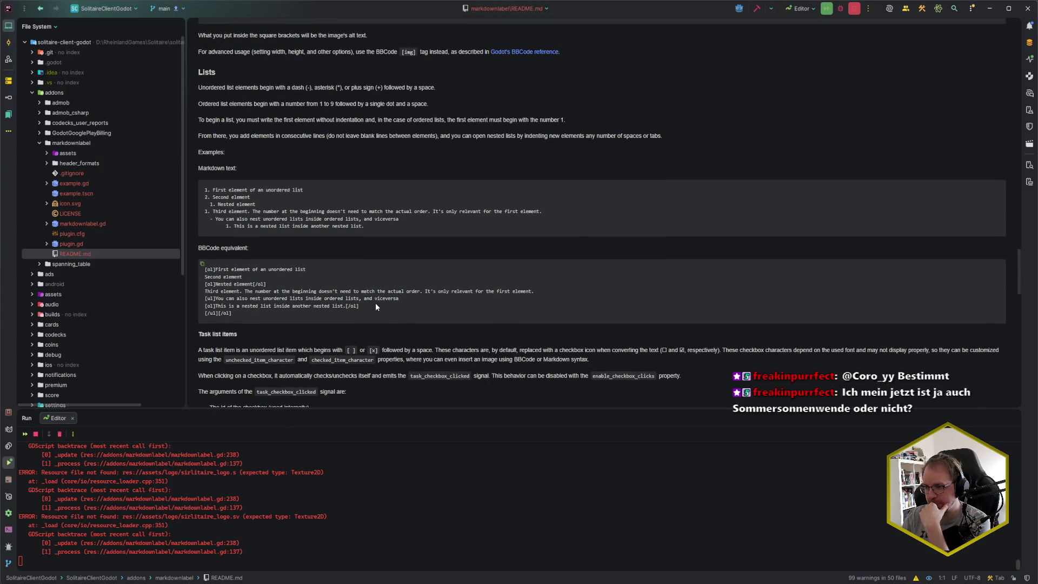
scroll(376, 307, "up", 10)
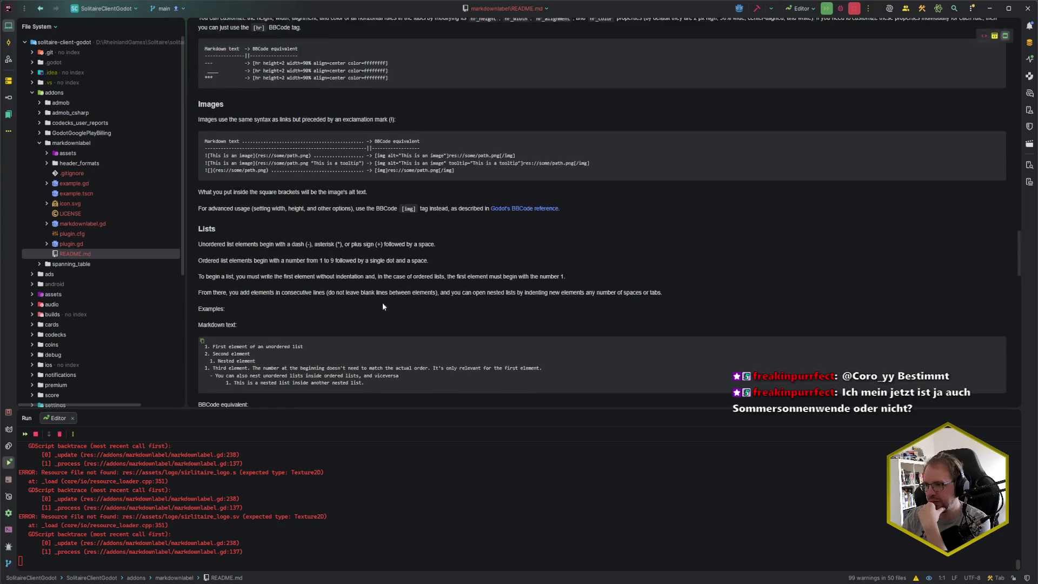
scroll(382, 307, "up", 20)
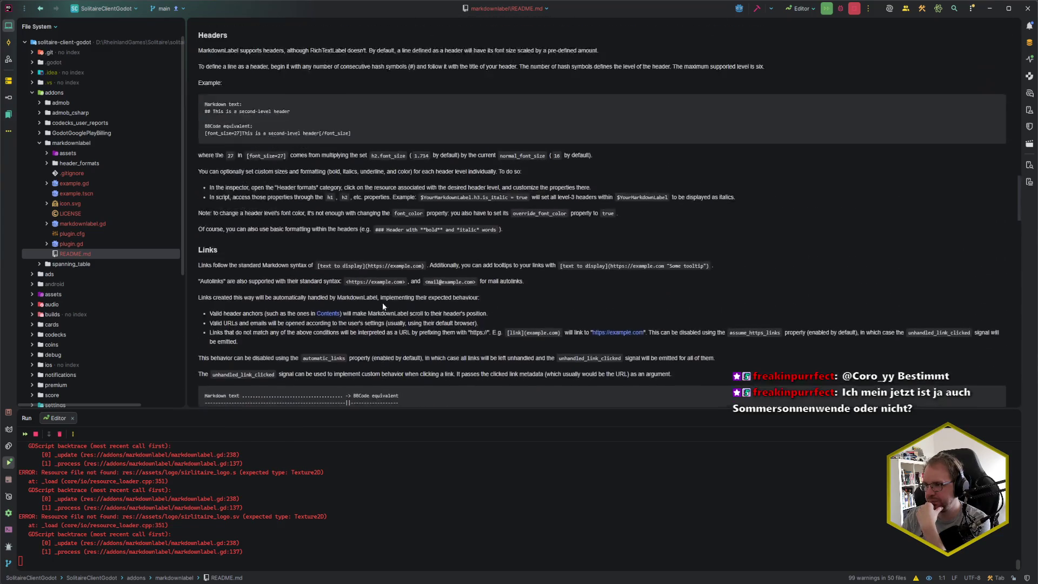
scroll(383, 307, "up", 5)
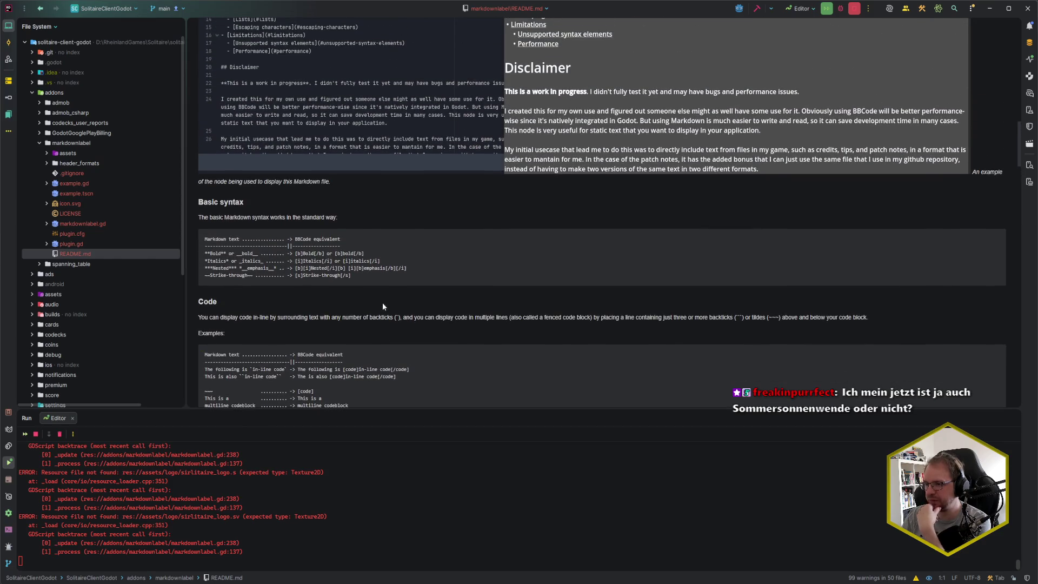
scroll(383, 306, "up", 4)
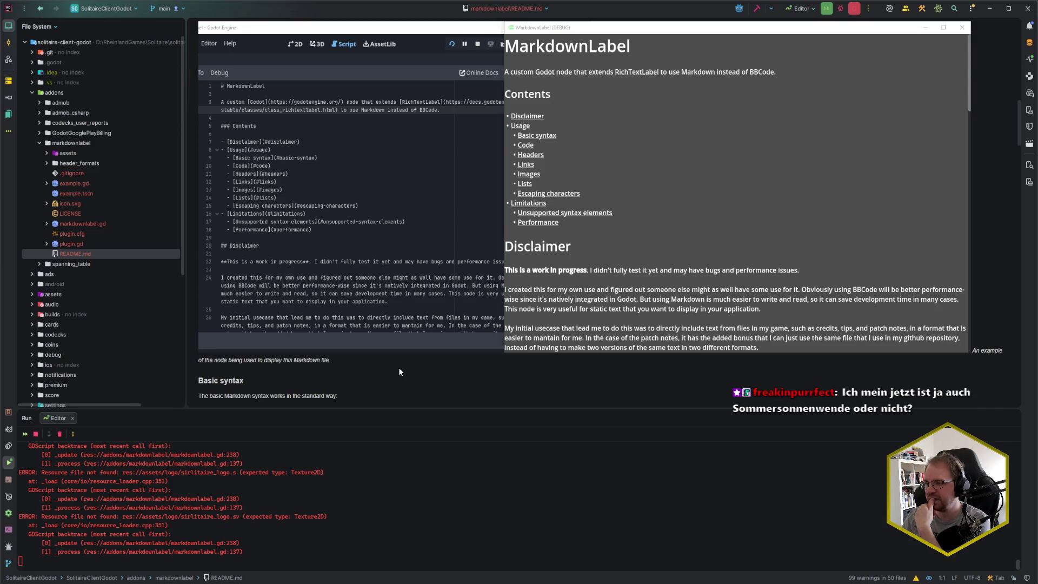
scroll(399, 371, "down", 3)
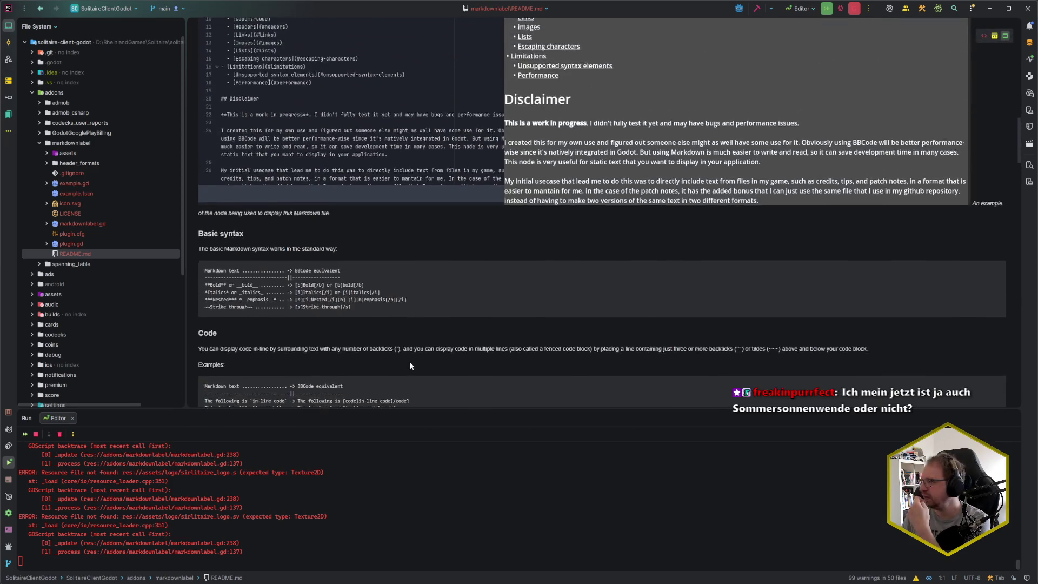
scroll(410, 366, "up", 10)
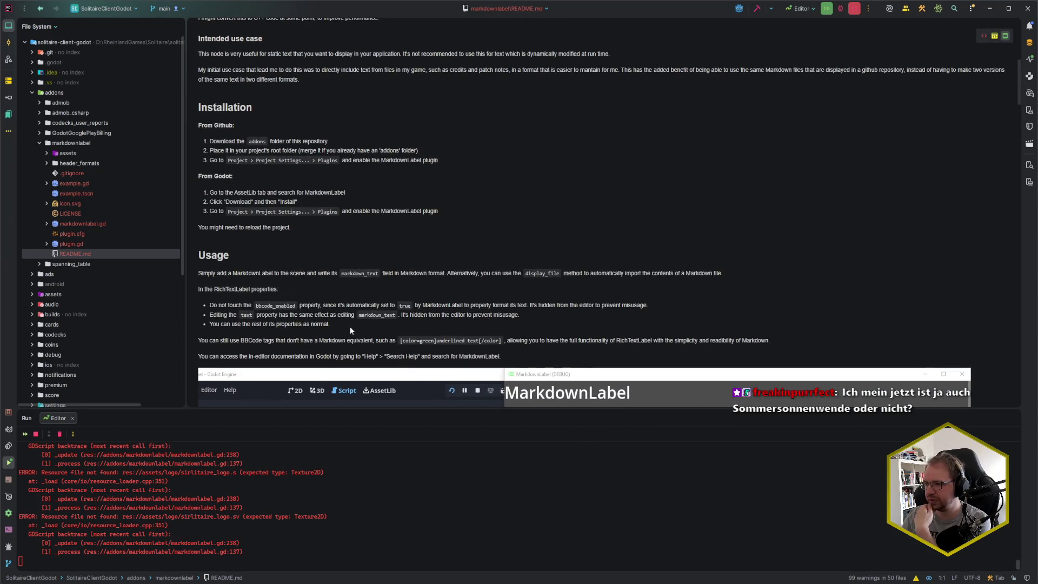
scroll(350, 326, "up", 4)
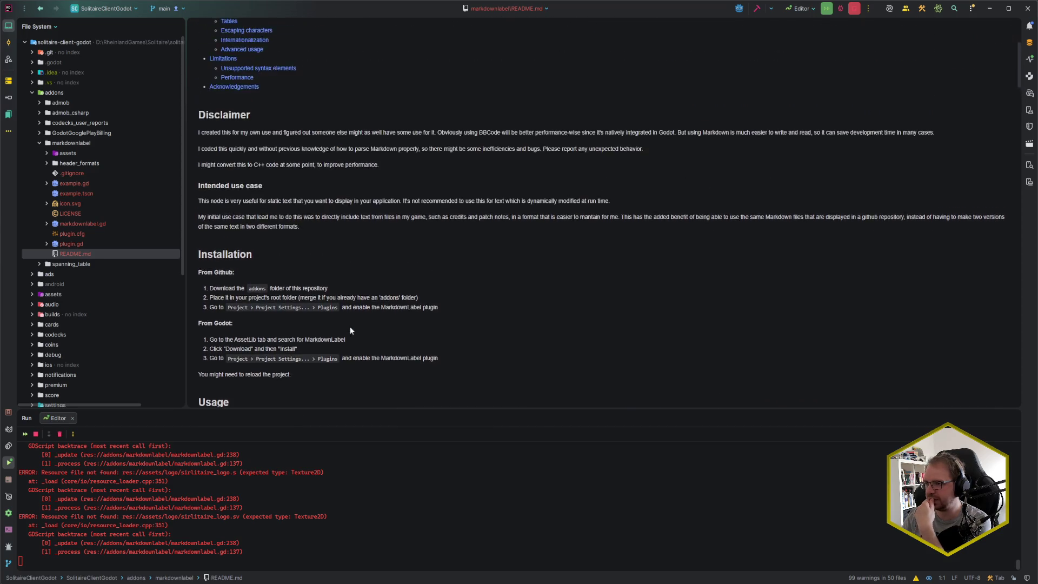
scroll(350, 330, "up", 3)
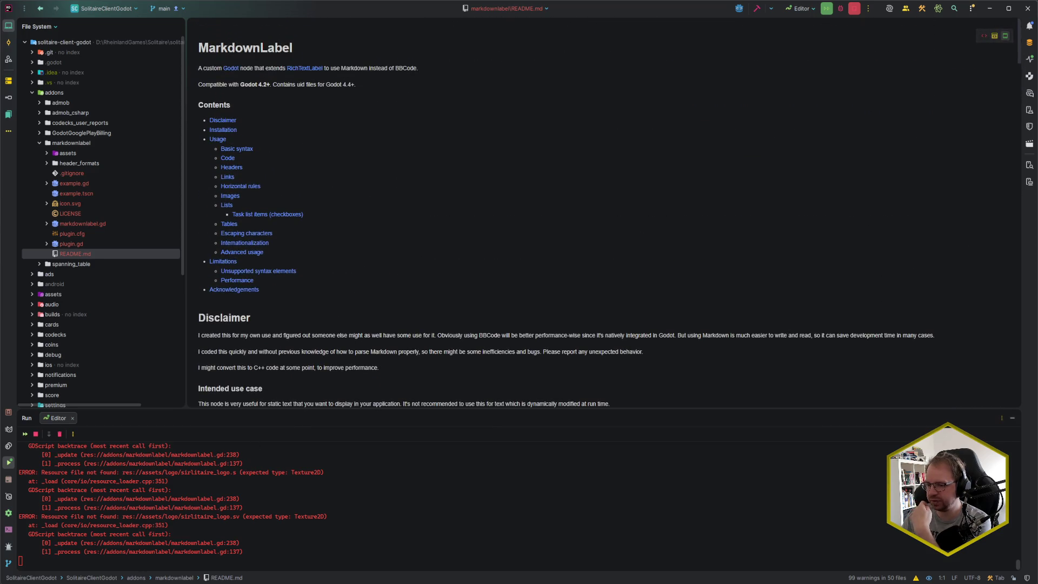
key("alt+Tab")
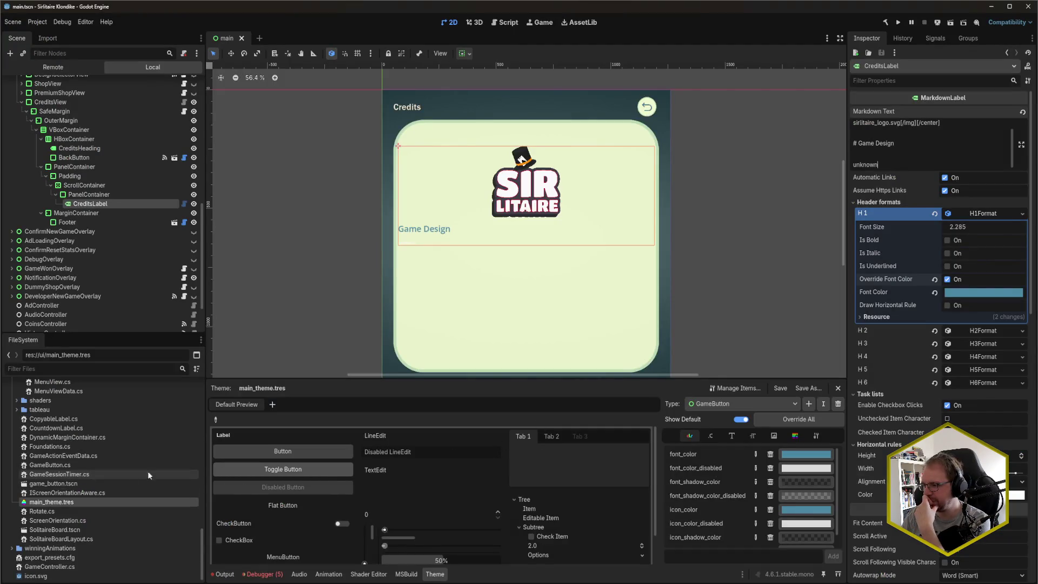
- Reselect CreditsLabel and expand its Theme Overrides colour list
left_click(113, 195)
left_click(112, 203)
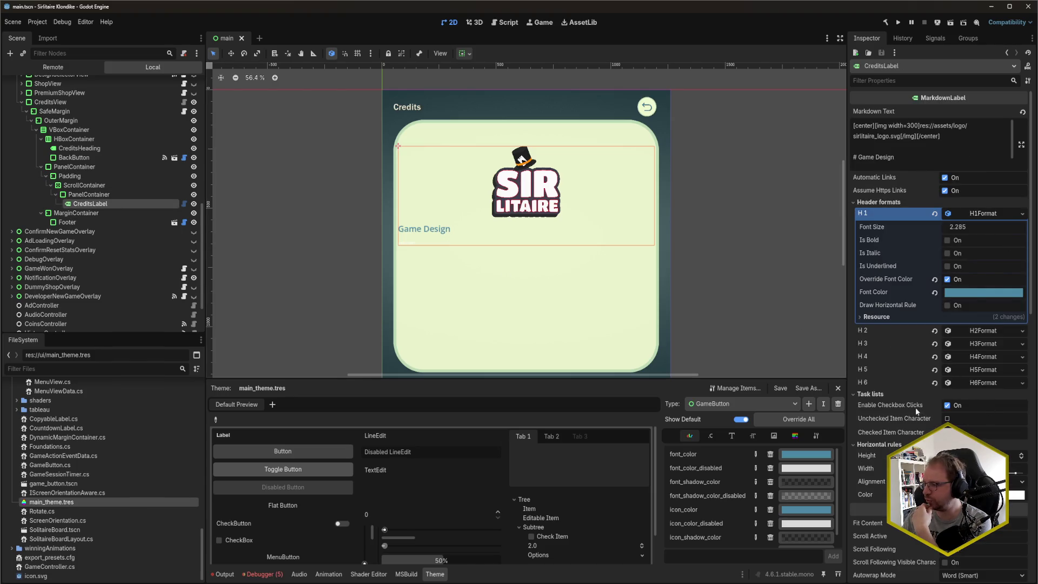
scroll(907, 402, "down", 10)
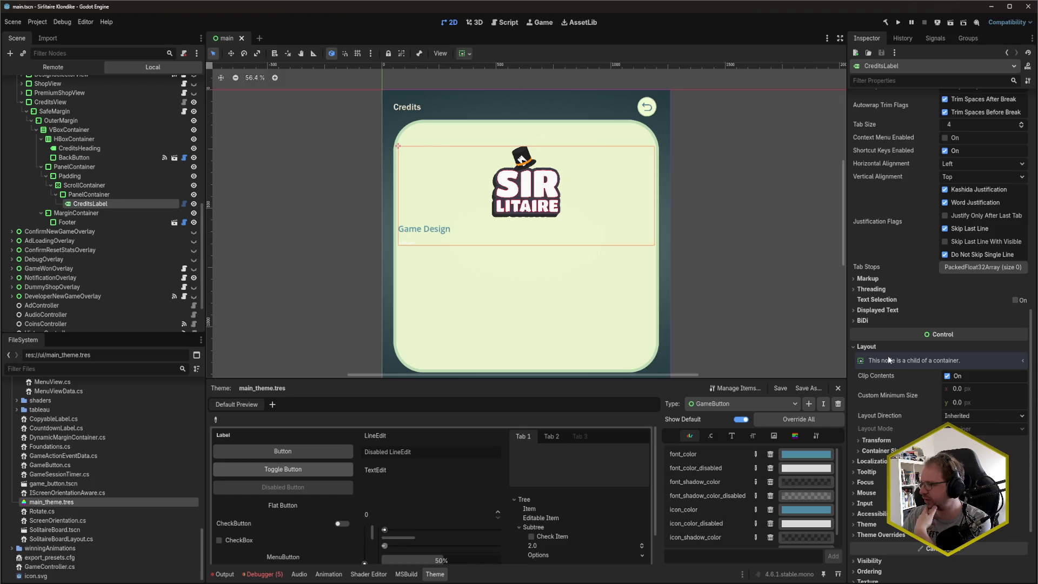
scroll(892, 373, "down", 3)
left_click(883, 428)
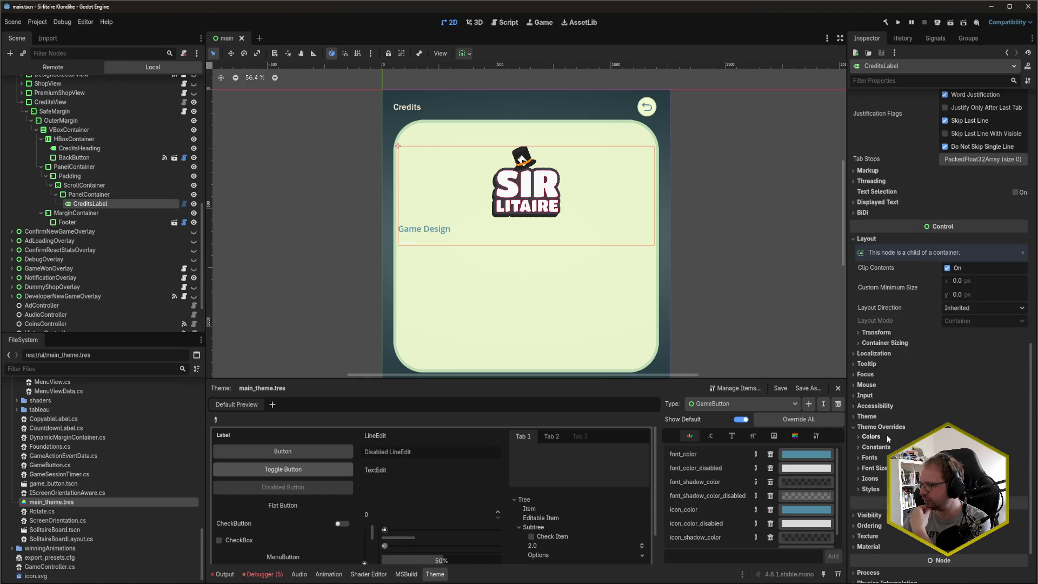
left_click(887, 435)
scroll(878, 411, "down", 2)
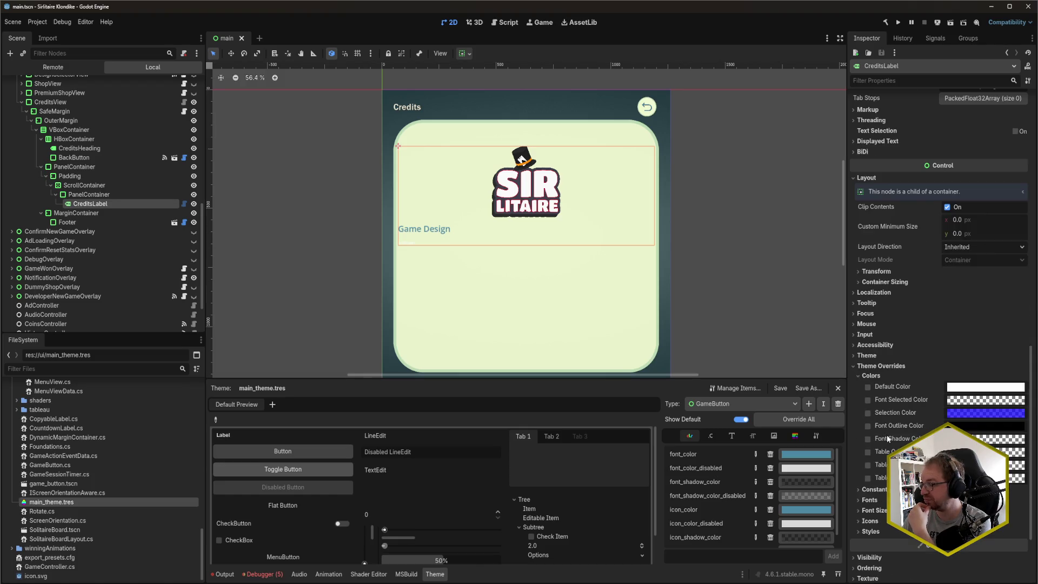
- Enable the Default Color override and set its brightness V to 0 for black
left_click(867, 387)
left_click(956, 388)
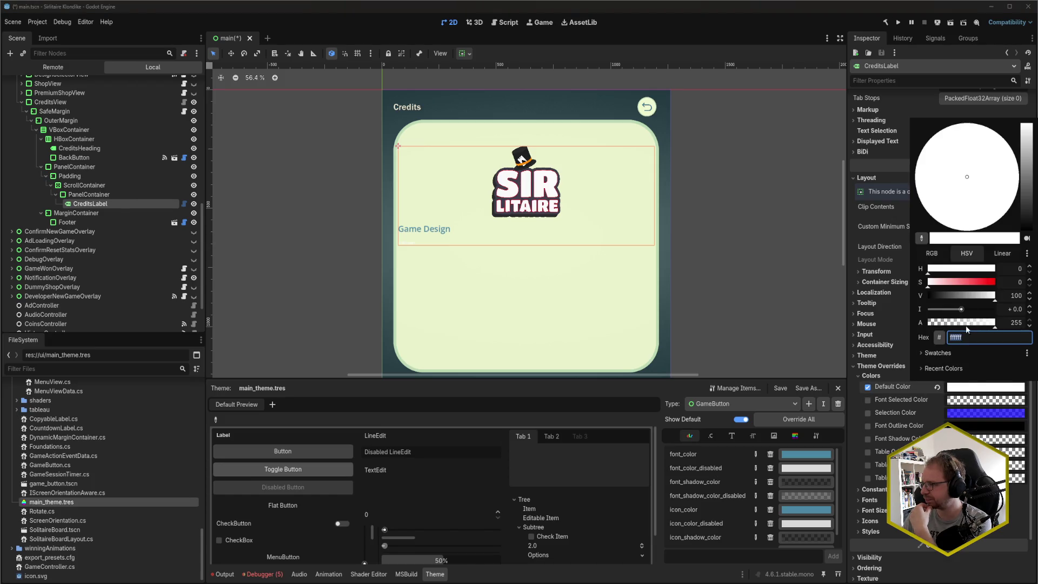
left_click(1016, 292)
type("0")
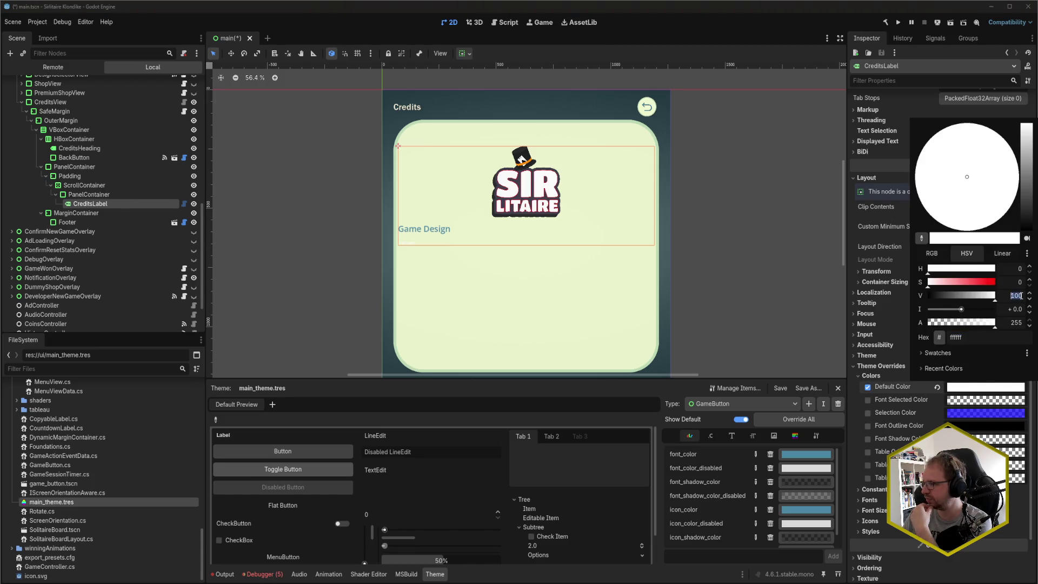
key("Return")
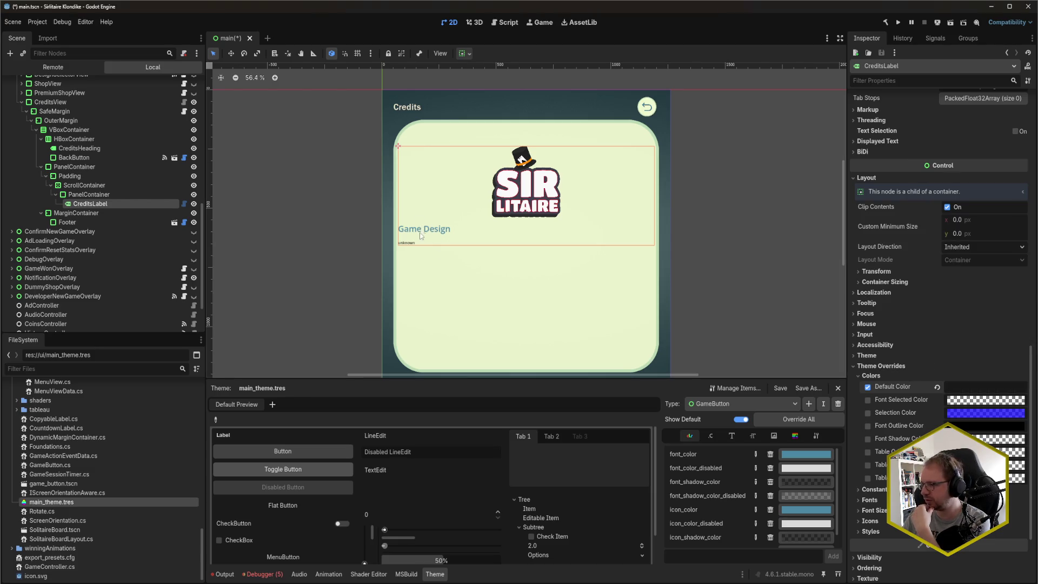
mouse_move(934, 408)
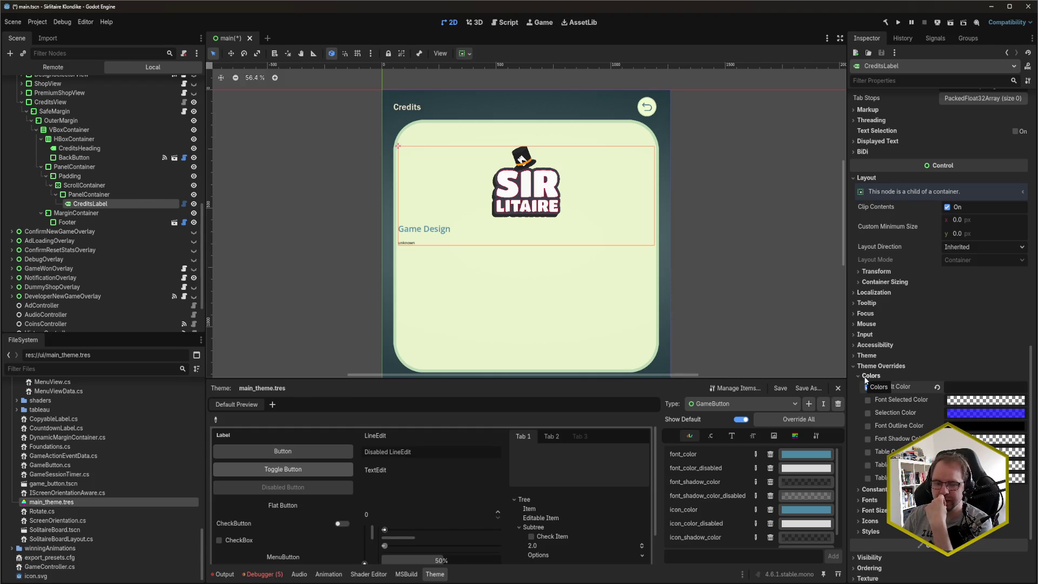
mouse_move(996, 411)
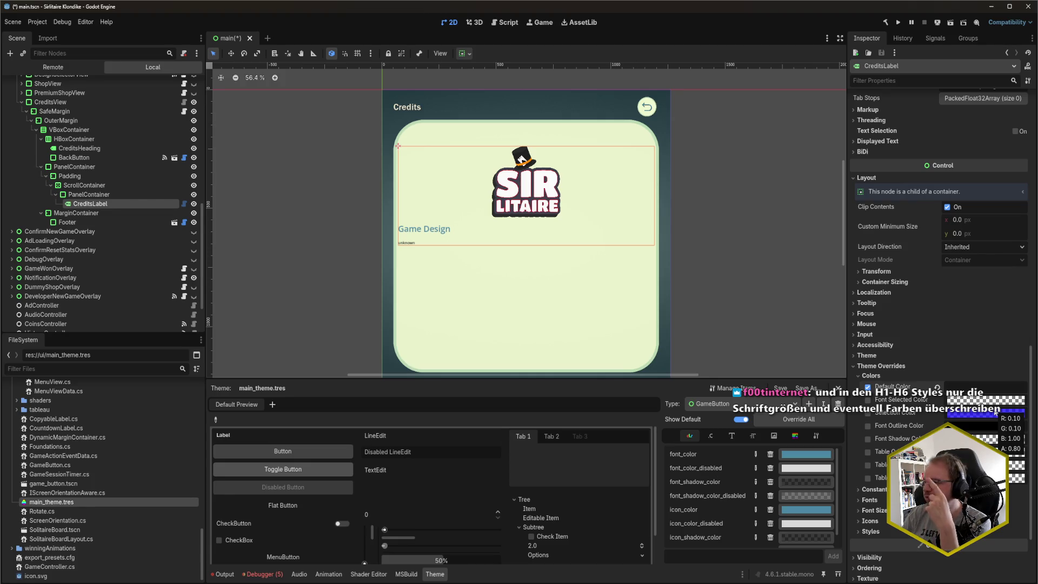
scroll(938, 367, "up", 10)
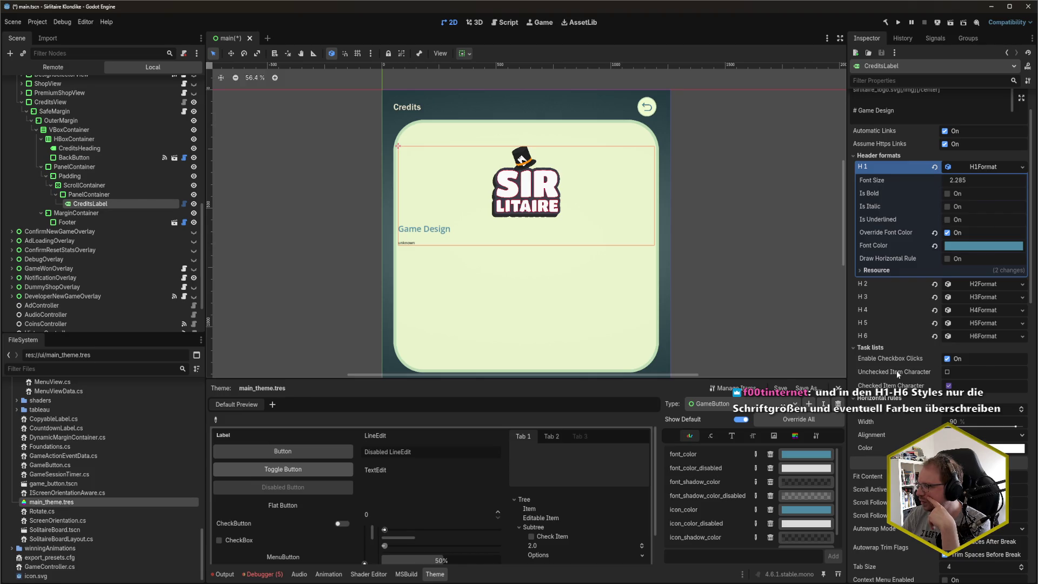
scroll(897, 371, "up", 2)
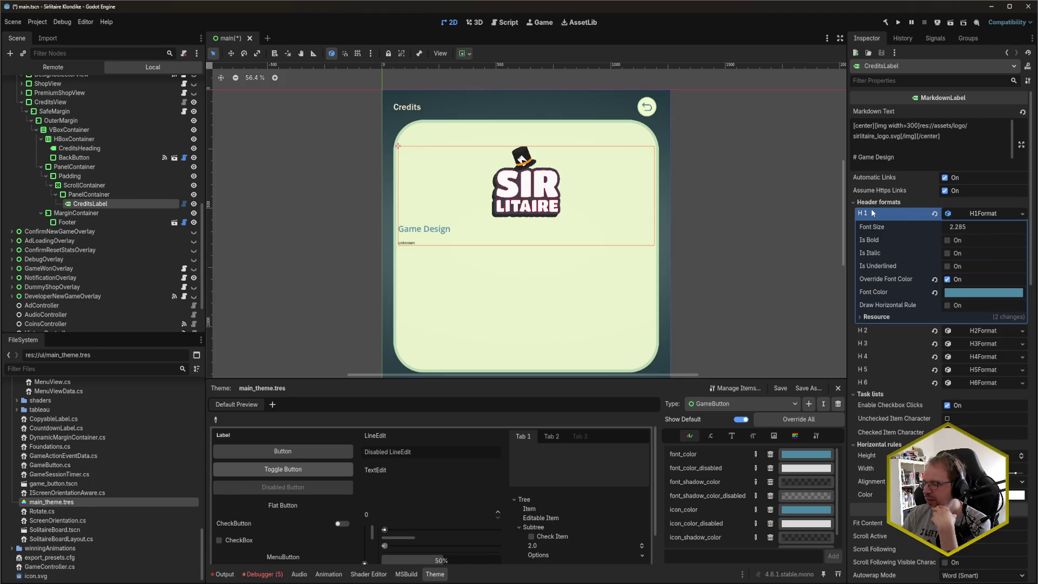
scroll(910, 300, "down", 10)
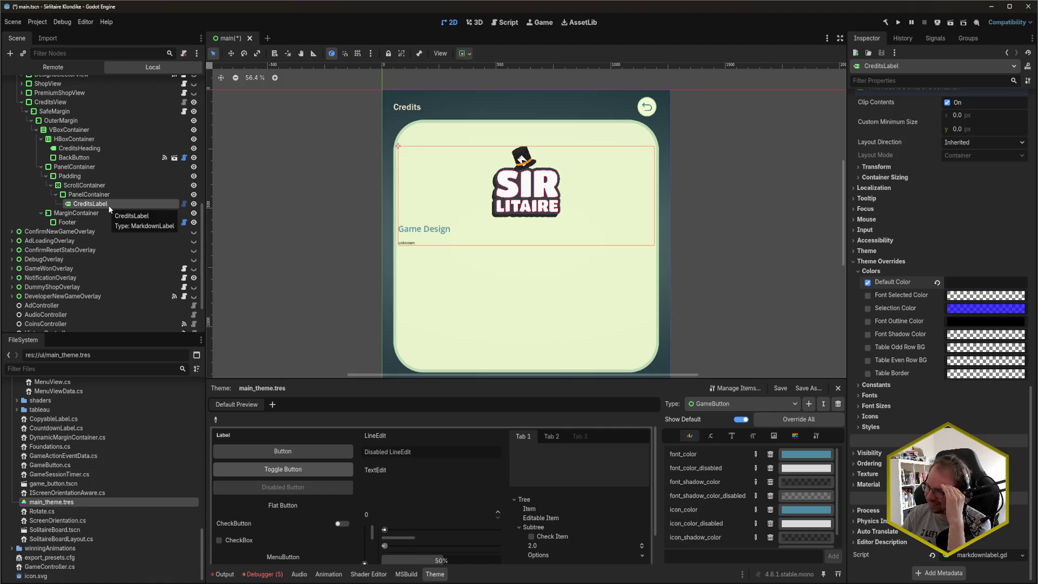
- Create a 'credits' folder inside res://ui/menu
scroll(95, 496, "up", 5)
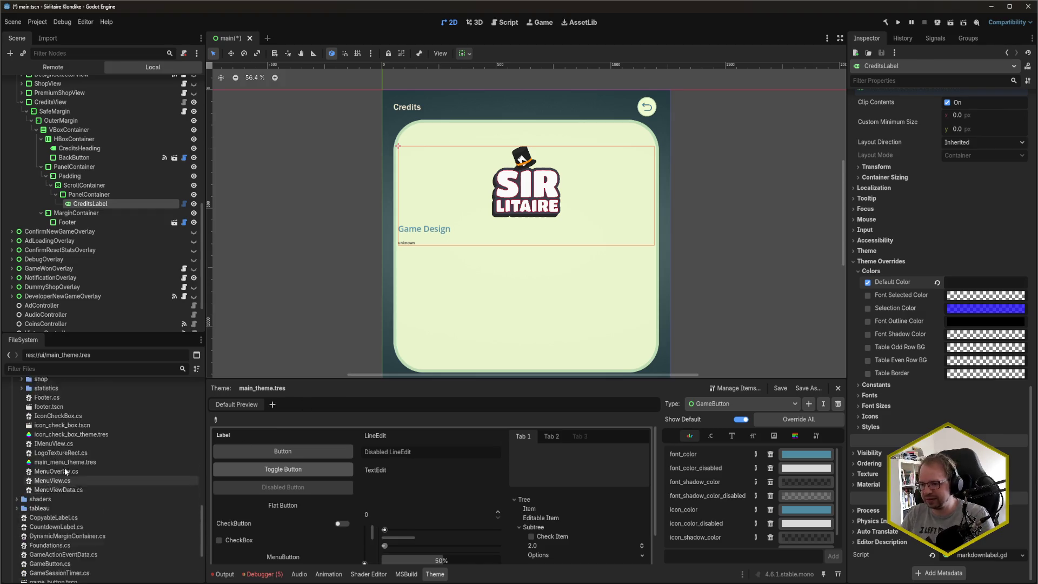
left_click(21, 465)
left_click(46, 431)
right_click(47, 432)
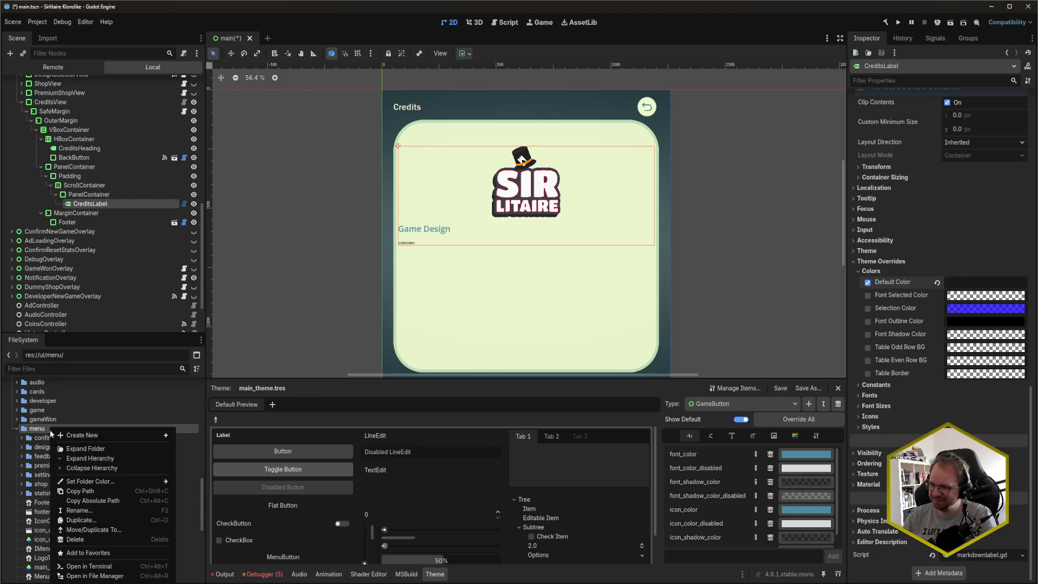
mouse_move(162, 437)
left_click(196, 436)
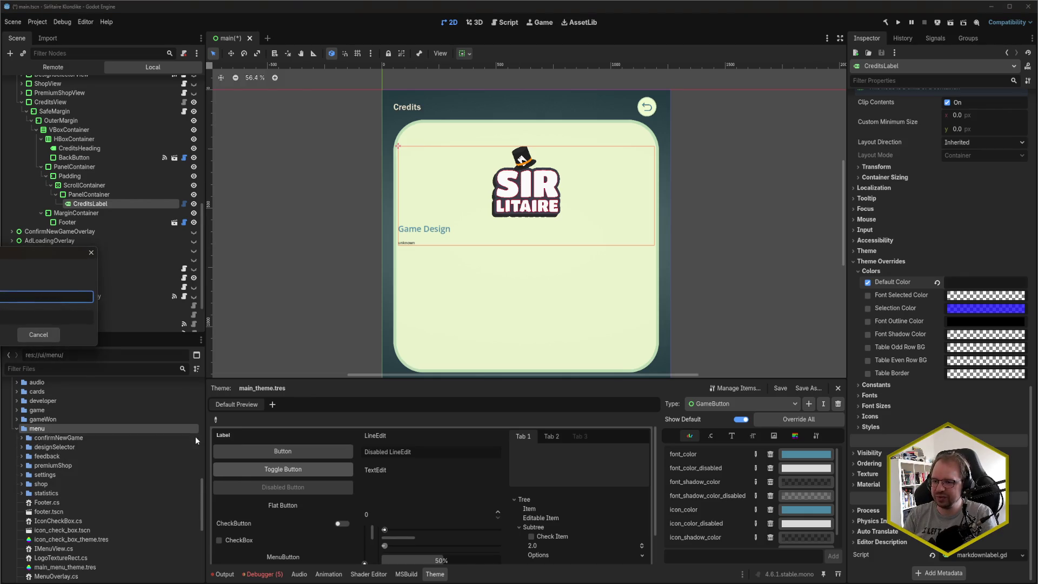
type("credits")
key("Return")
- Create a new Theme resource saved as credits_theme.tres in the credits folder
left_click(53, 448)
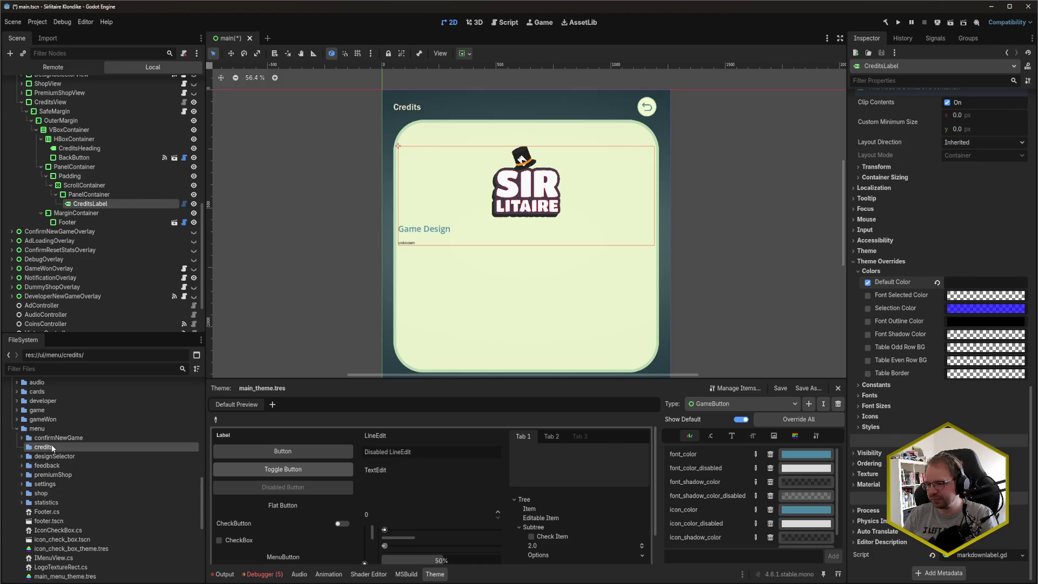
right_click(52, 448)
mouse_move(96, 436)
left_click(231, 464)
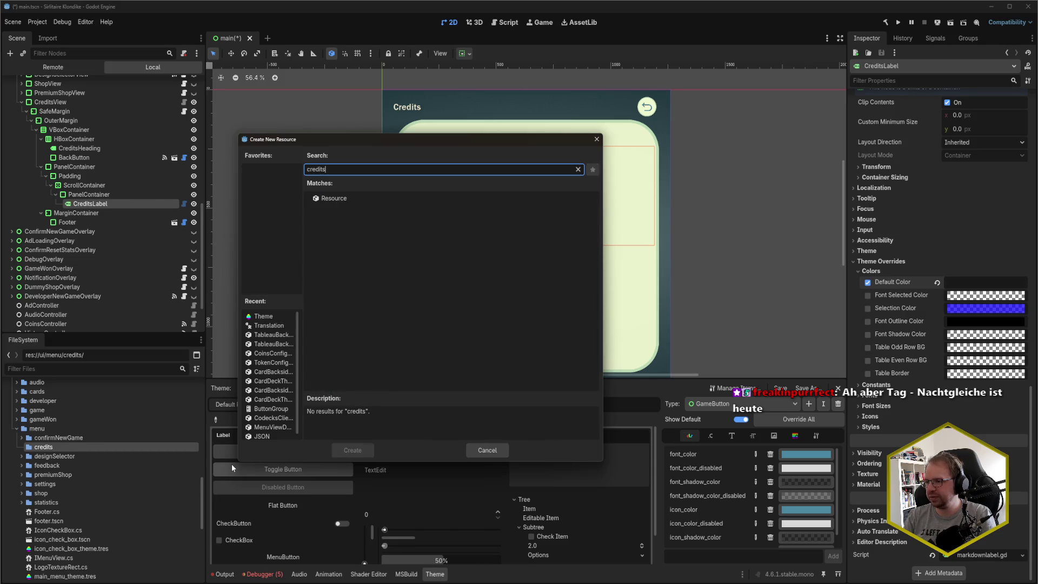
type("theme")
key("Return")
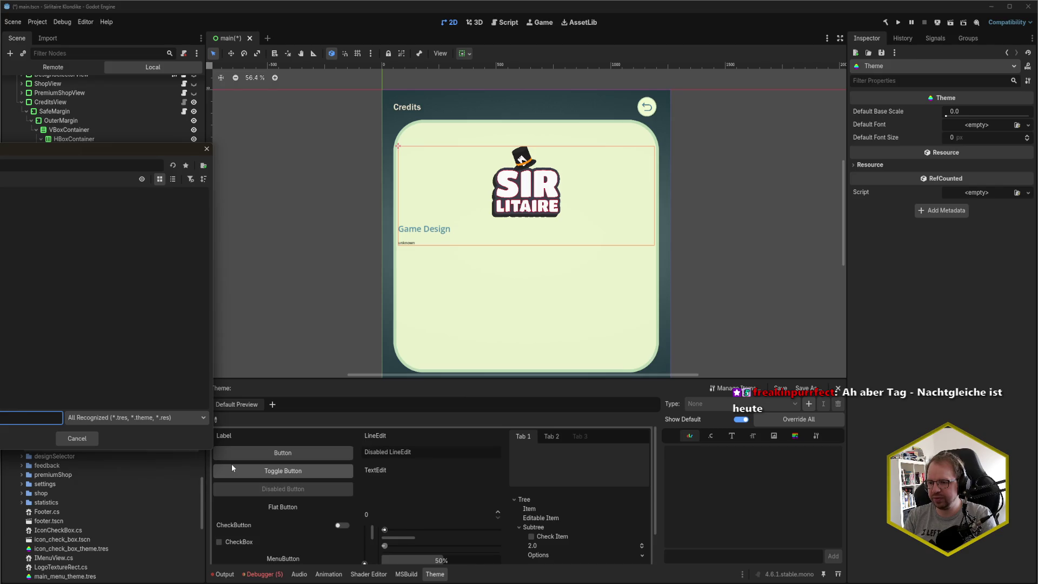
key("Return")
key("ctrl+s")
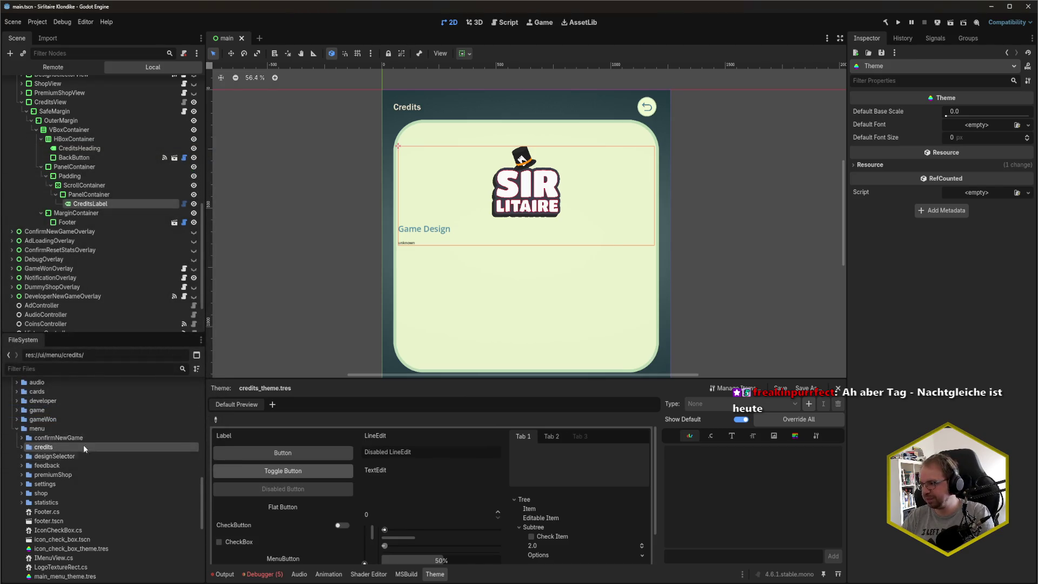
double_click(46, 449)
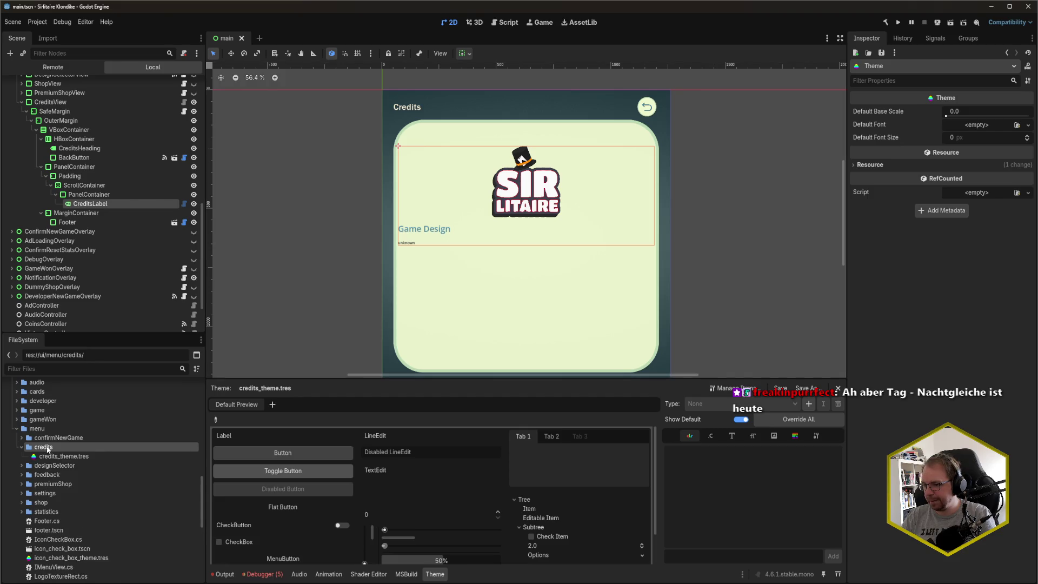
left_click(50, 102)
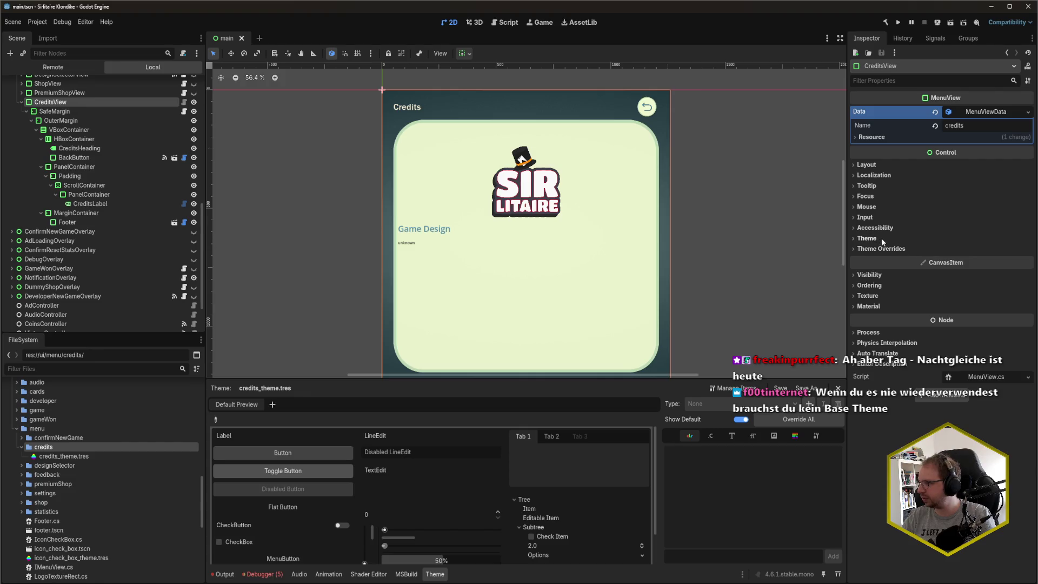
- Assign credits_theme.tres as the CreditsView node's Theme
left_click(877, 238)
mouse_move(63, 456)
left_mouse_down()
mouse_move(70, 464)
mouse_move(935, 284)
mouse_move(978, 253)
left_mouse_up()
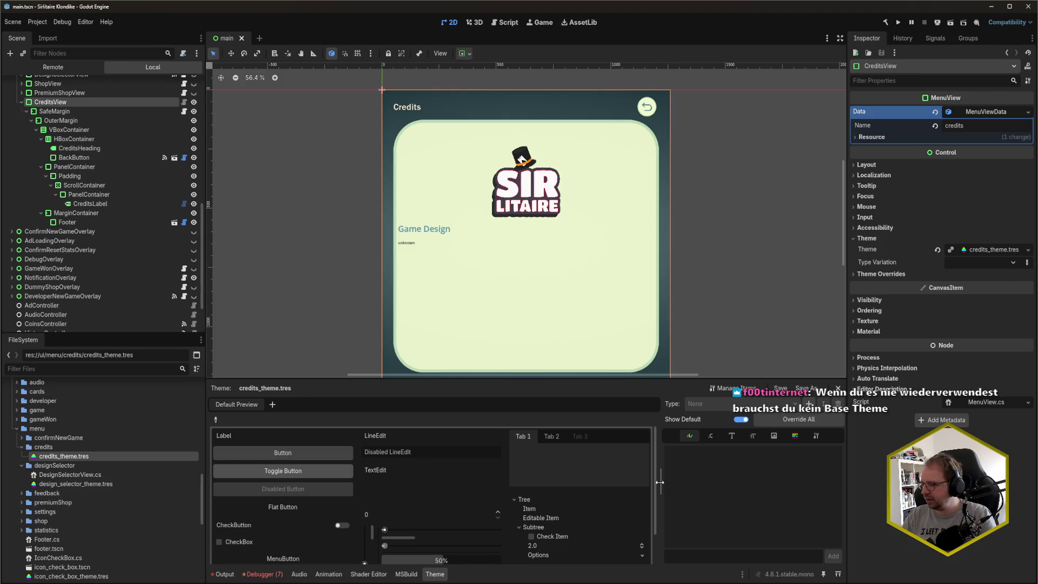
left_click_drag(655, 476, 649, 476)
- Revert the CreditsLabel's black Default Color theme override
left_click(76, 204)
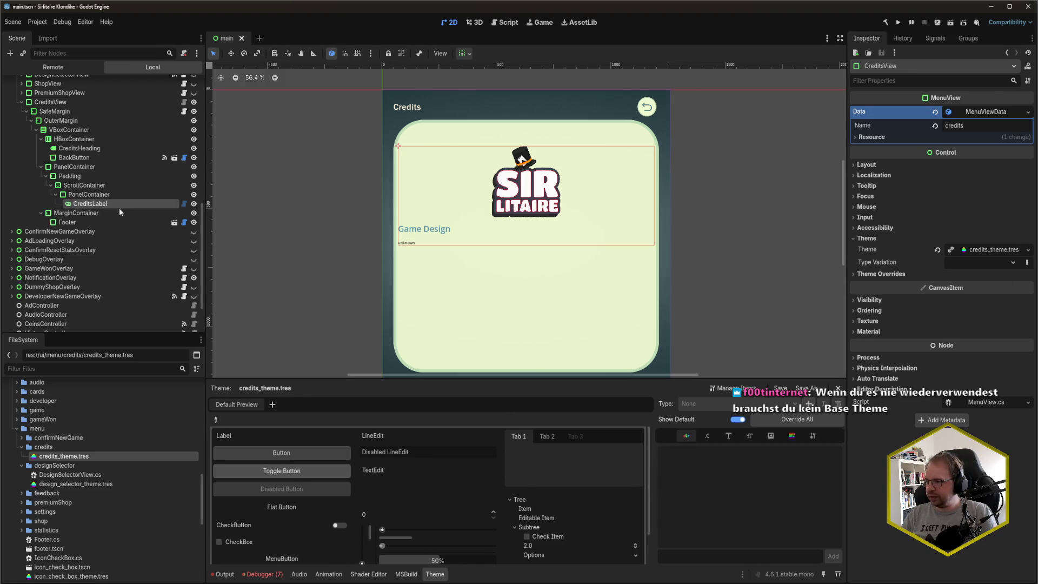
left_click(937, 282)
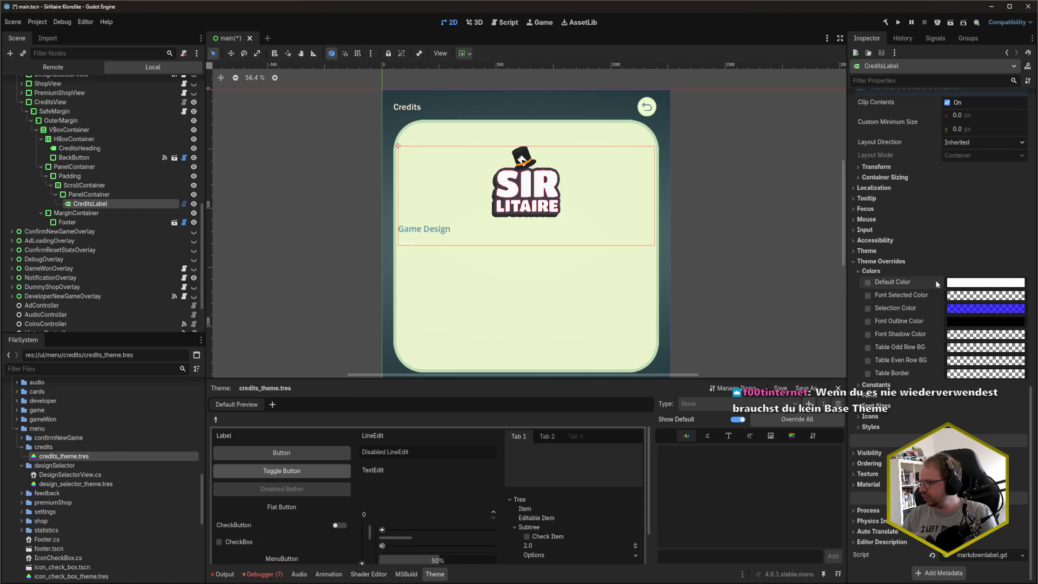
left_click(882, 261)
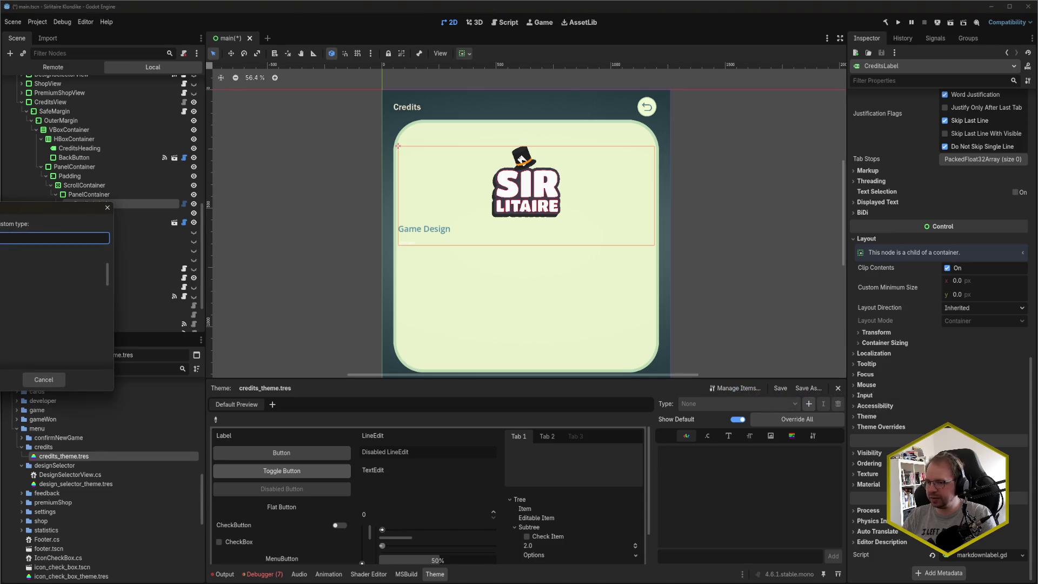
left_click(810, 403)
- Add a RichTextLabel item type to the credits theme and save
type("RichTextLabel")
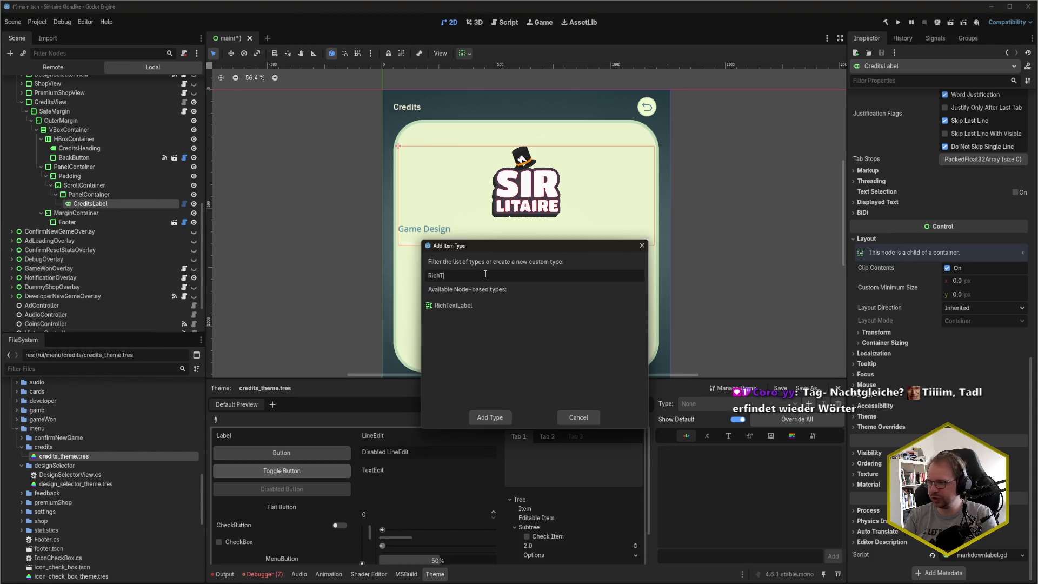
key("Return")
key("ctrl+s")
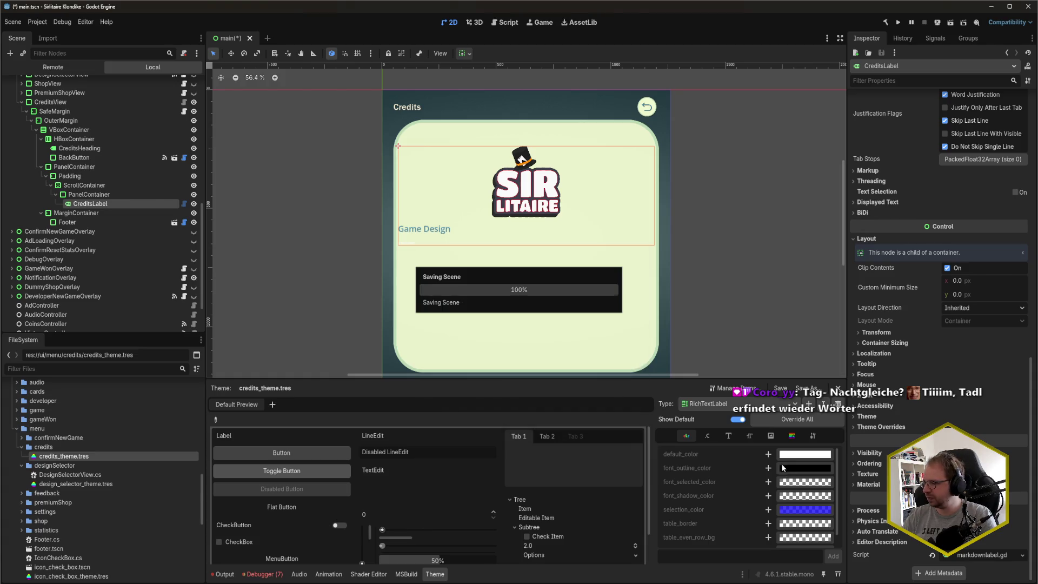
- Set the theme's RichTextLabel default_color to black (V 0) and save
left_click(801, 457)
left_click(790, 458)
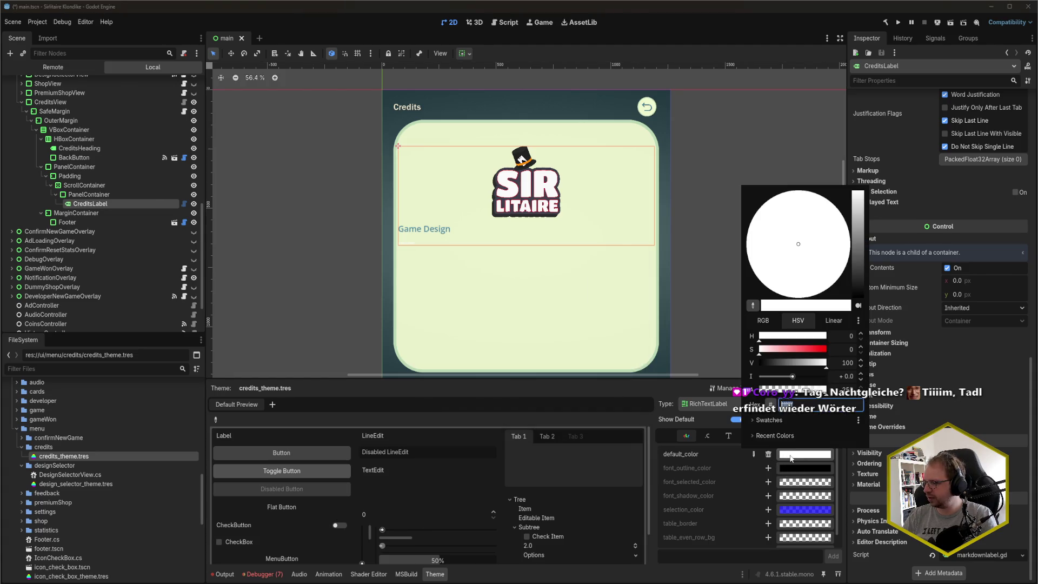
left_click(848, 363)
type("0")
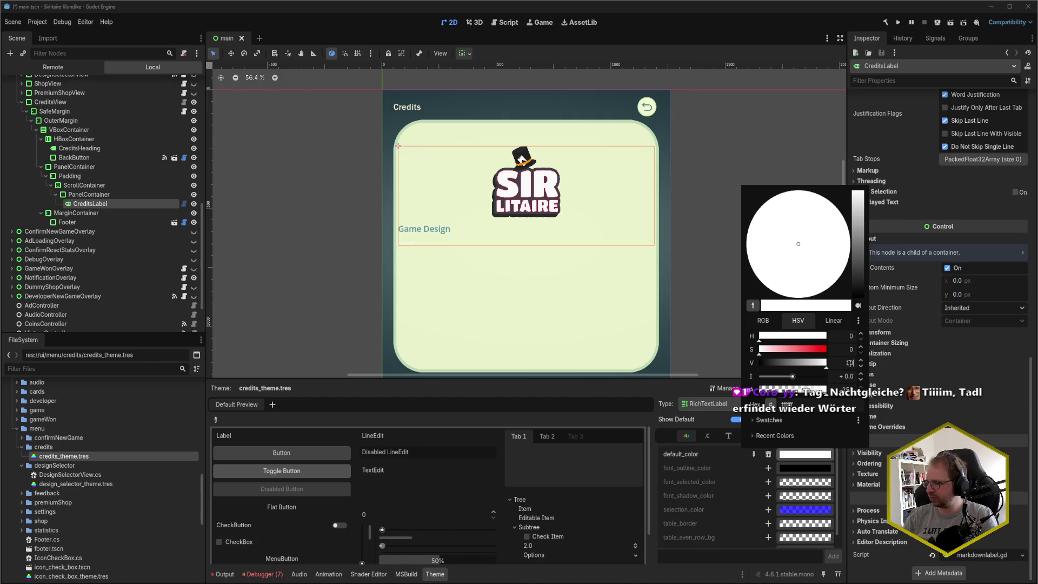
left_click(799, 450)
key("ctrl+s")
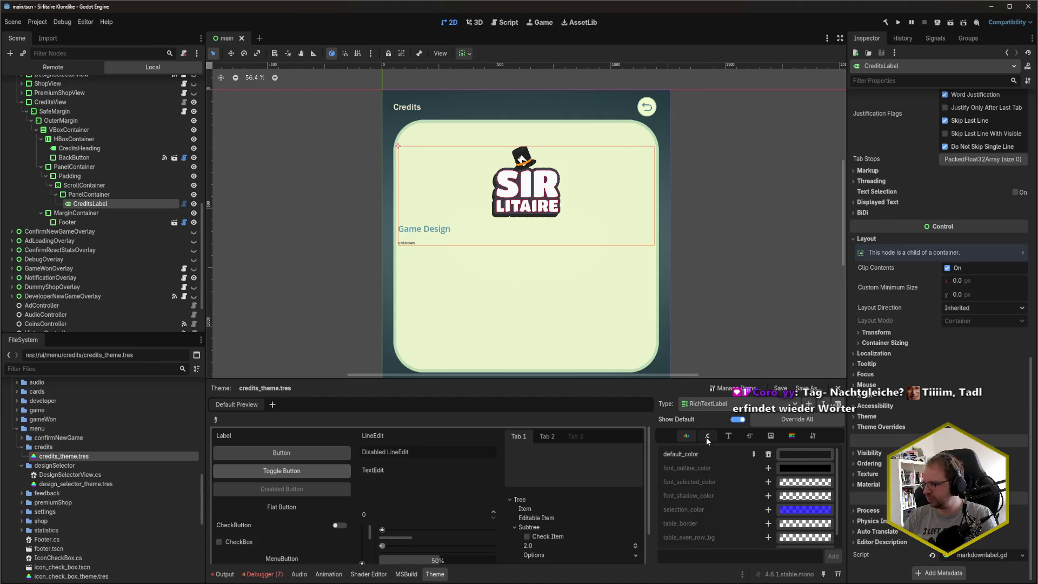
- Override normal_font_size to 24 in the credits theme and save the scene
left_click(749, 436)
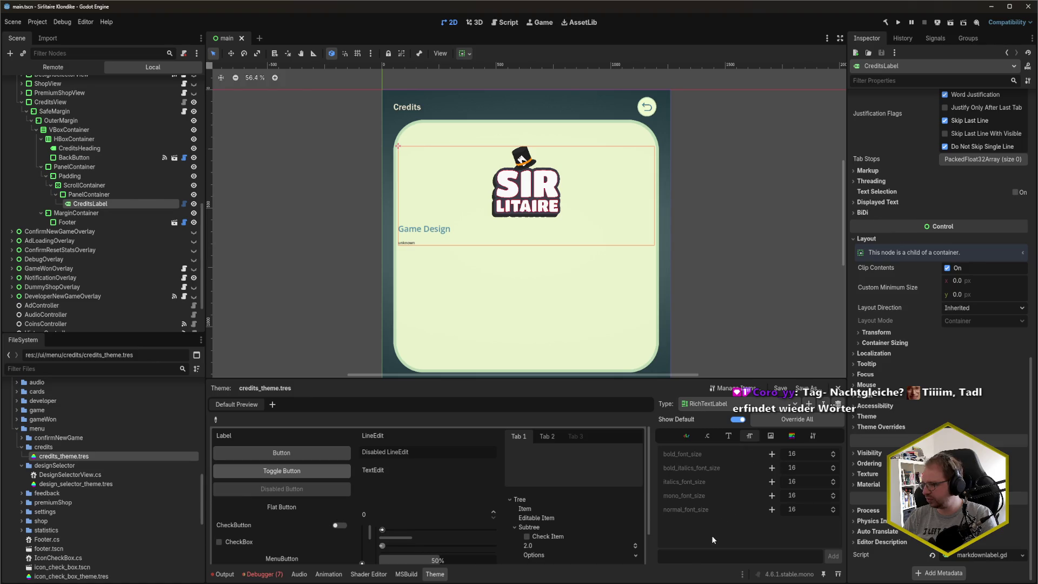
left_click(773, 510)
left_click(803, 511)
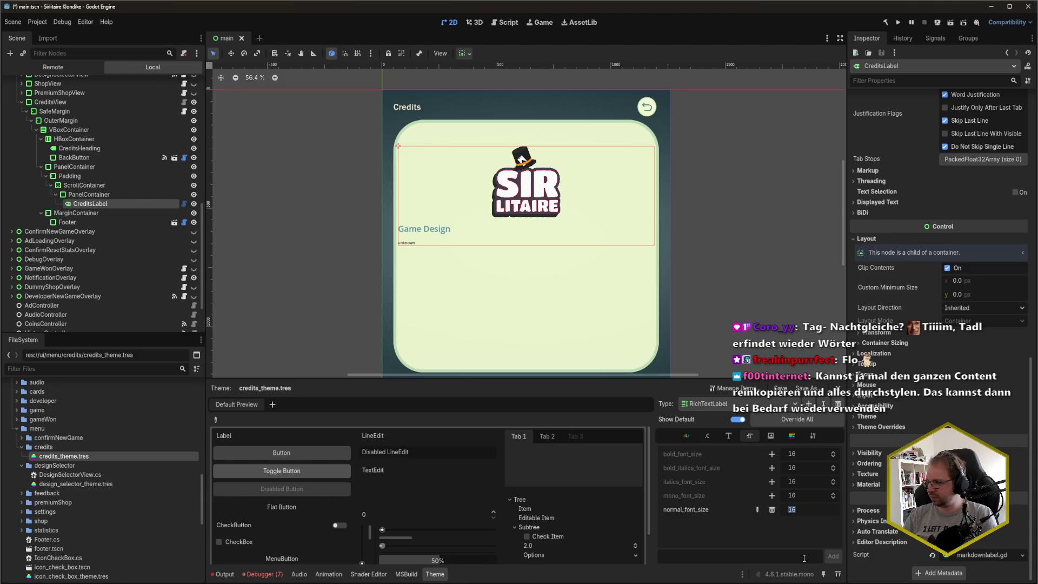
type("24")
key("Return")
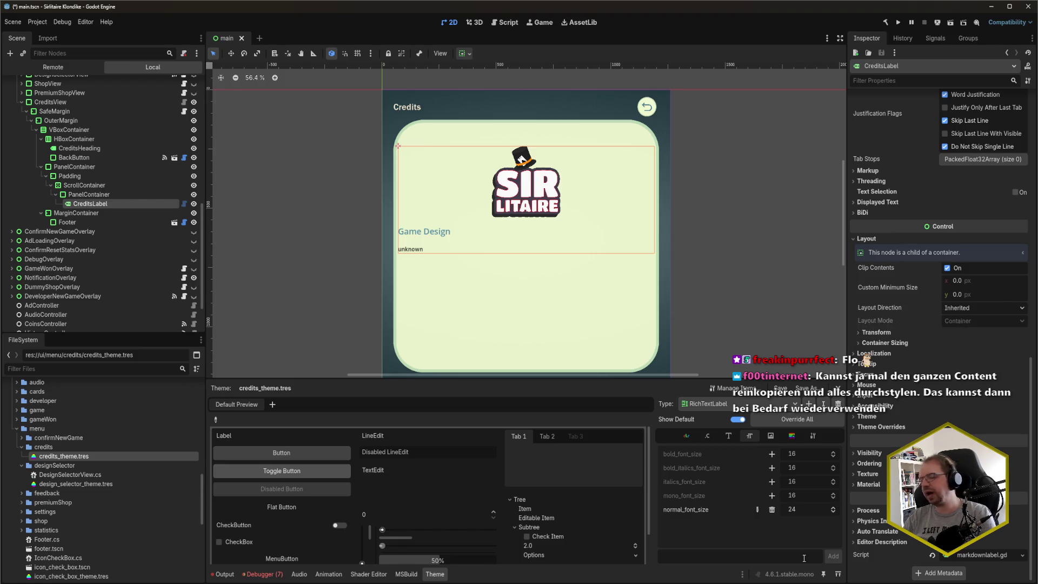
key("ctrl+s")
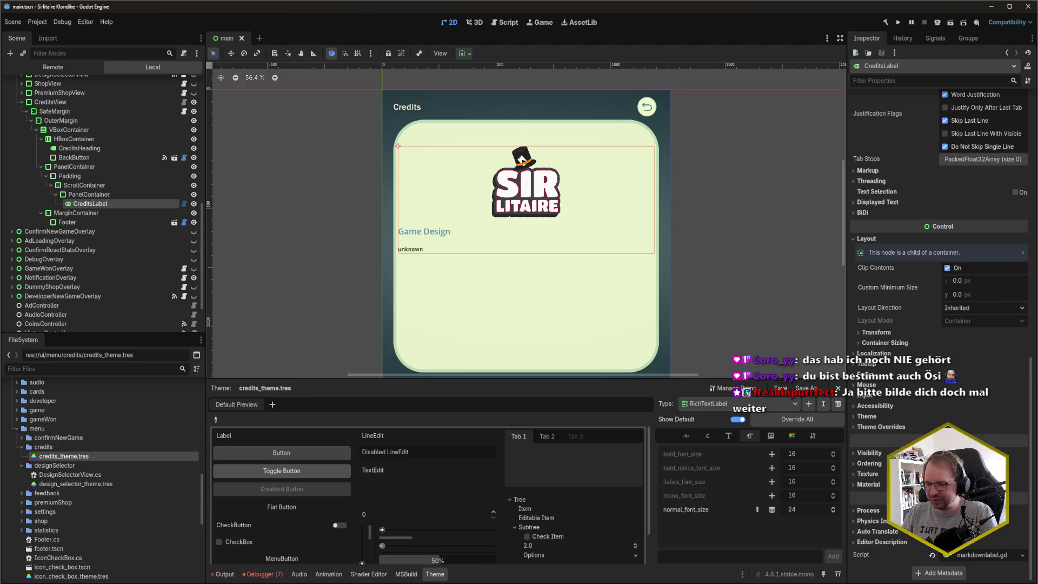
- Switch to the browser showing Startpage results for 'godot markdown plugin'
key("alt+Tab")
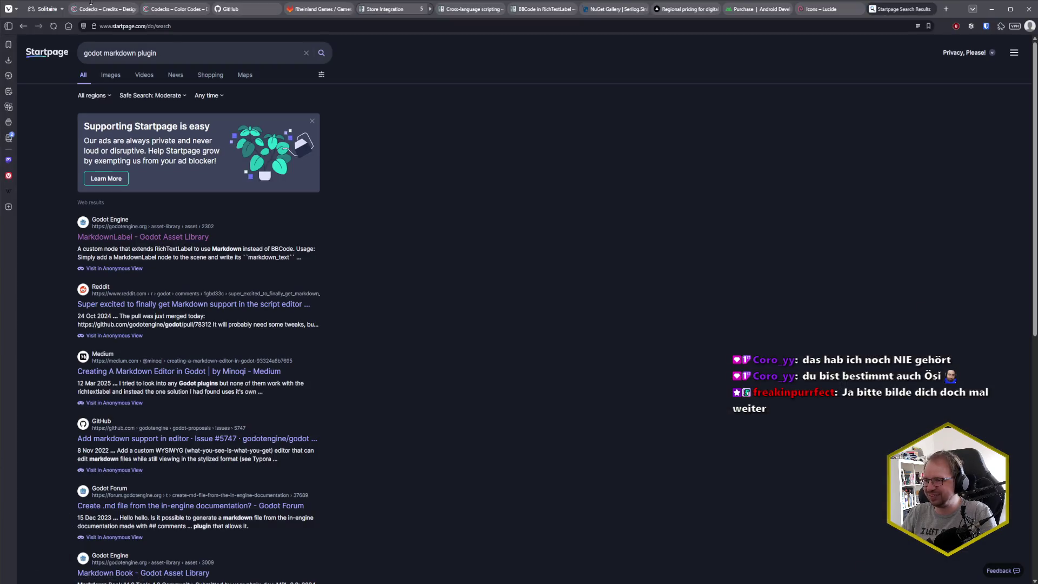
- Select and copy the credits text from the Codecks Credits doc card, then return to Godot
left_click(91, 3)
scroll(140, 465, "down", 5)
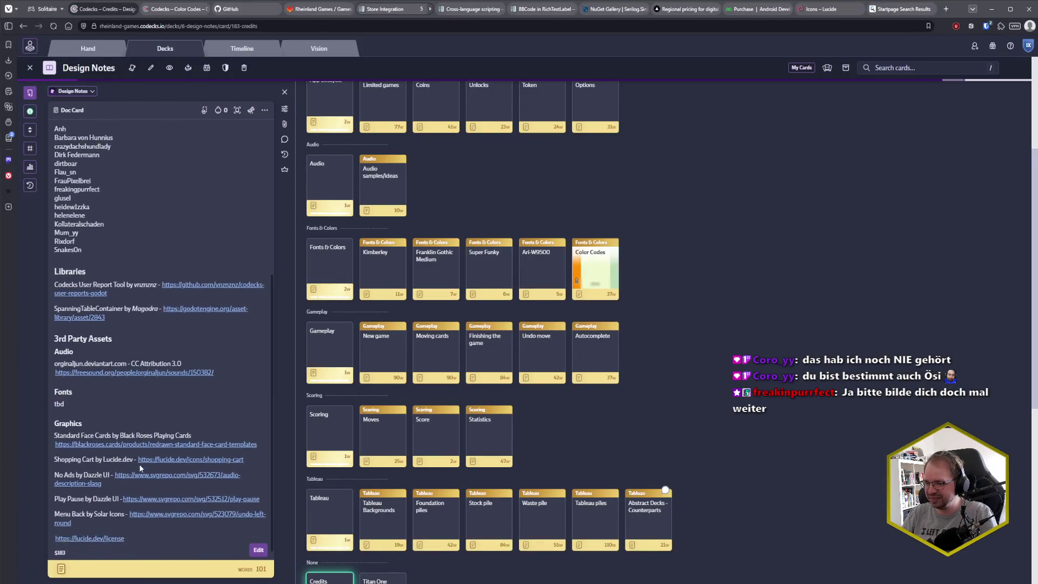
mouse_move(137, 529)
left_mouse_down()
mouse_move(103, 340)
mouse_move(59, 222)
mouse_move(57, 146)
mouse_move(56, 179)
left_mouse_up()
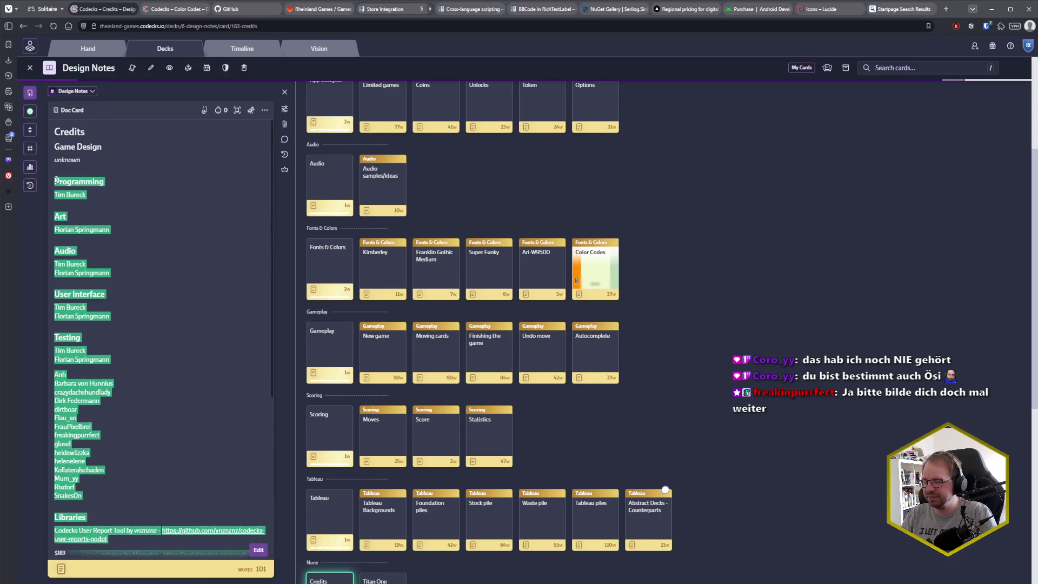
left_click(198, 452)
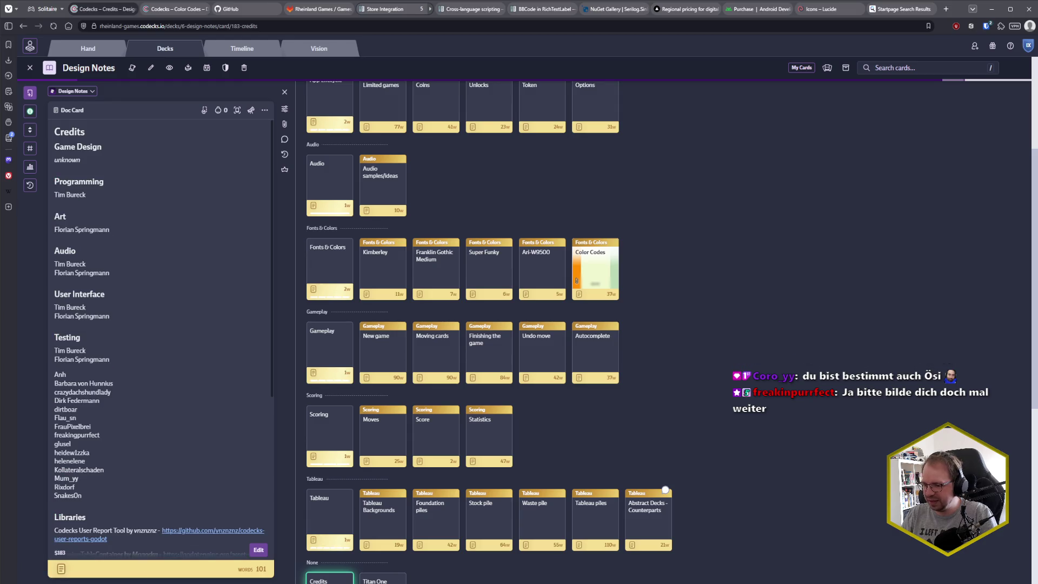
key("alt+Tab")
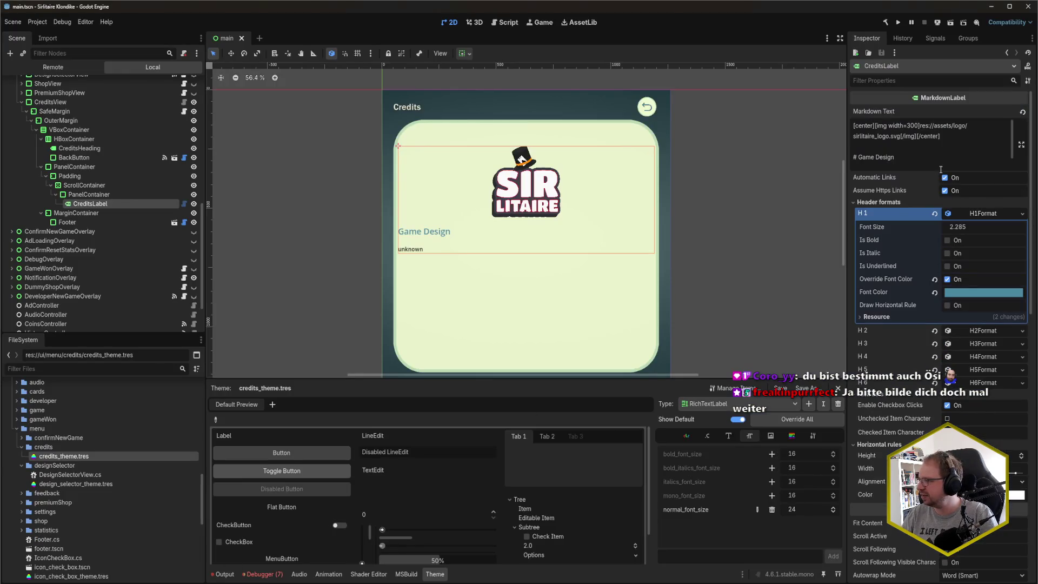
- Paste the credits list after the '# Game Design' heading in the Markdown Text
left_click(934, 164)
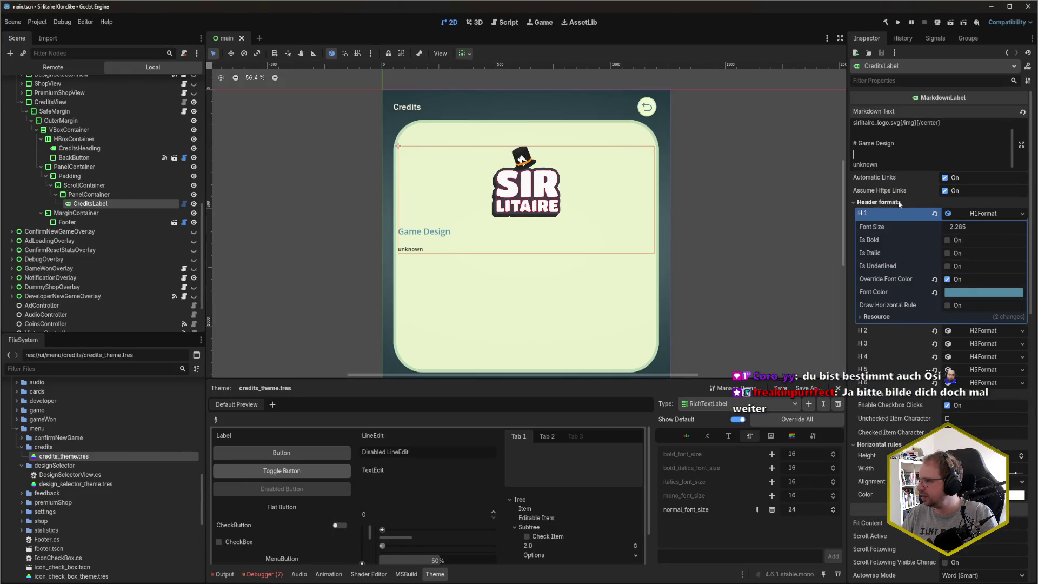
key("ctrl+v")
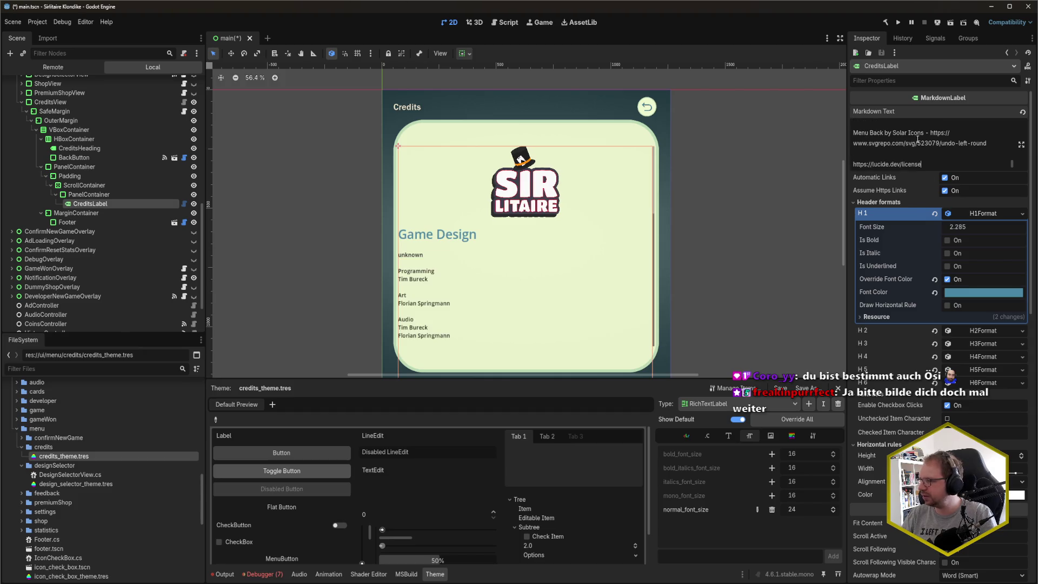
scroll(906, 160, "up", 10)
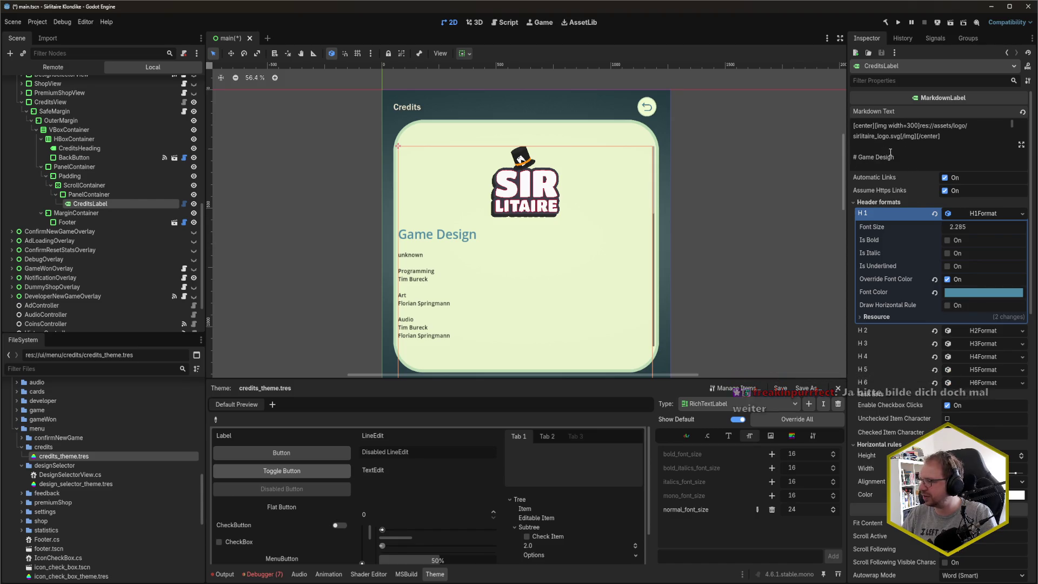
- Select the entire Markdown text to copy it and switch to Rider
key("ctrl+a")
key("Escape")
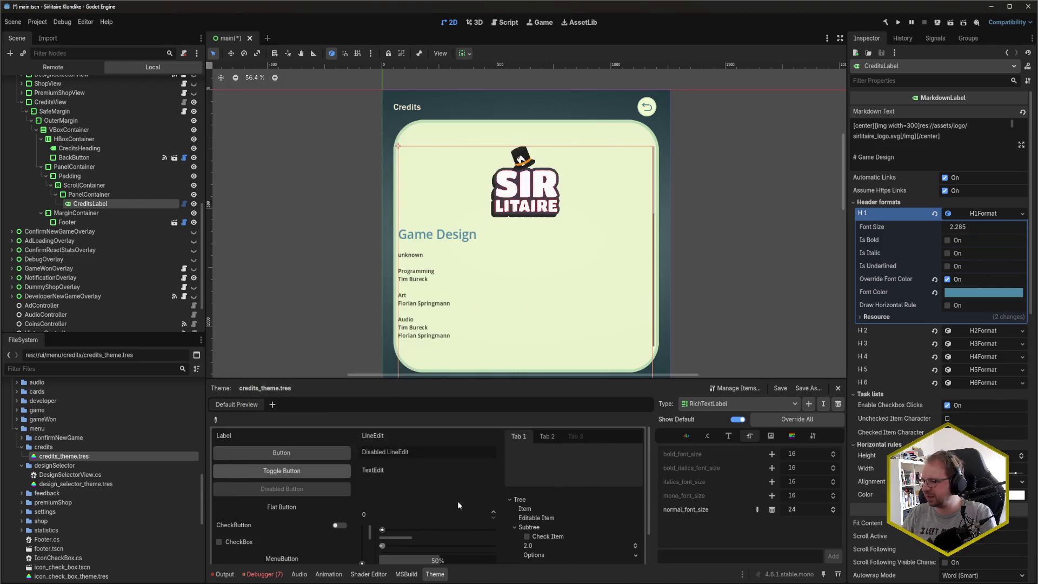
left_click(866, 162)
key("ctrl+a")
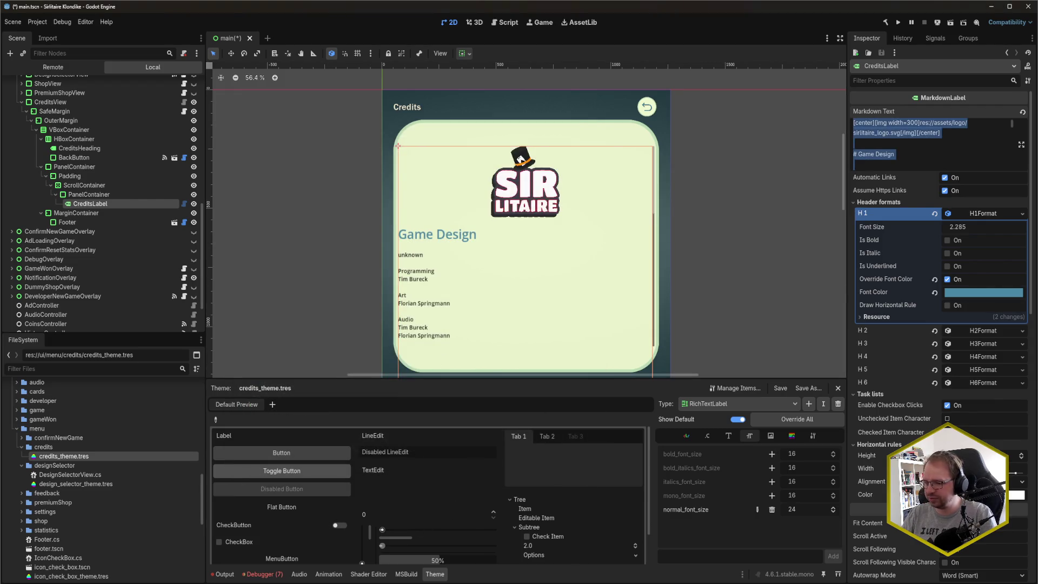
key("alt+Tab")
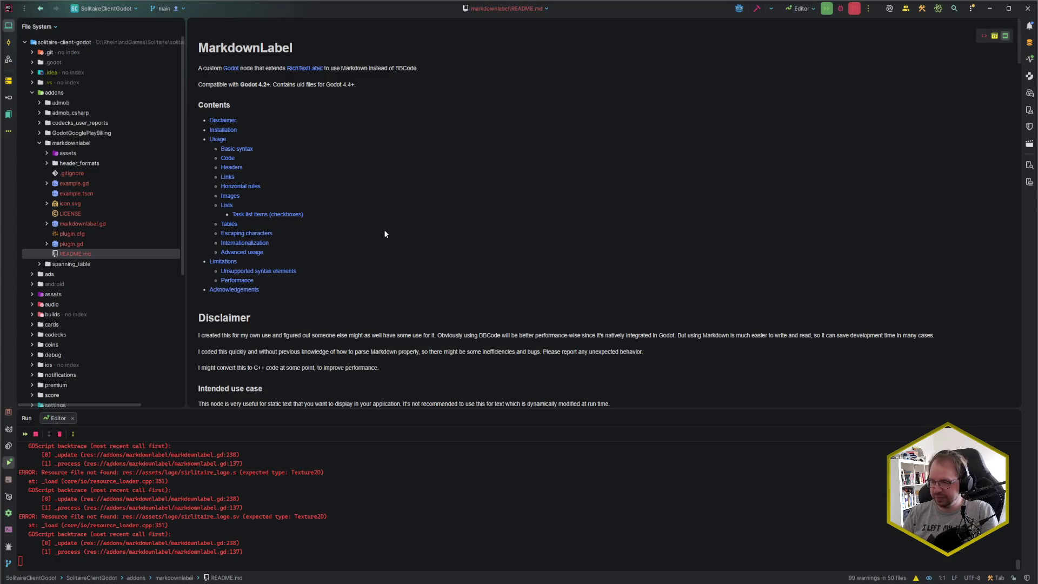
- Create a new Markdown scratch file and paste the credits text into it
key("ctrl+alt+shift+Insert")
type("m")
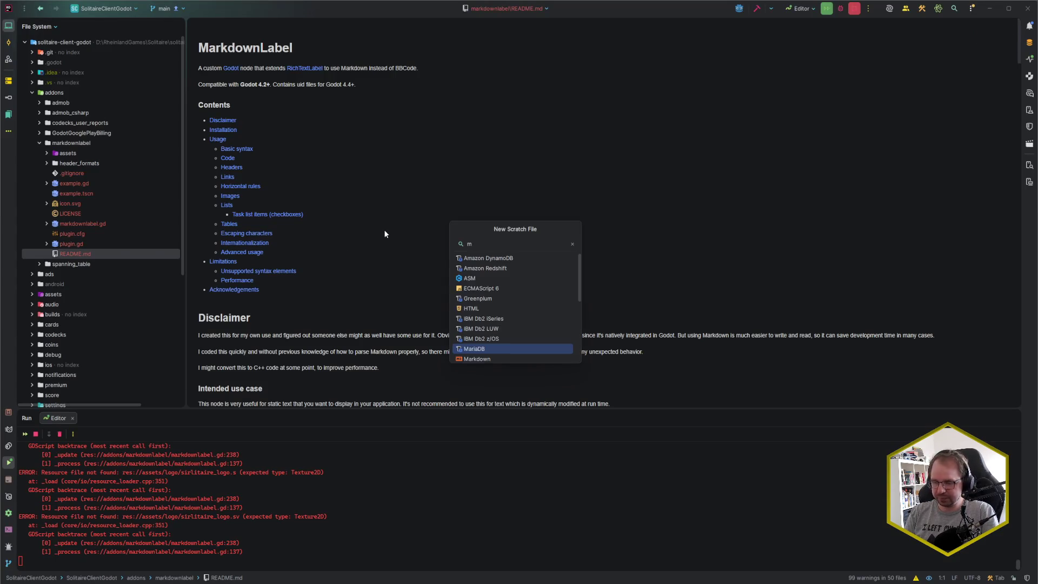
type("ark")
key("Return")
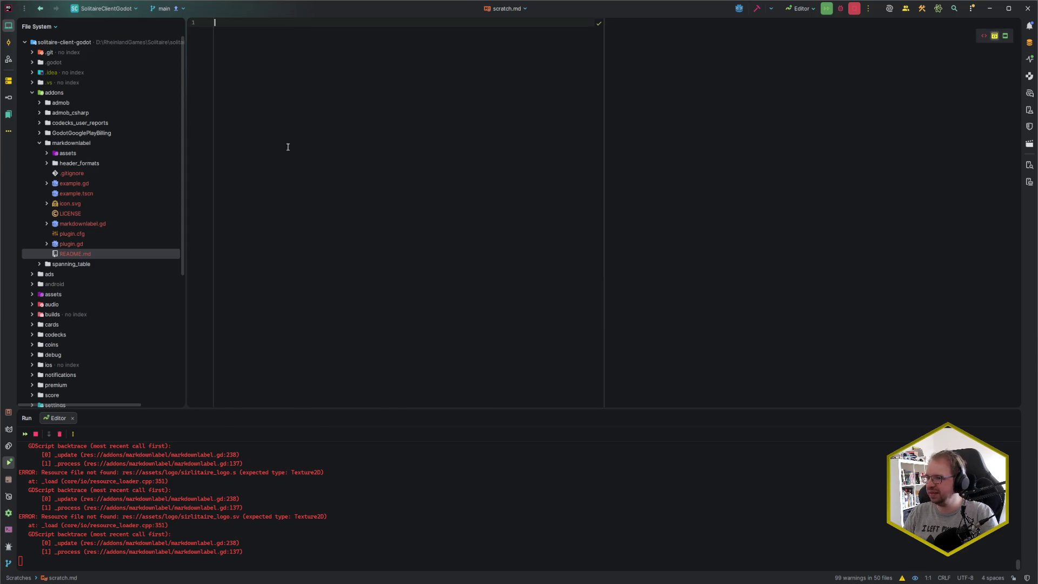
key("ctrl+v")
key("ctrl+Home")
- Mark Programming, Art and Audio as '#' headings with blank lines below them
left_click(217, 75)
type("#")
key("Down")
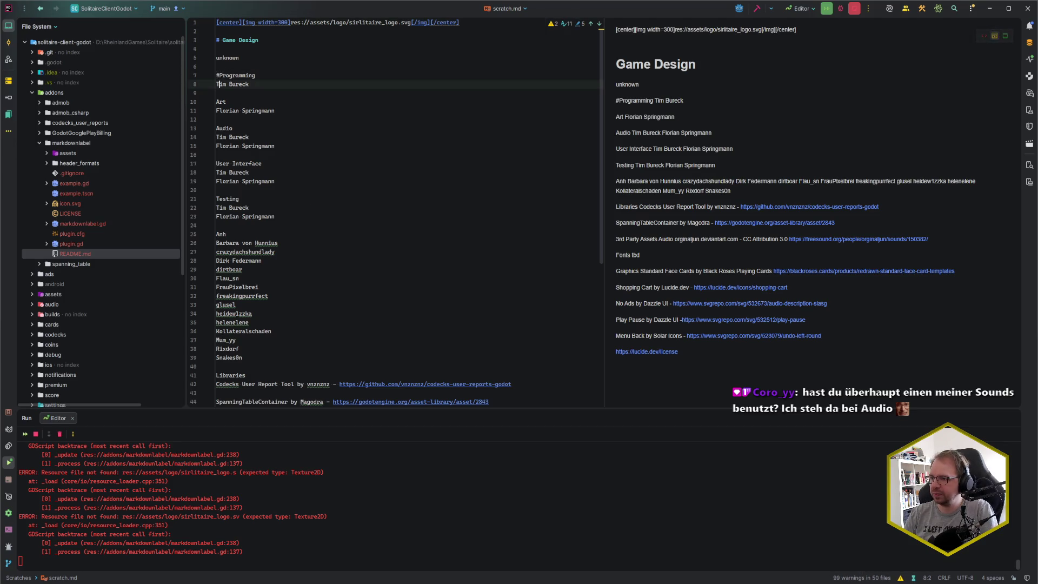
key("Return")
left_click(221, 76)
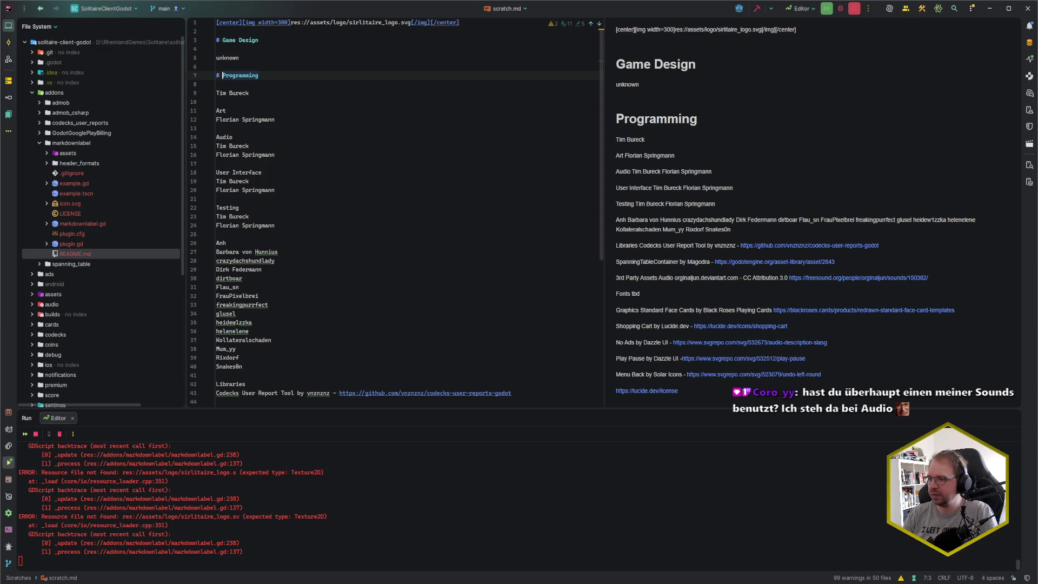
key("Down")
key("Down")
key("Down")
key("Home")
type("#")
key("Down")
key("Home")
key("Return")
key("Down")
key("Down")
type("#")
key("End")
key("Return")
- Turn User Interface, Testing and Libraries into '#' headings with blank lines after each
key("Down")
key("Down")
key("Down")
type("#")
key("End")
key("Return")
key("Down")
key("Down")
key("Down")
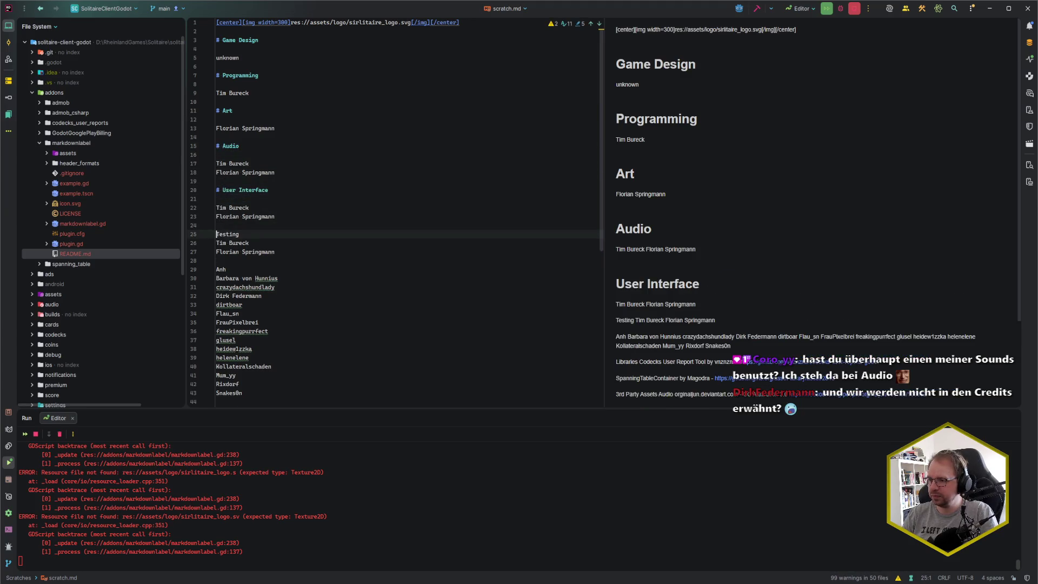
type("#")
key("End")
key("Return")
key("Down")
key("Down")
key("Down")
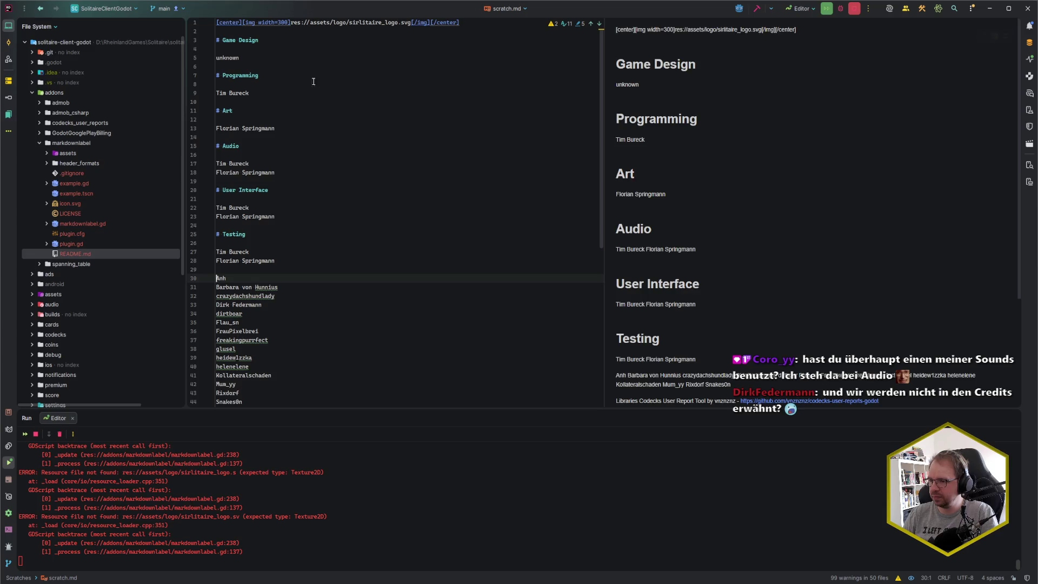
key("Down")
key("Down")
key("Down")
key("End")
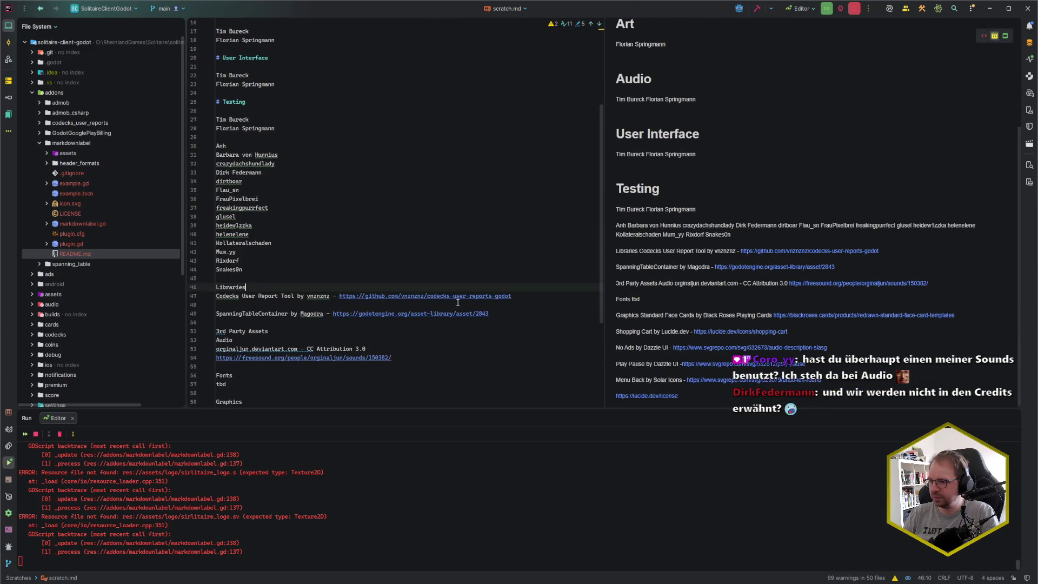
key("Home")
type("#")
key("End")
key("Return")
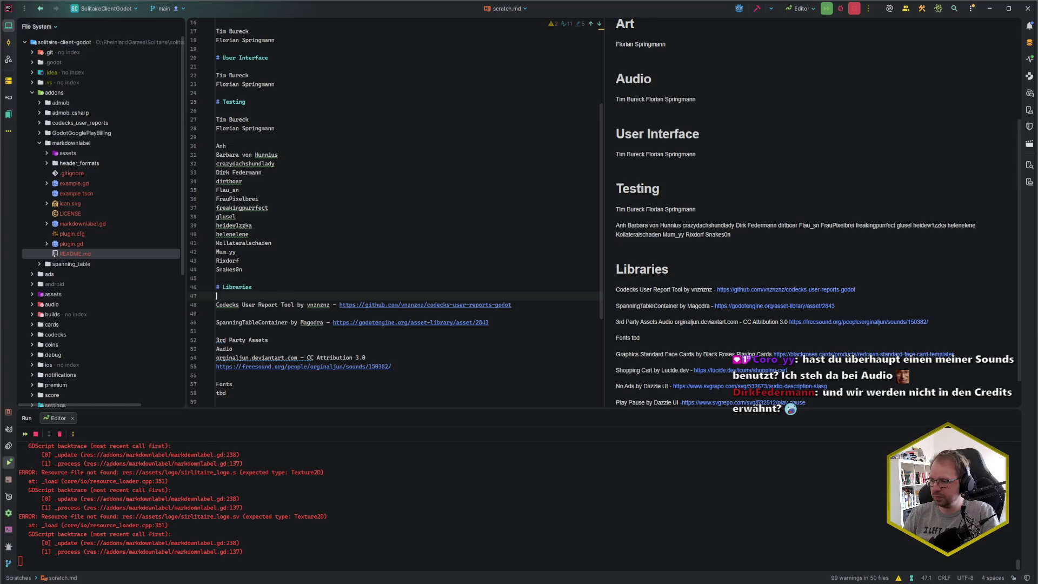
- Make 3rd Party Assets a '#' heading with Audio, Fonts and Graphics as '##' subheadings
scroll(381, 270, "down", 2)
left_click(244, 288)
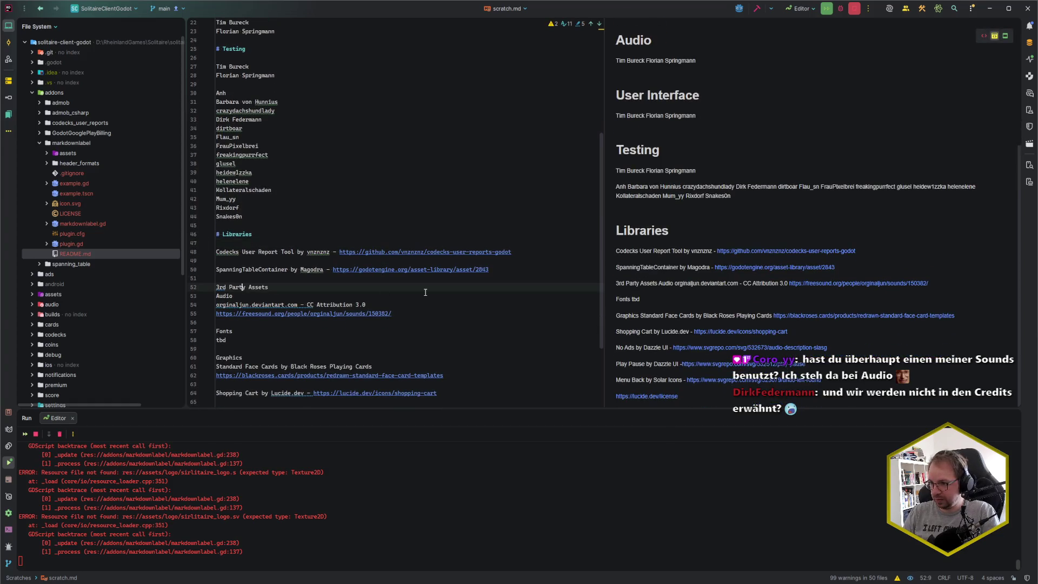
key("Home")
type("#")
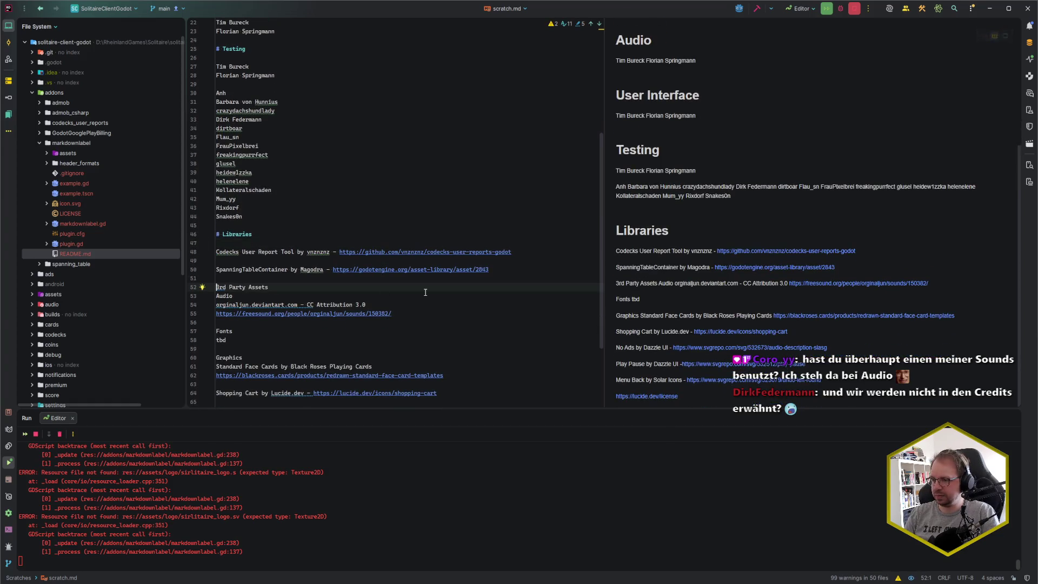
key("End")
key("Return")
key("Down")
type("#")
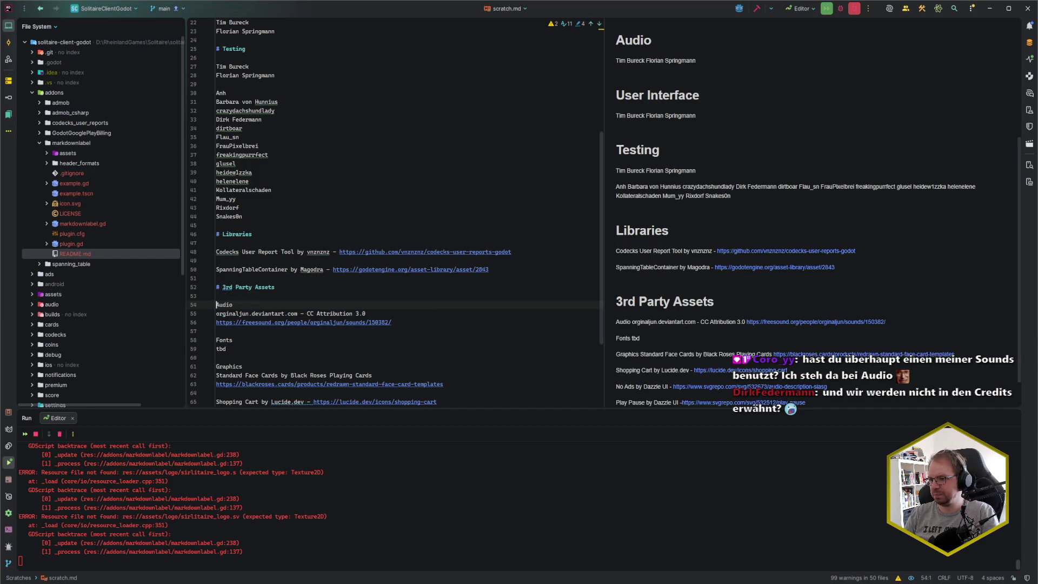
type("#")
key("Down")
key("Down")
key("Down")
key("Home")
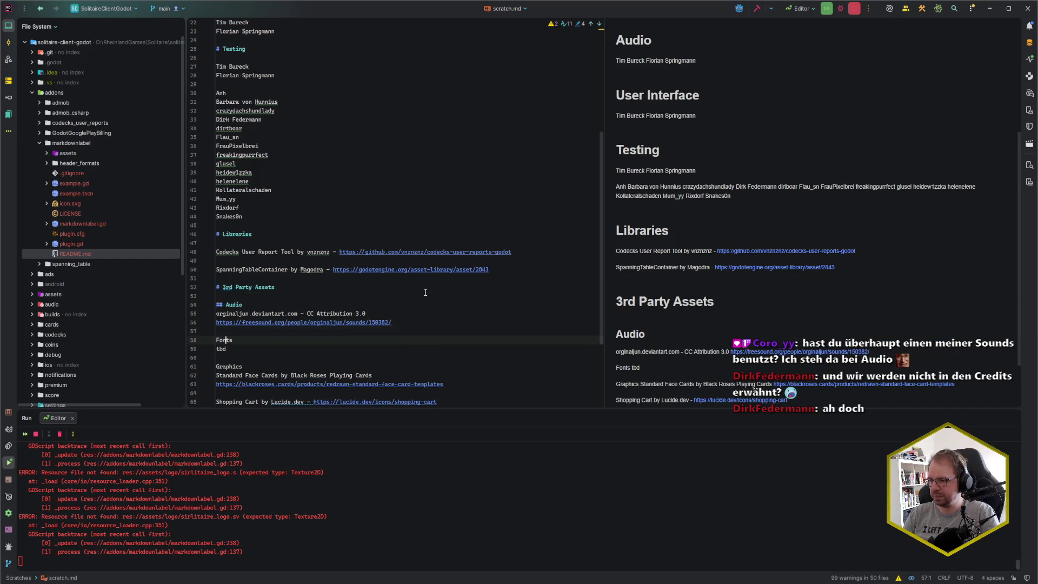
type("##")
scroll(426, 292, "down", 4)
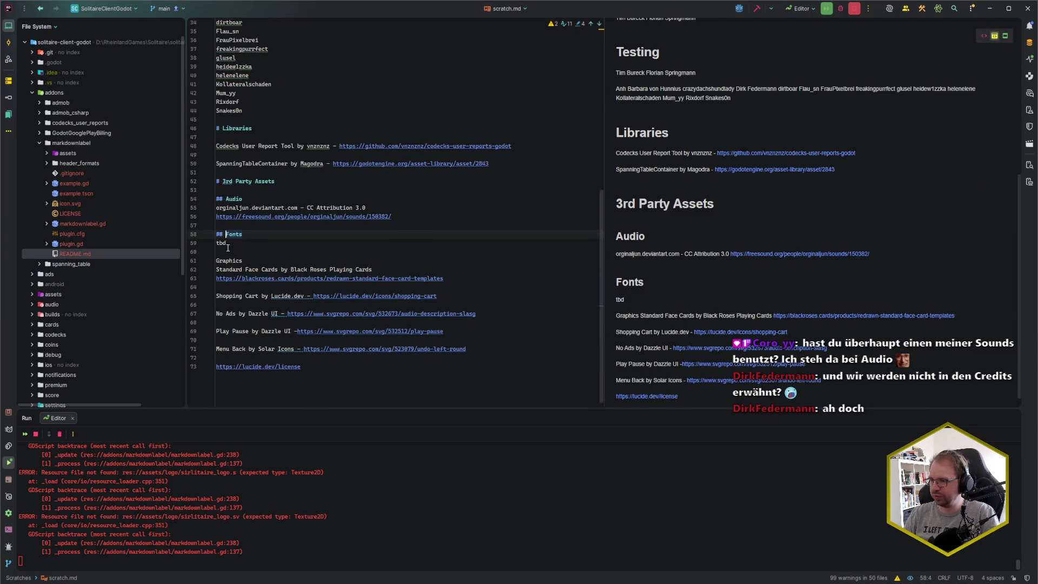
left_click(243, 261)
key("Home")
type("##")
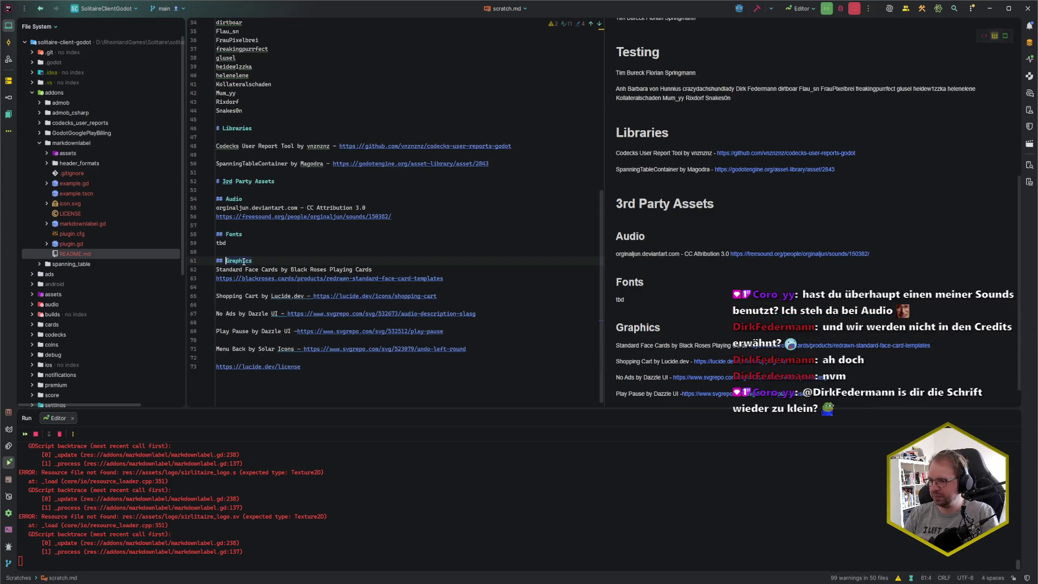
key("Down")
key("Home")
key("Return")
key("Up")
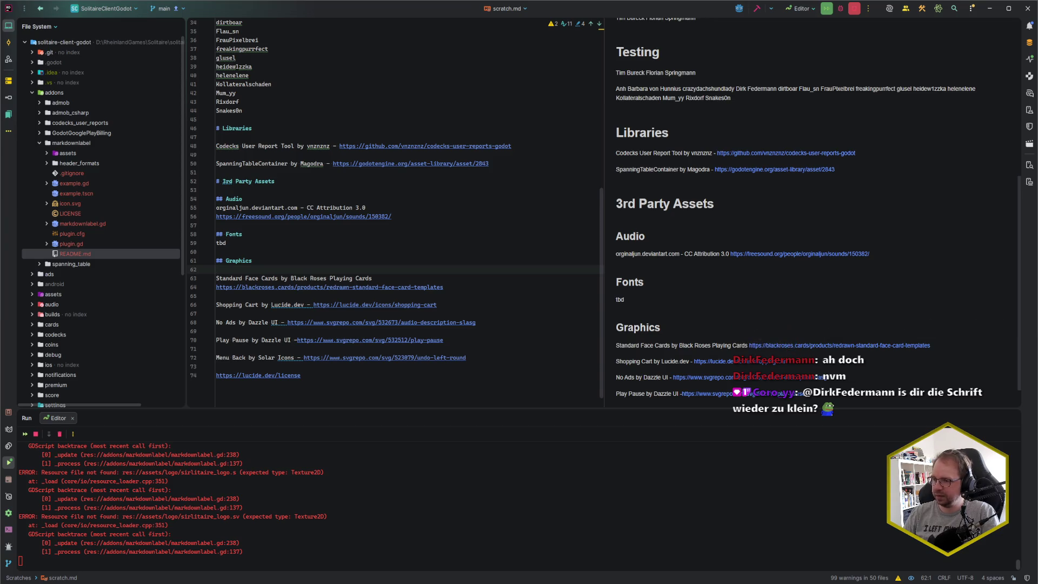
- Add an empty line after the license link line
left_click(321, 373)
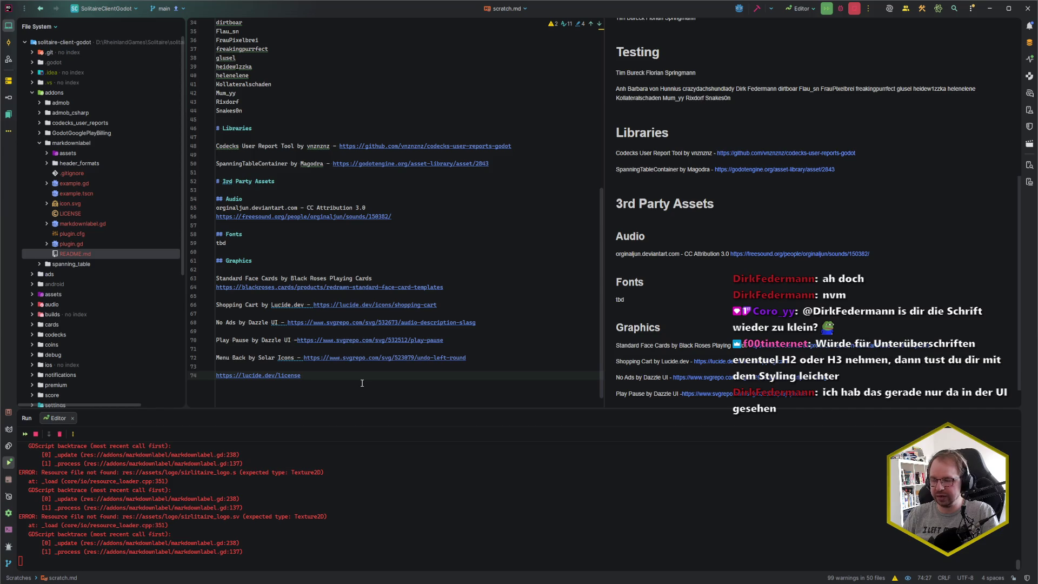
scroll(365, 378, "up", 9)
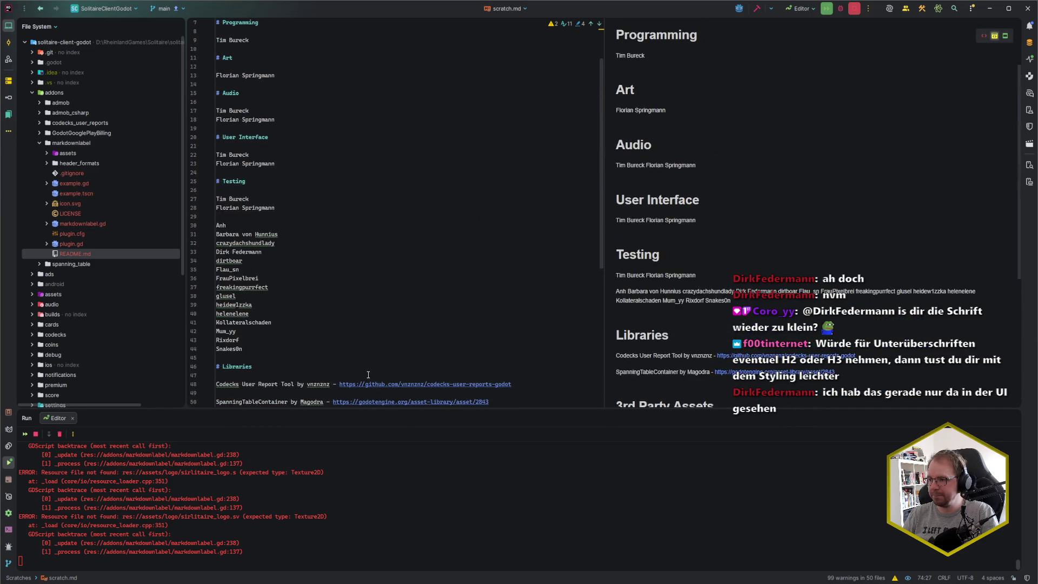
scroll(369, 374, "up", 2)
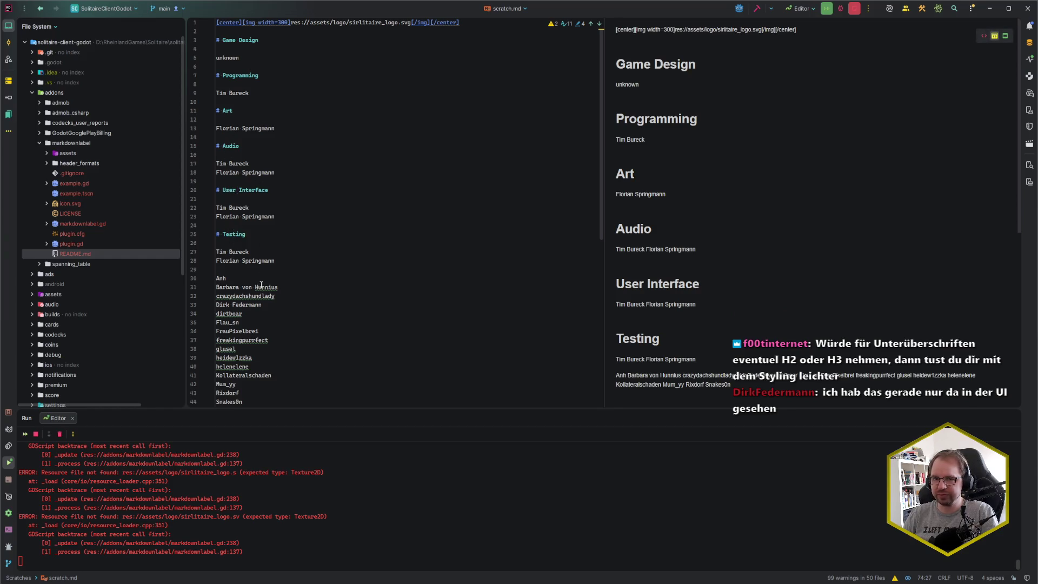
scroll(262, 284, "down", 10)
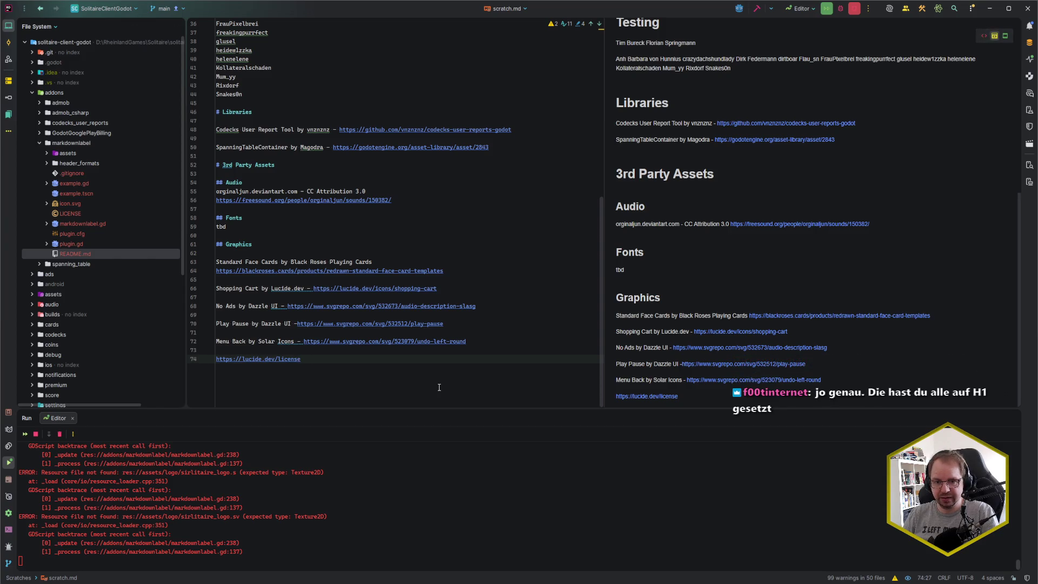
key("Return")
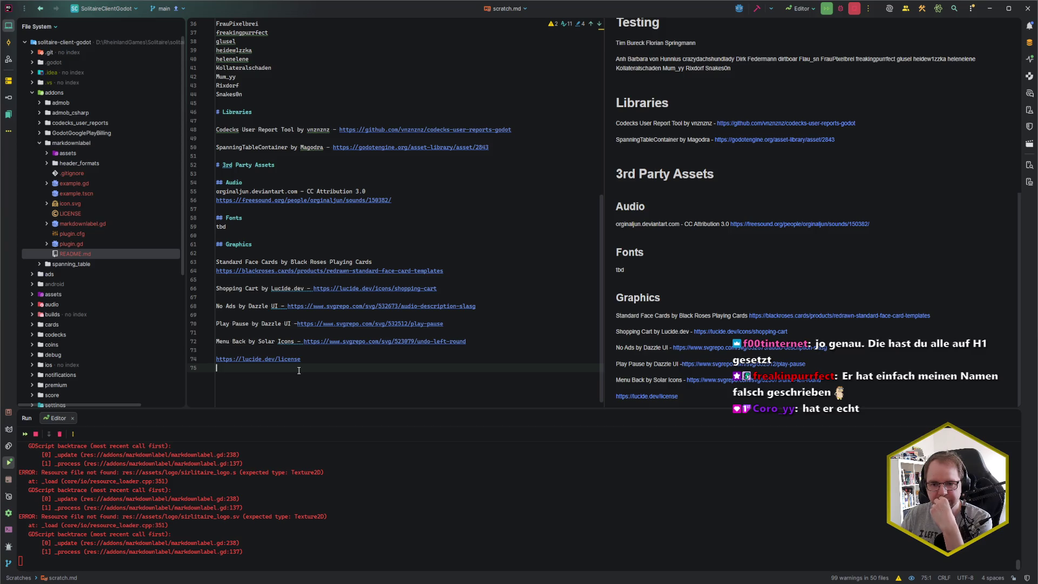
- Correct the misspelled contributor handle in the credits by dropping its extra 'g'
scroll(311, 343, "up", 8)
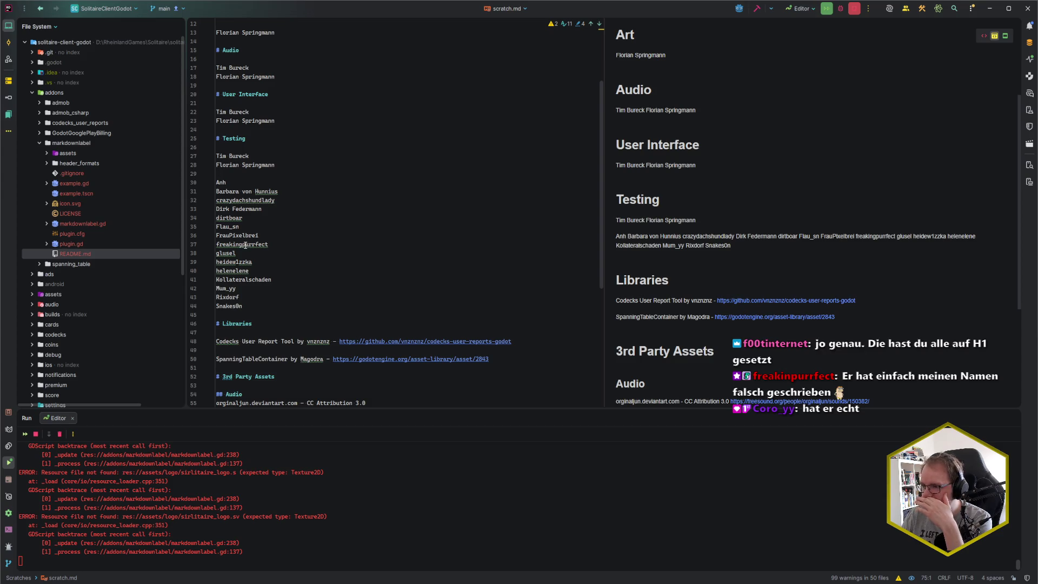
mouse_move(244, 245)
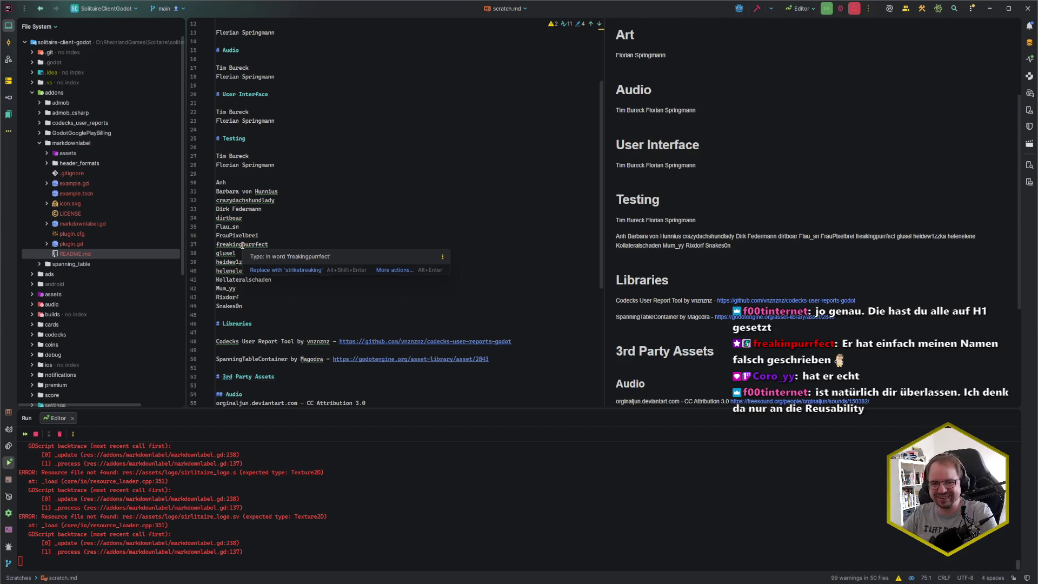
double_click(243, 245)
type("freakinpurrfect")
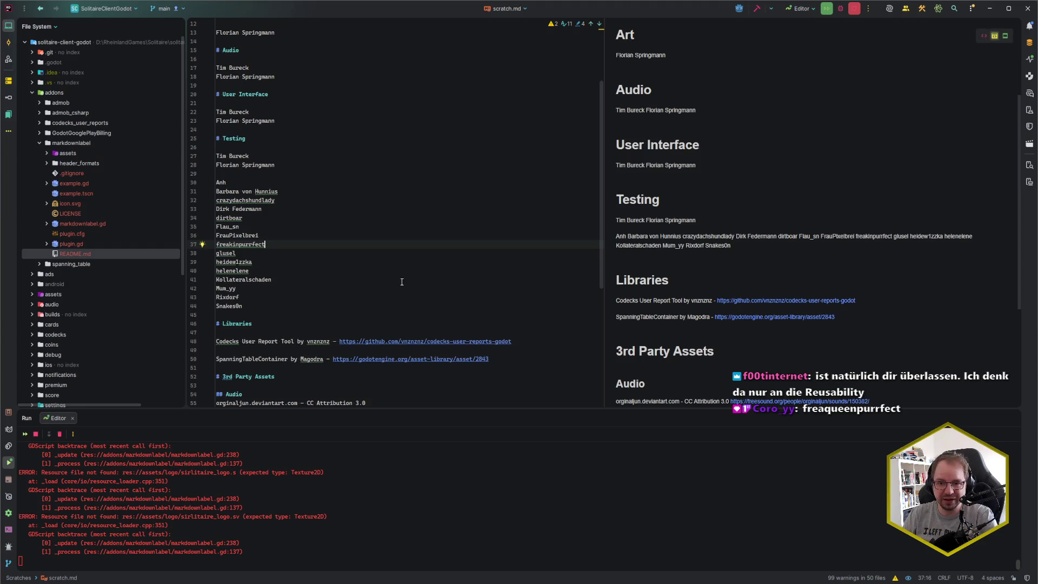
- Review the credit lines around the Art names and the Libraries heading
scroll(265, 368, "up", 3)
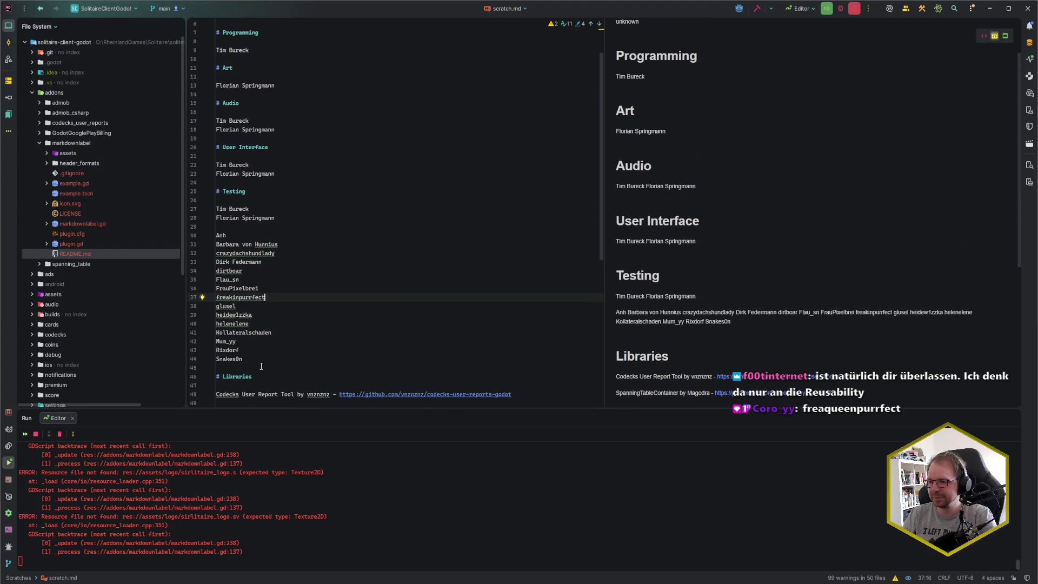
scroll(264, 369, "up", 2)
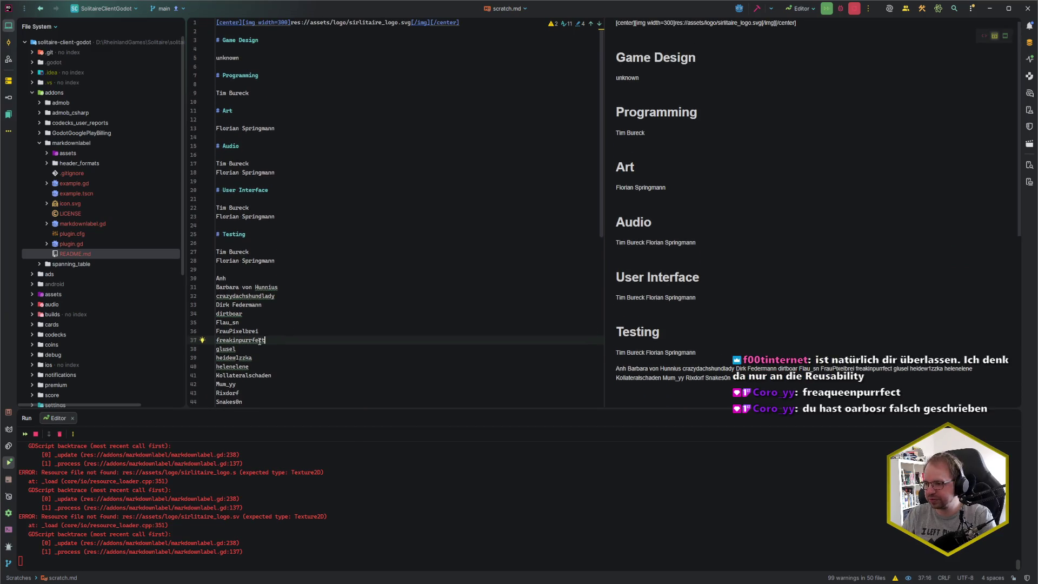
left_click(248, 314)
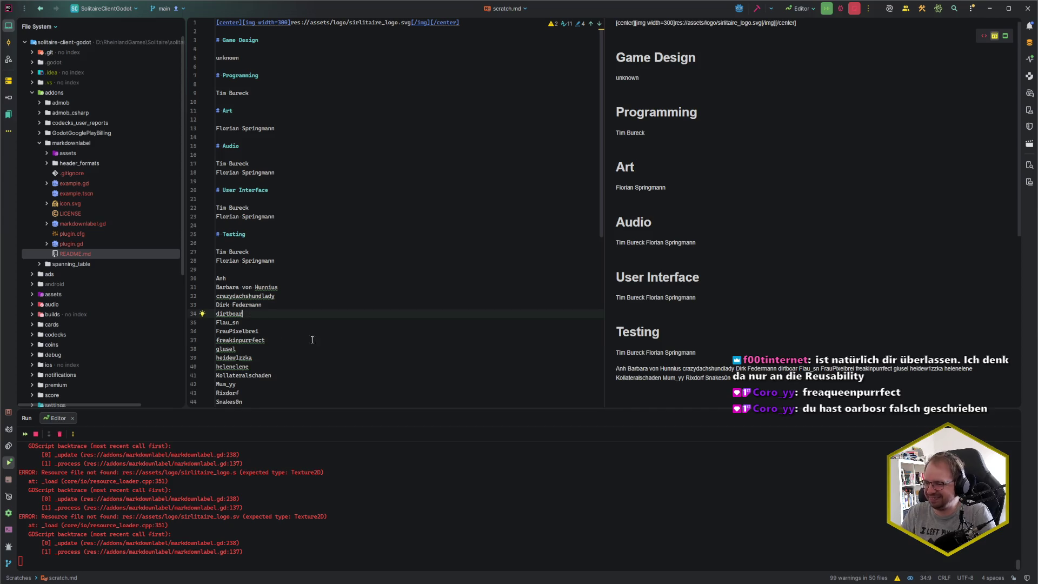
scroll(336, 290, "down", 2)
left_click(294, 363)
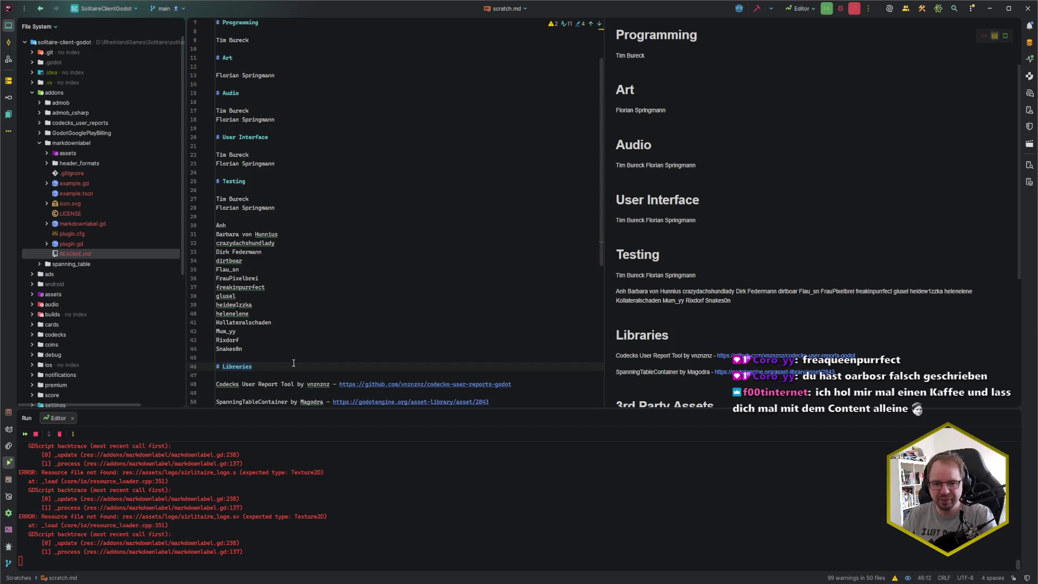
left_click(288, 361)
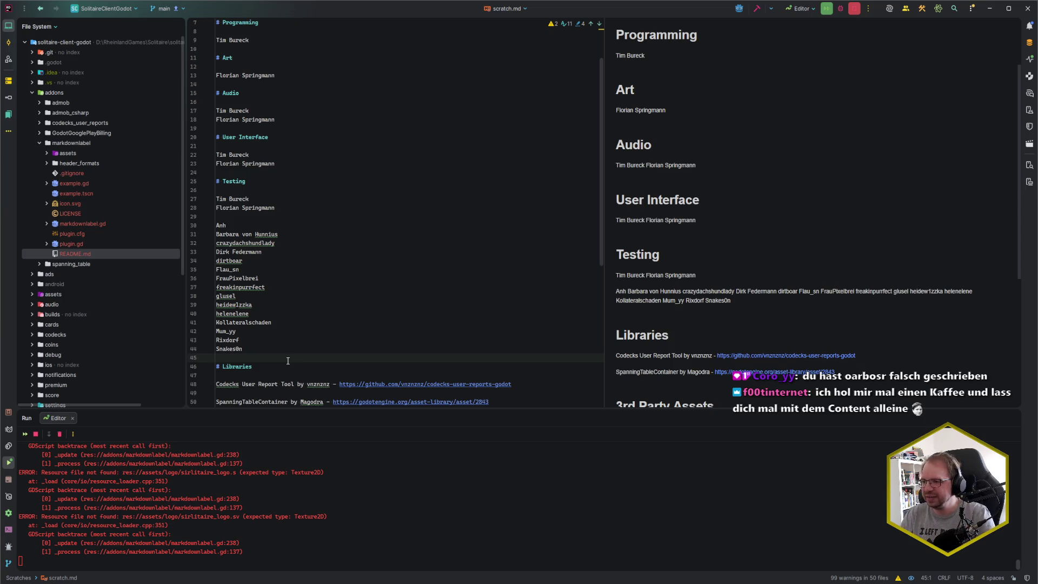
scroll(303, 348, "up", 2)
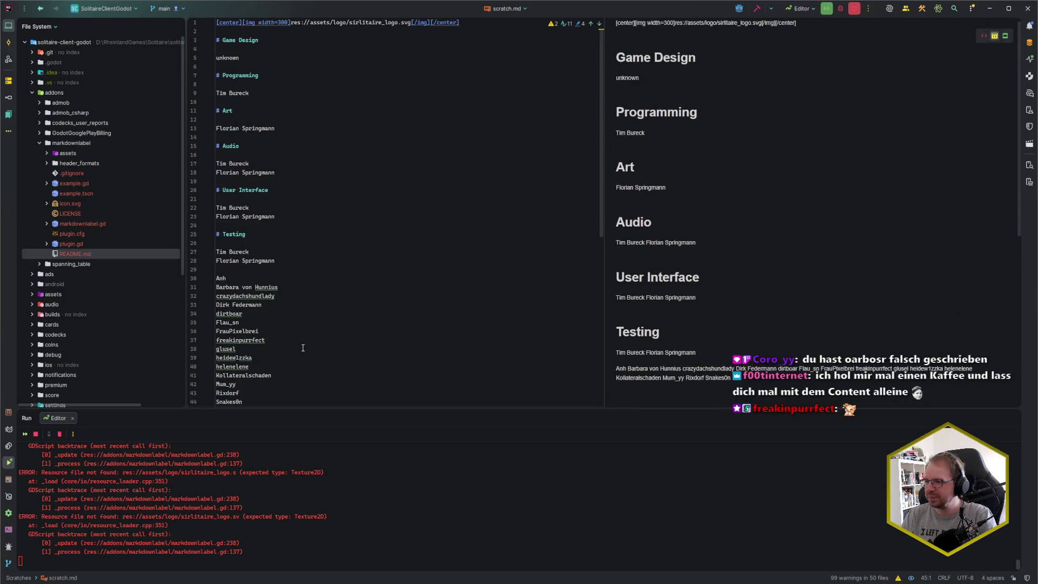
scroll(303, 348, "down", 10)
- Select and copy the full credits text in scratch.md
left_click(300, 373)
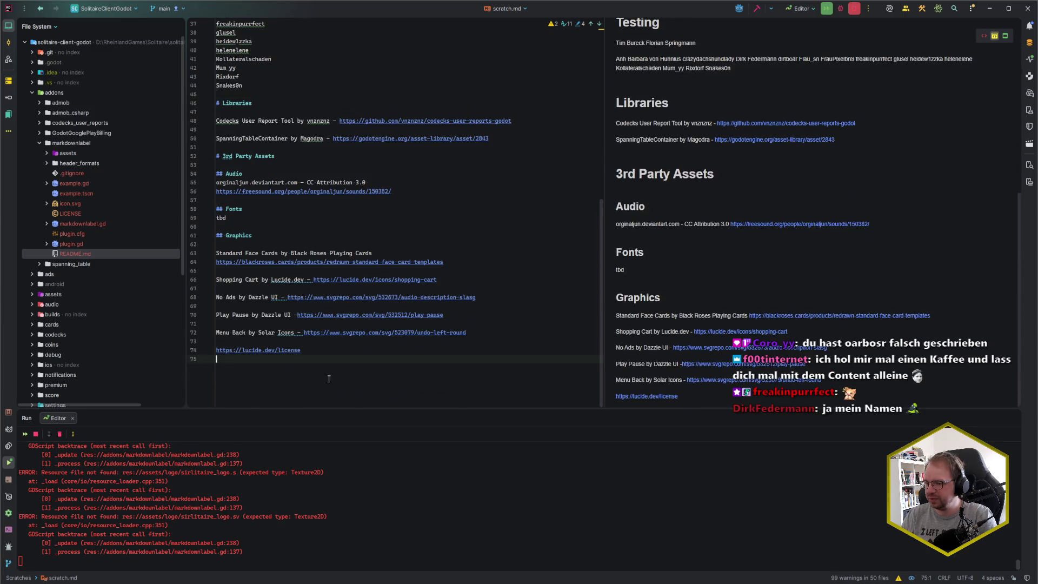
key("ctrl+a")
left_click(298, 379)
scroll(303, 373, "up", 10)
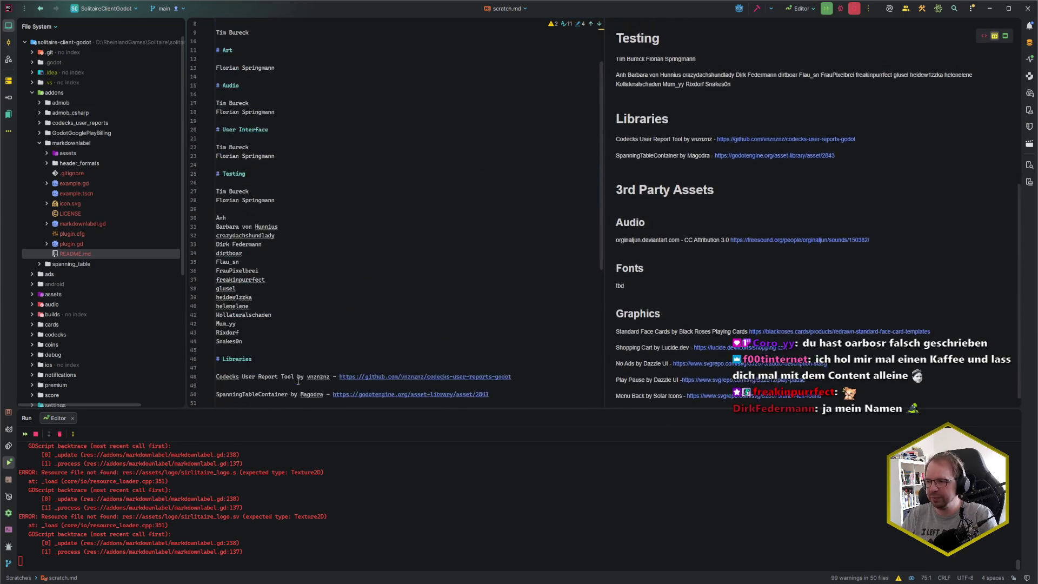
left_click(264, 253)
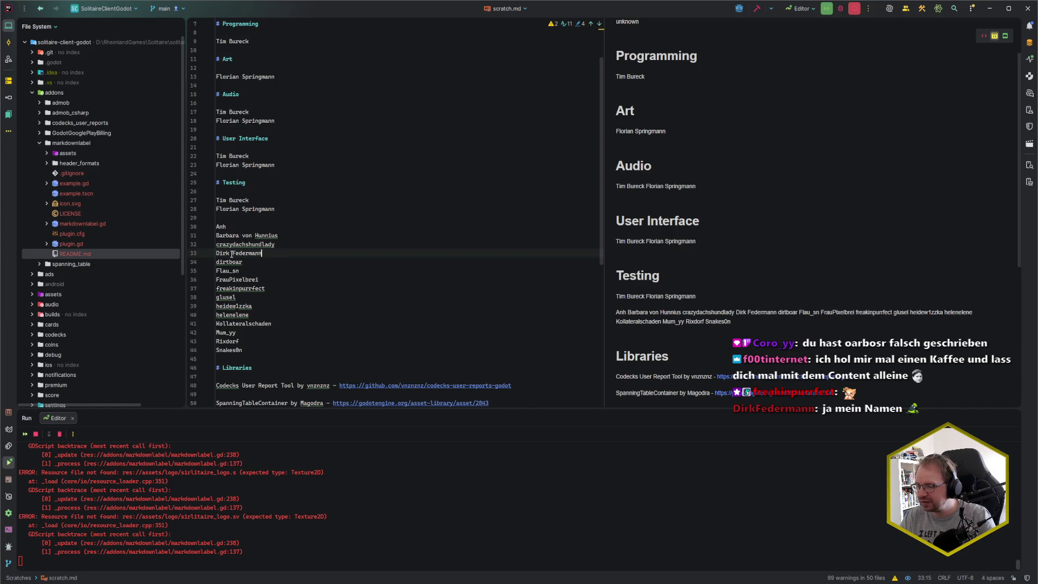
left_click_drag(233, 254, 230, 253)
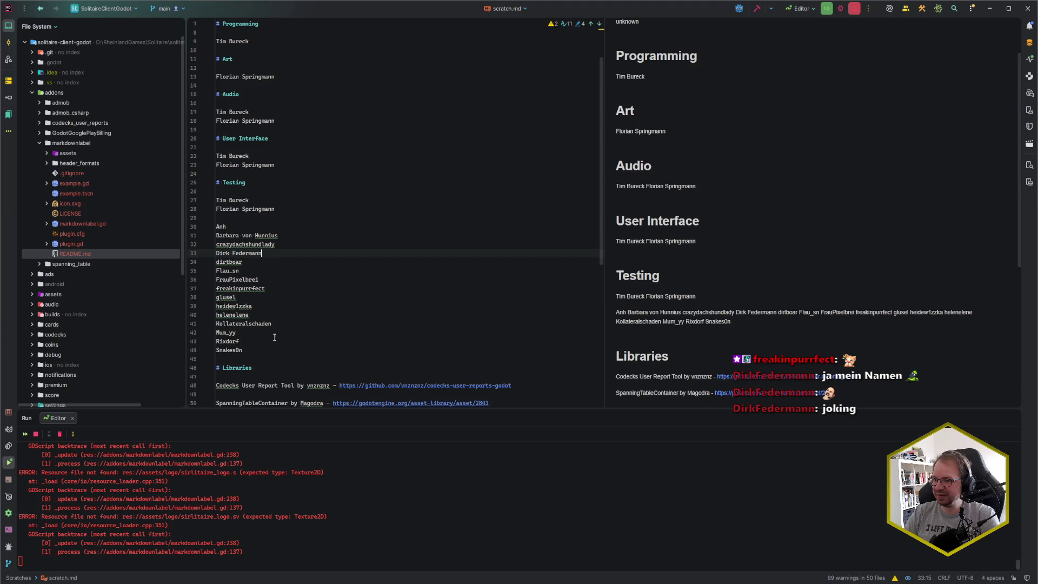
left_click(280, 358)
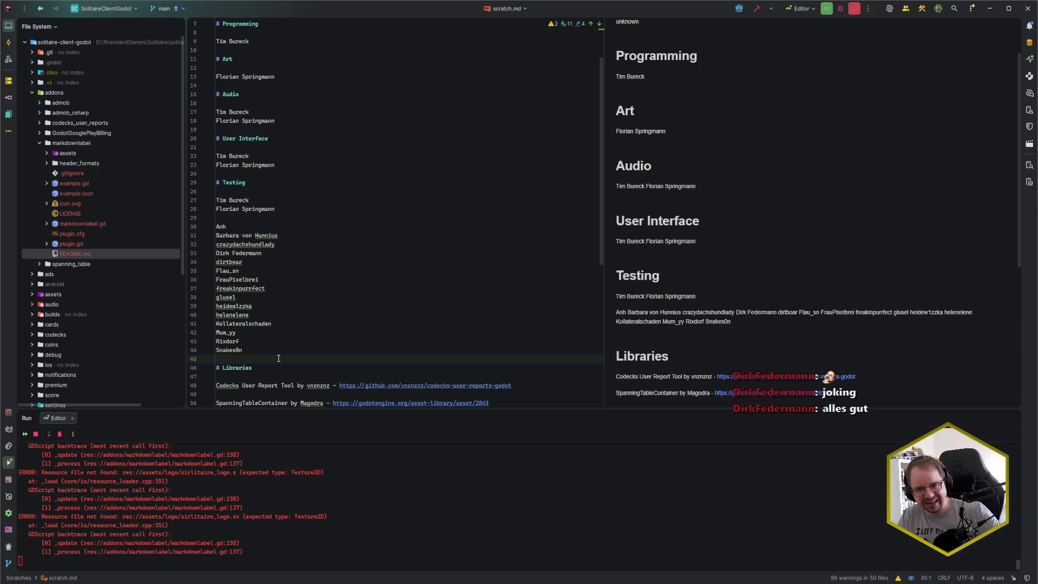
key("ctrl+a")
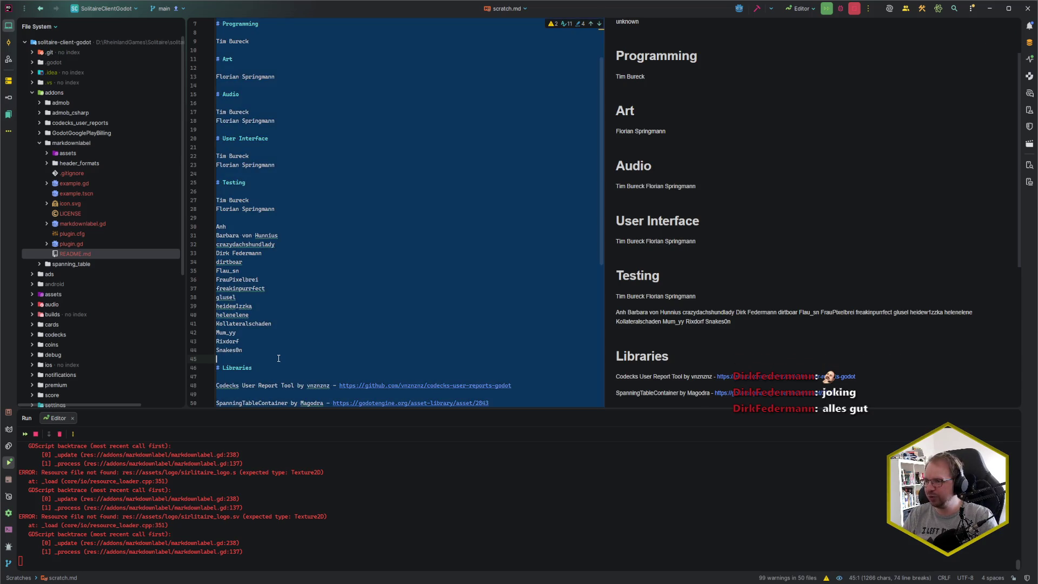
left_click(273, 359)
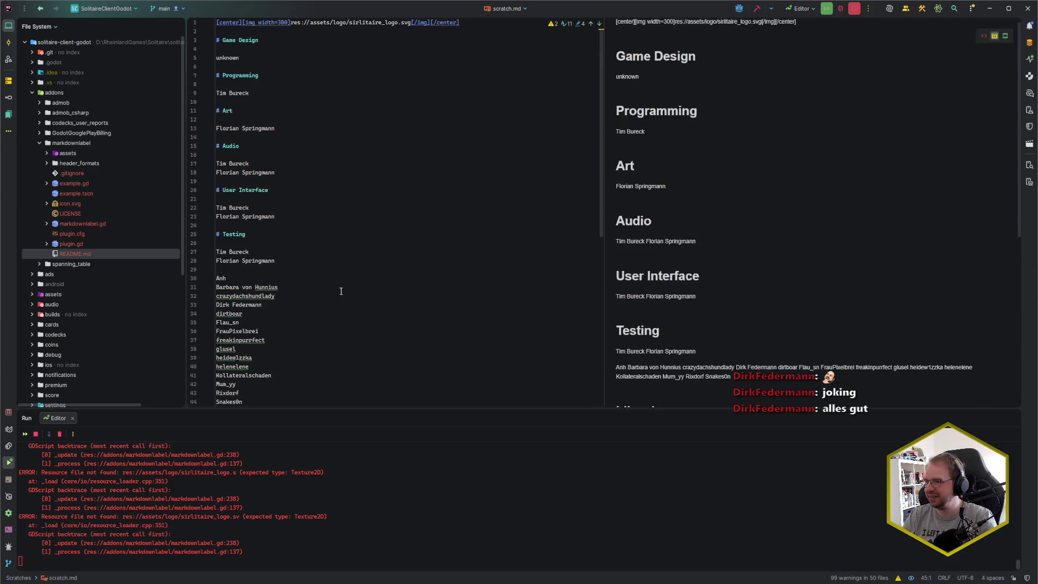
- Paste the updated credits into CreditsLabel's Markdown Text and save the scene
key("alt+Tab")
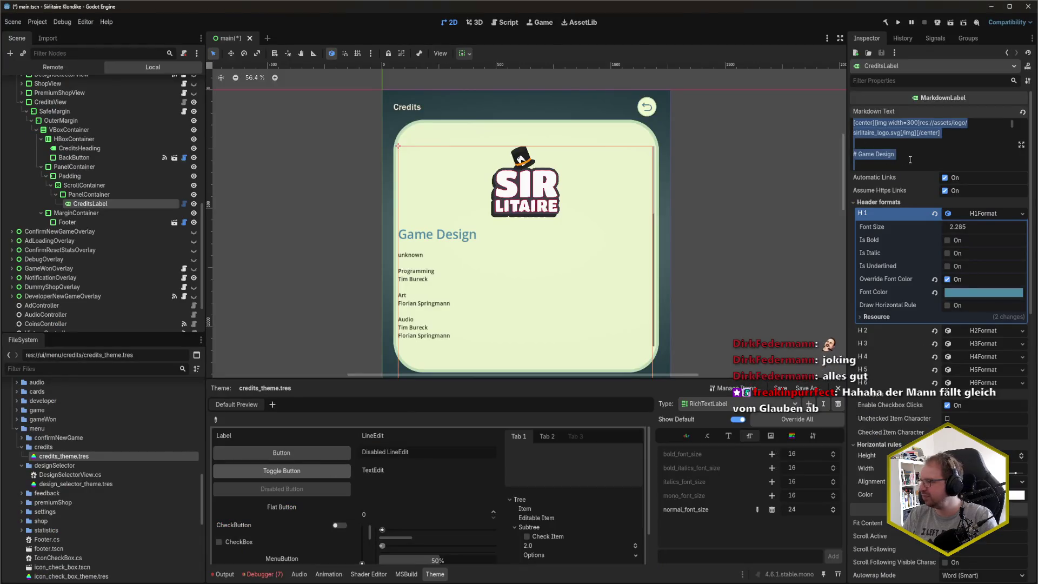
key("ctrl+v")
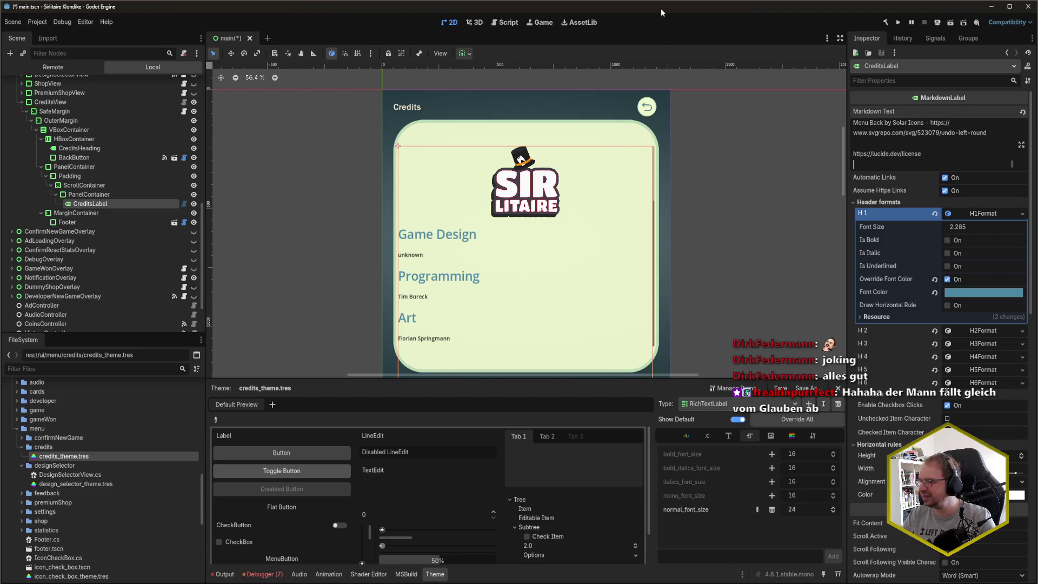
key("ctrl+s")
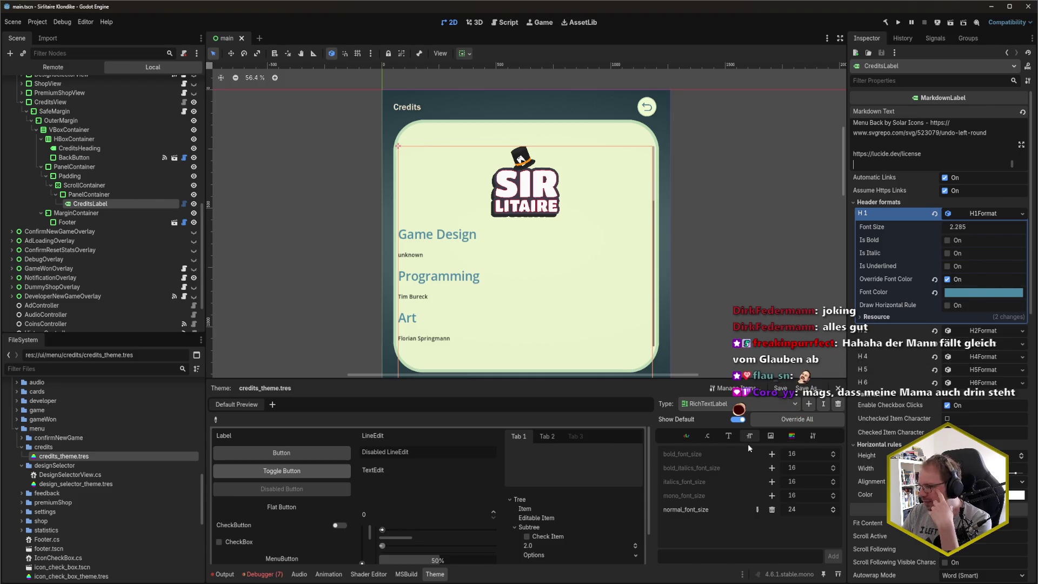
- Try paragraph_separation overrides of 5, 2 and 1, then remove the override
left_click(706, 437)
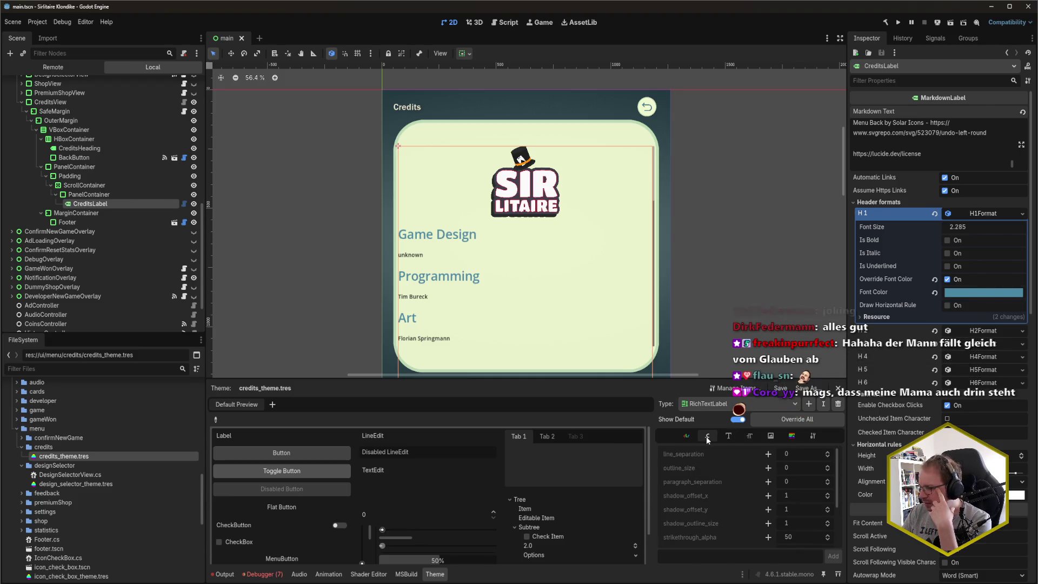
left_click(768, 482)
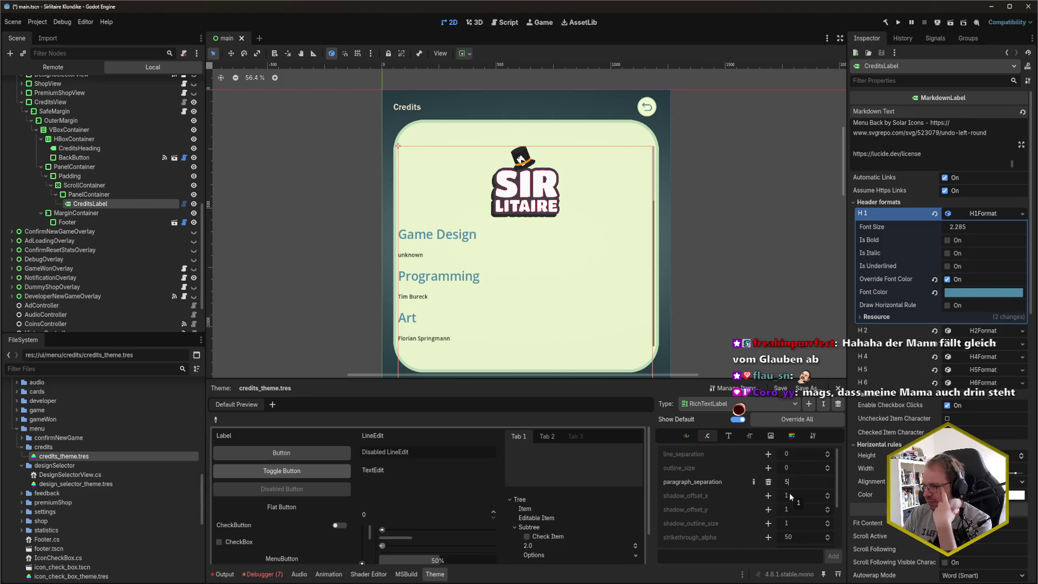
key("Return")
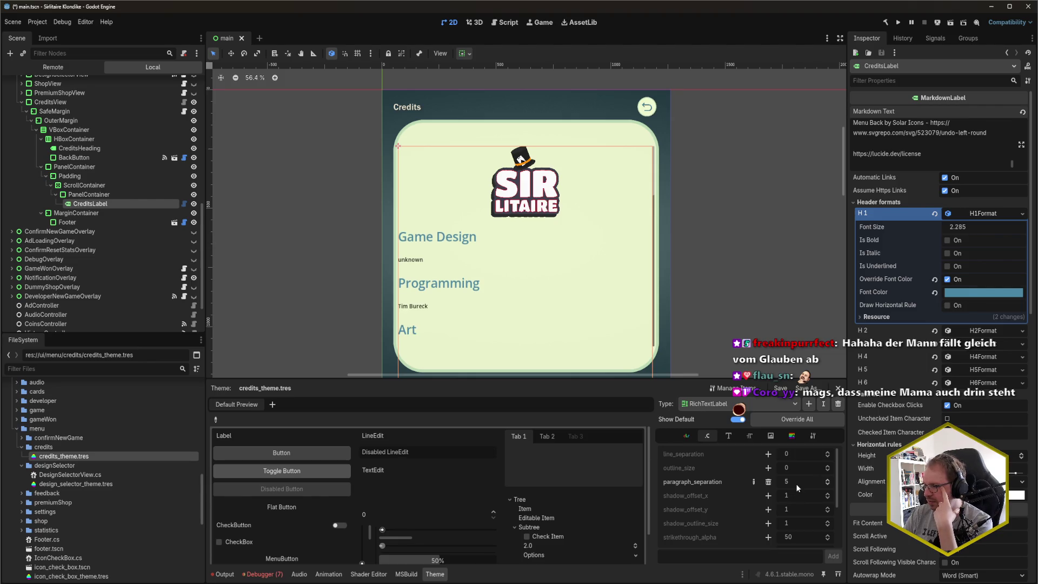
type("2")
key("Return")
left_click(805, 481)
type("1")
key("Return")
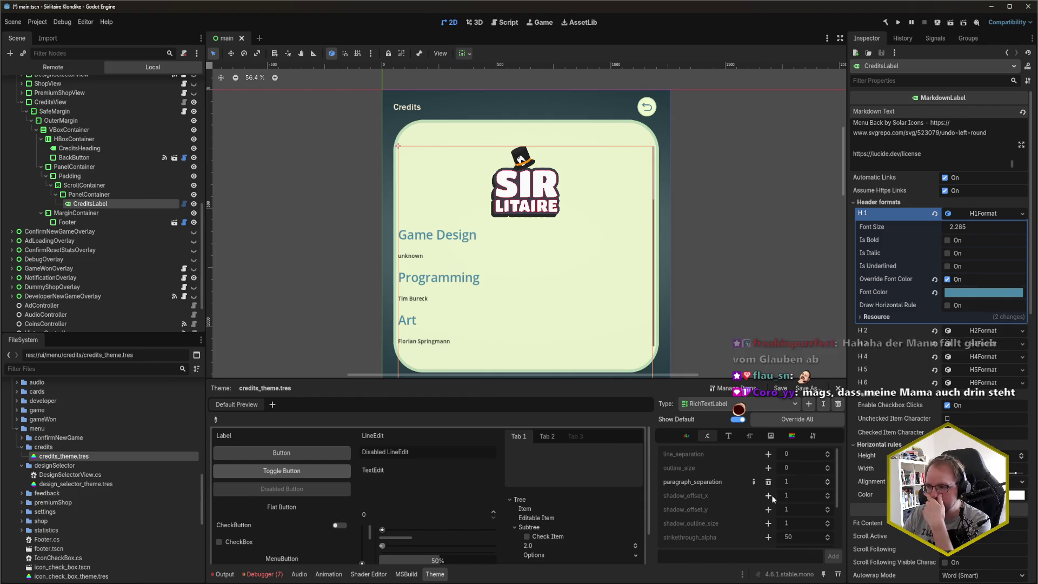
left_click(769, 482)
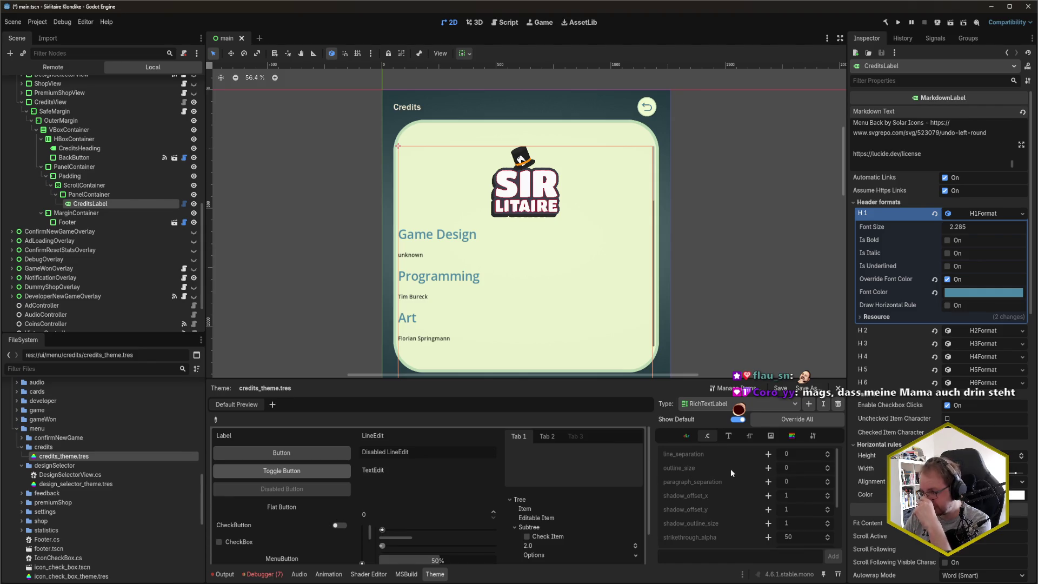
- Go to the RichTextLabel font sizes and select the H1 heading font size field
left_click(751, 436)
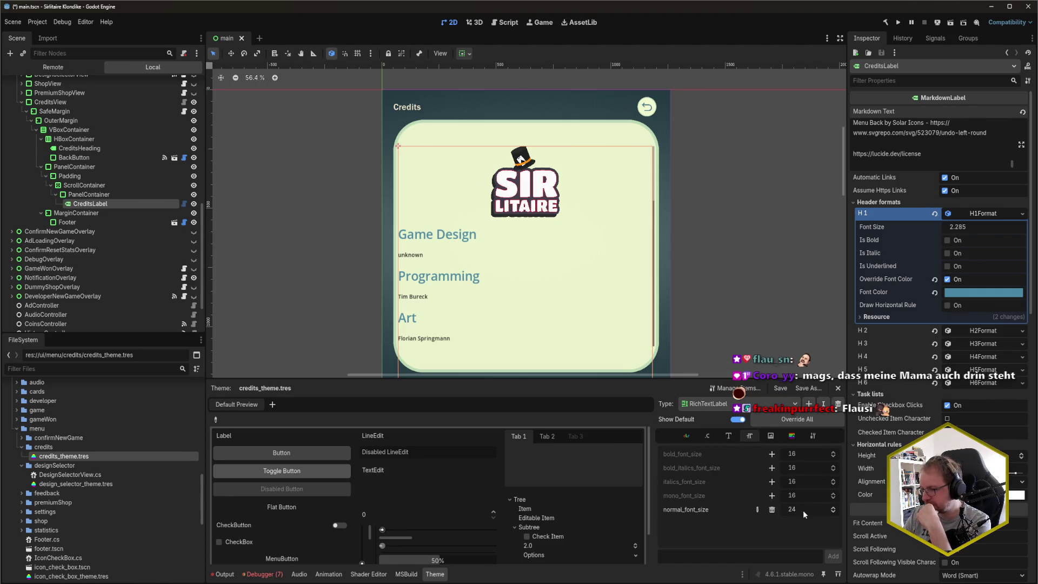
left_click(691, 440)
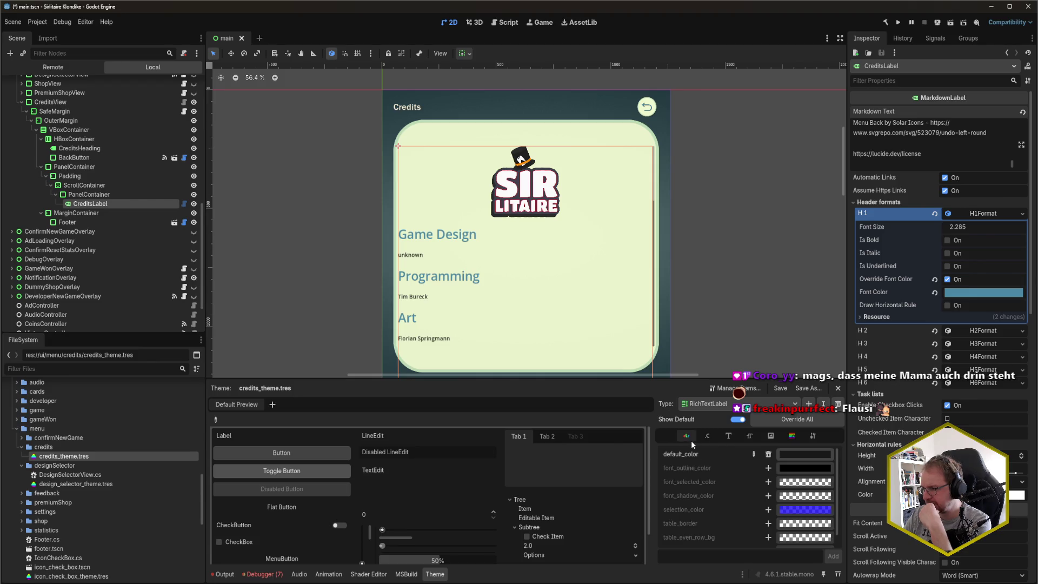
left_click(705, 440)
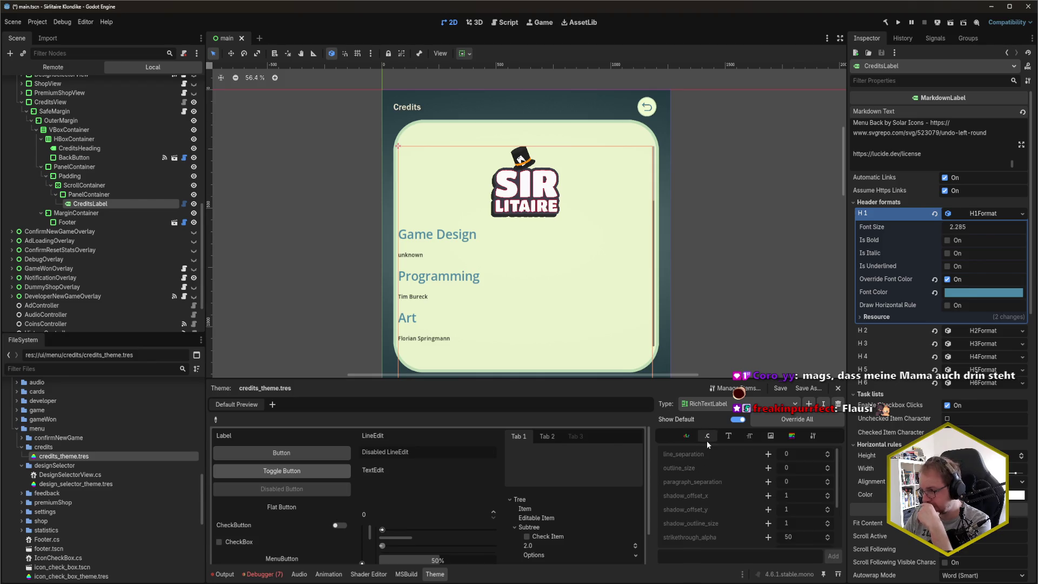
scroll(896, 164, "up", 2)
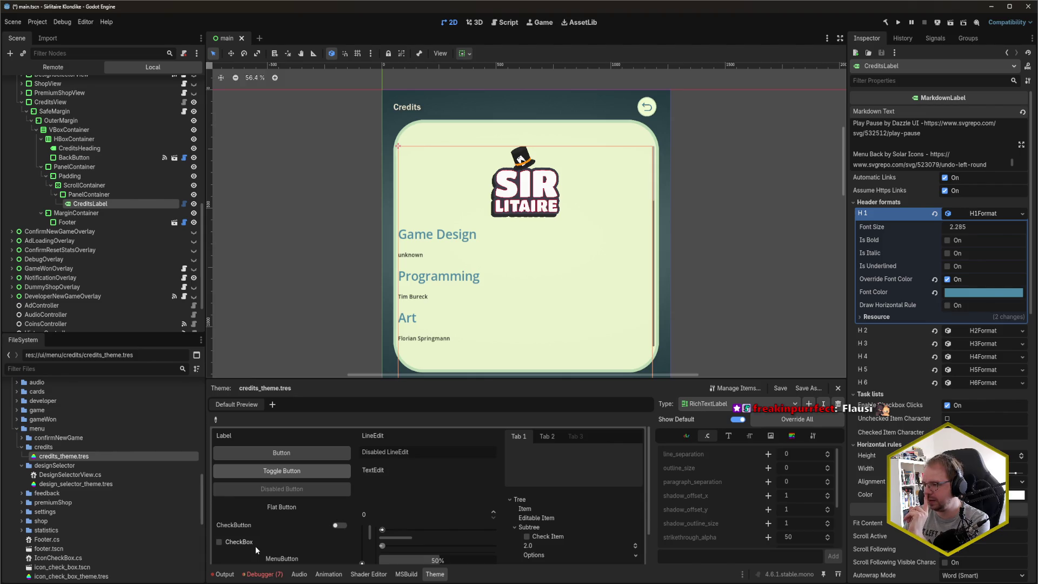
left_click(751, 437)
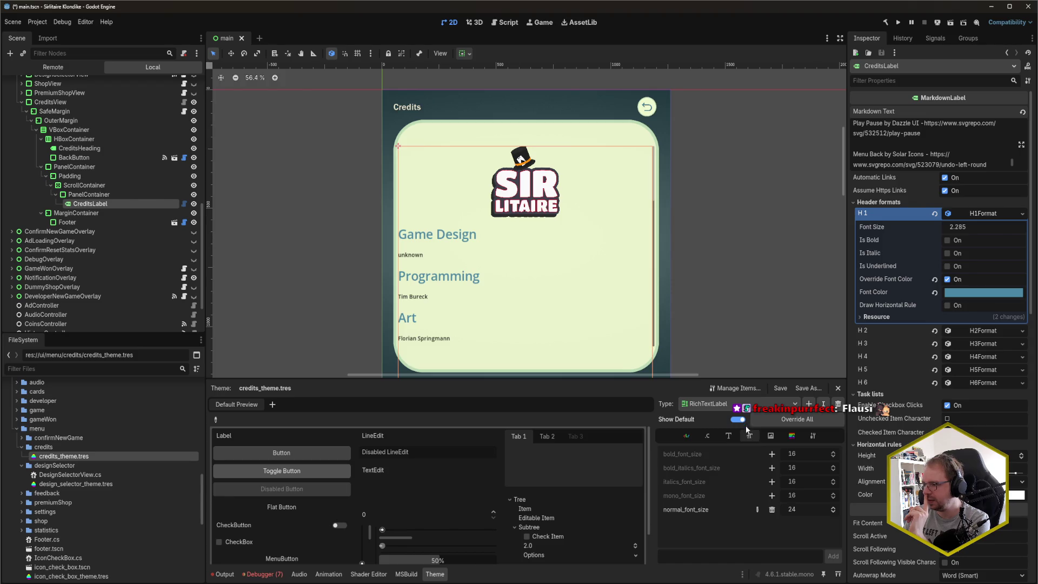
left_click(1000, 226)
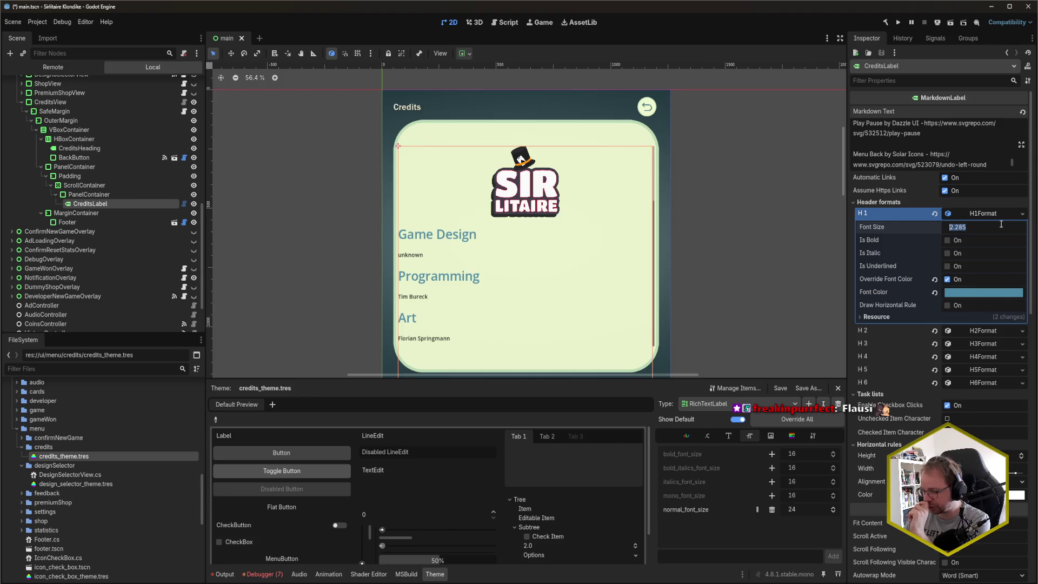
- Set H1 font size to 1.6, leaving Is Bold and Draw Horizontal Rule off
type("1.6")
key("Return")
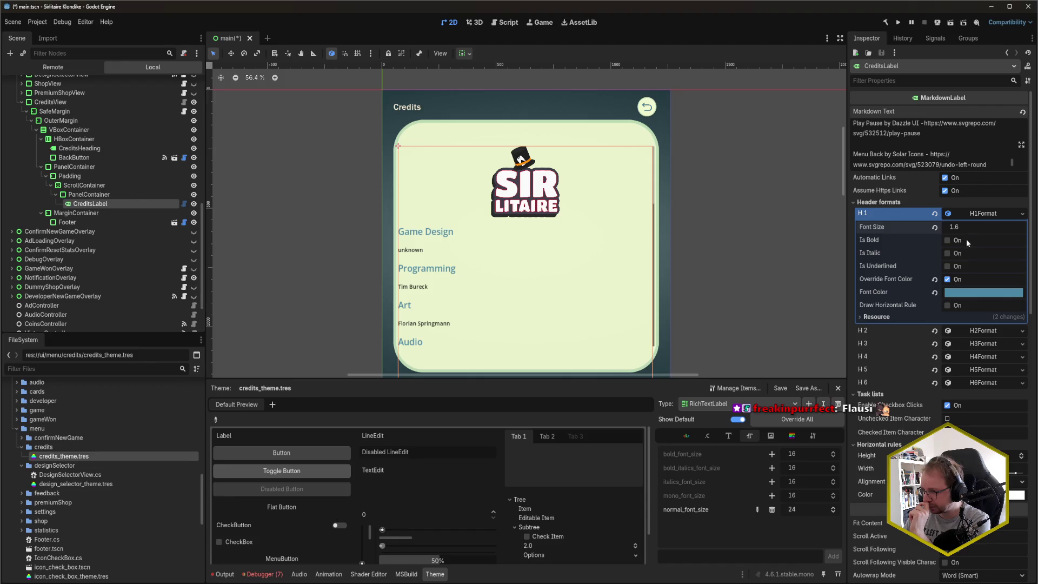
left_click(949, 241)
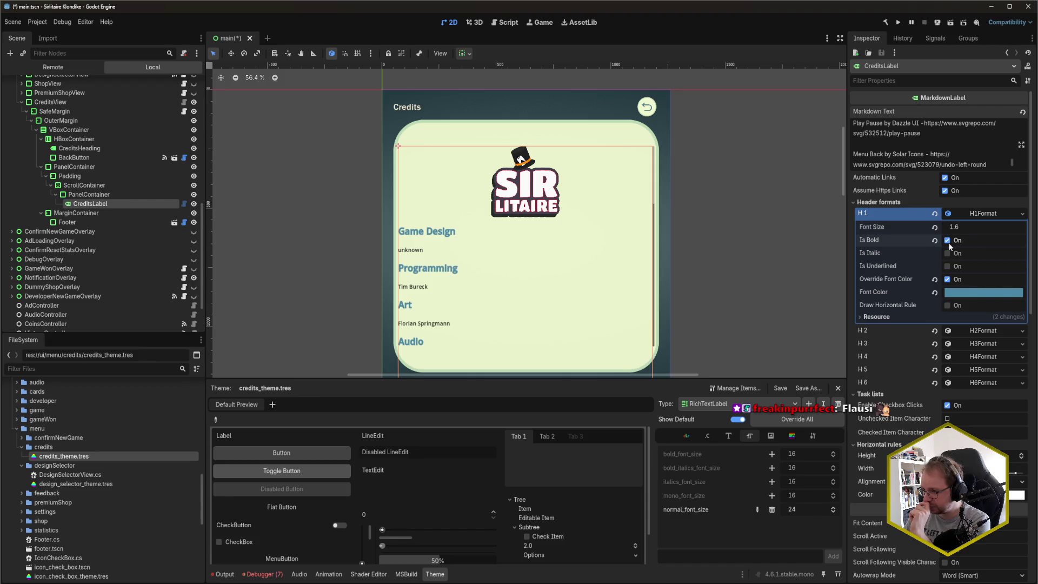
left_click(950, 245)
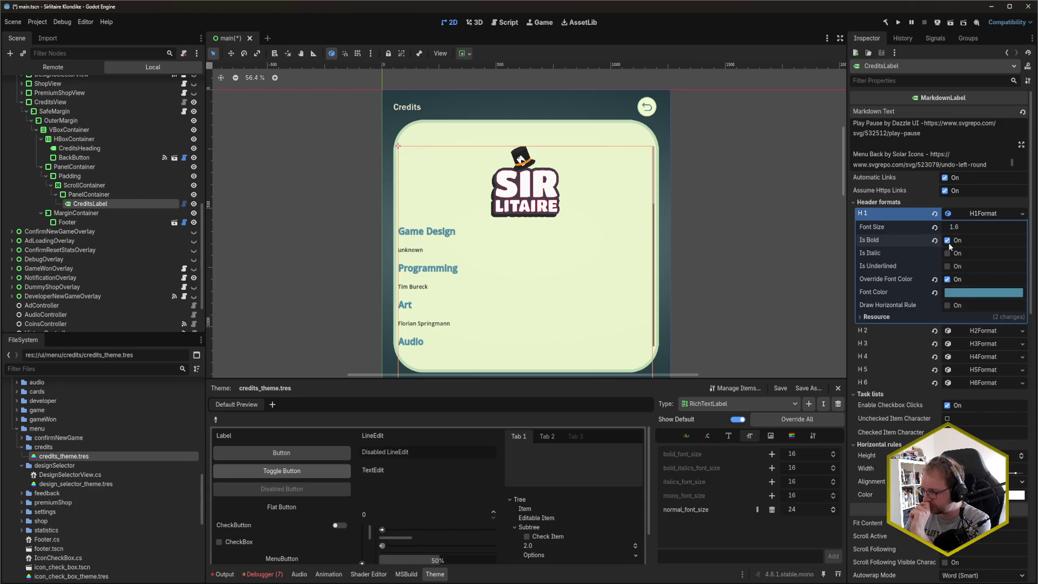
left_click(949, 306)
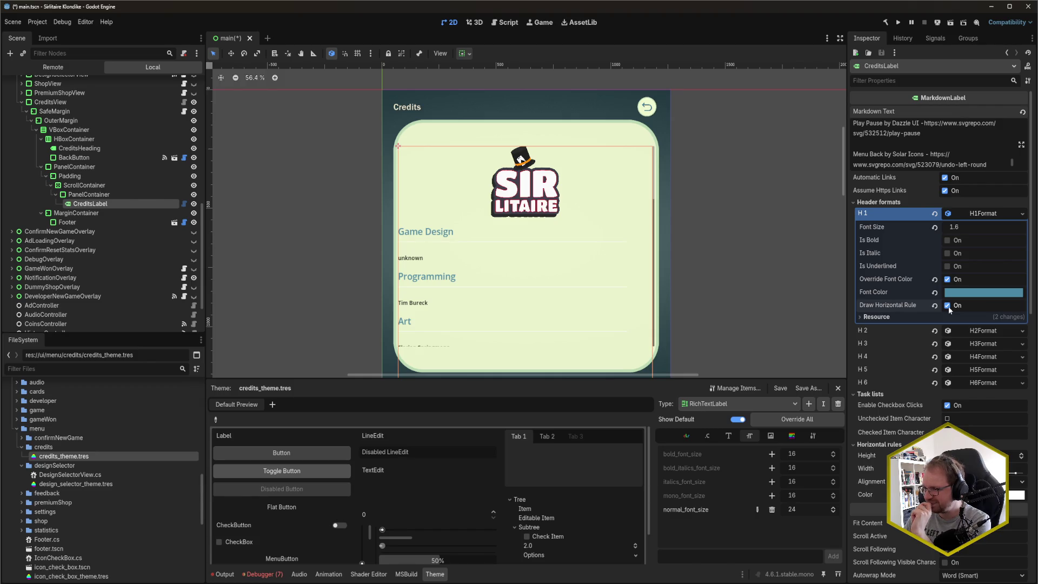
left_click(949, 306)
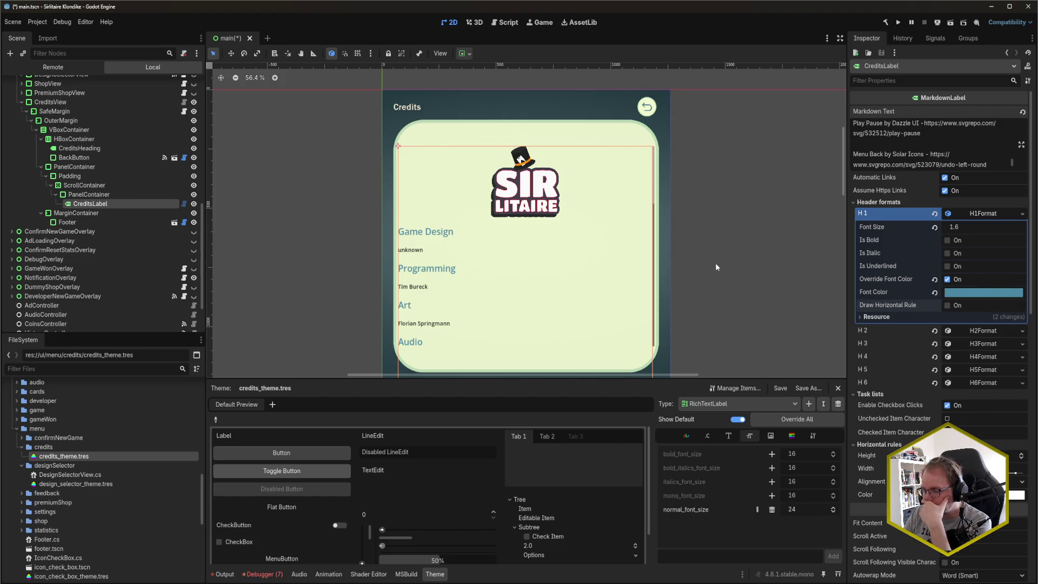
- Give default_color a pasted teal hex, darken it, and save the scene
left_click(1012, 295)
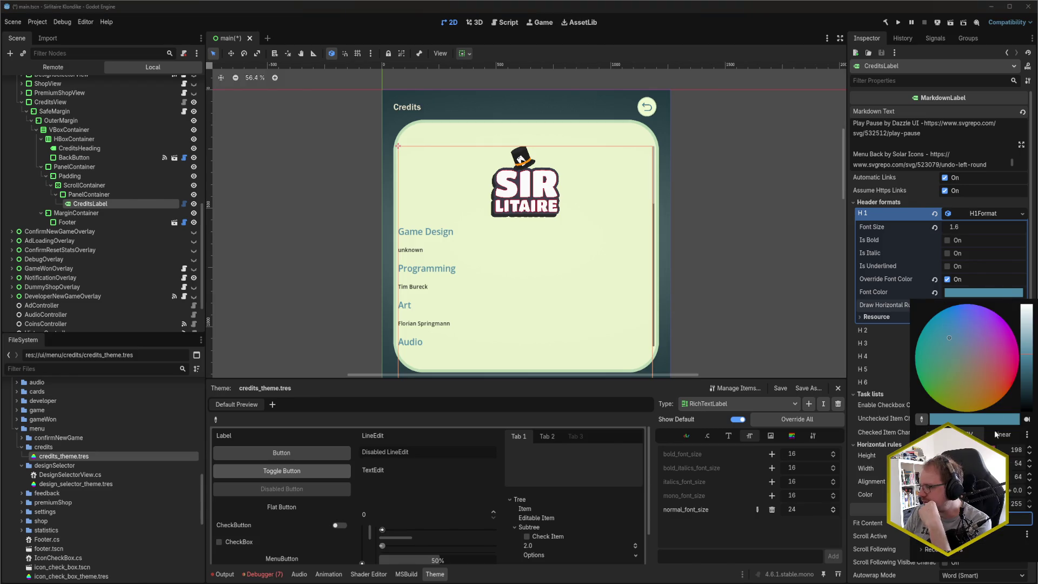
left_click(335, 500)
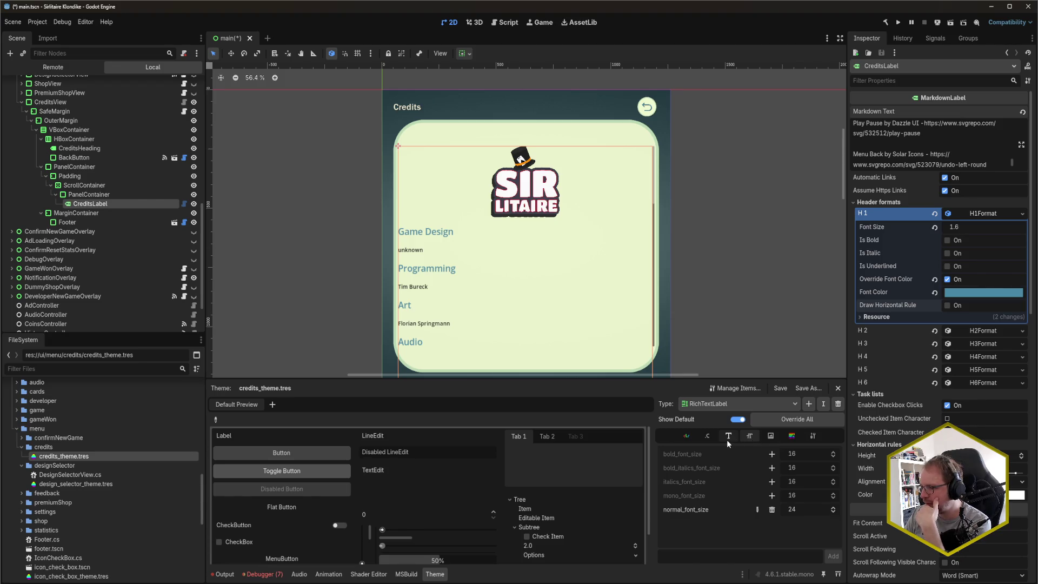
left_click(688, 438)
left_click(804, 457)
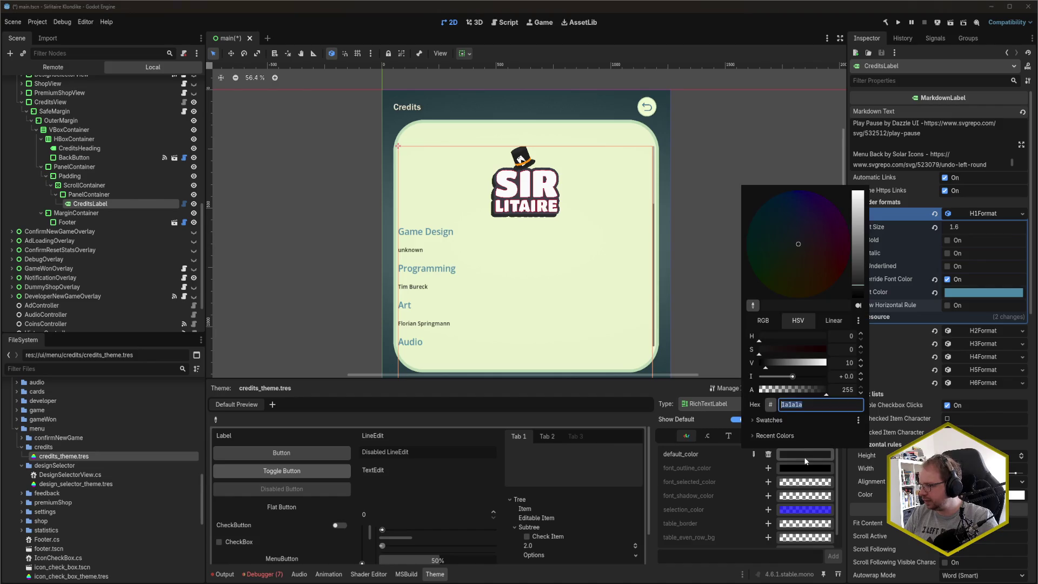
key("ctrl+v")
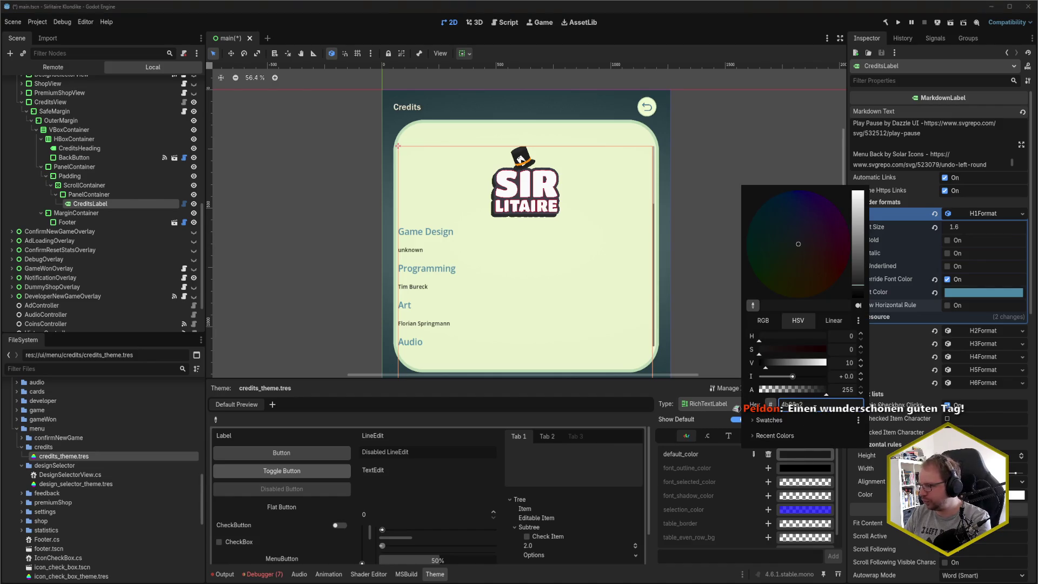
left_click(860, 366)
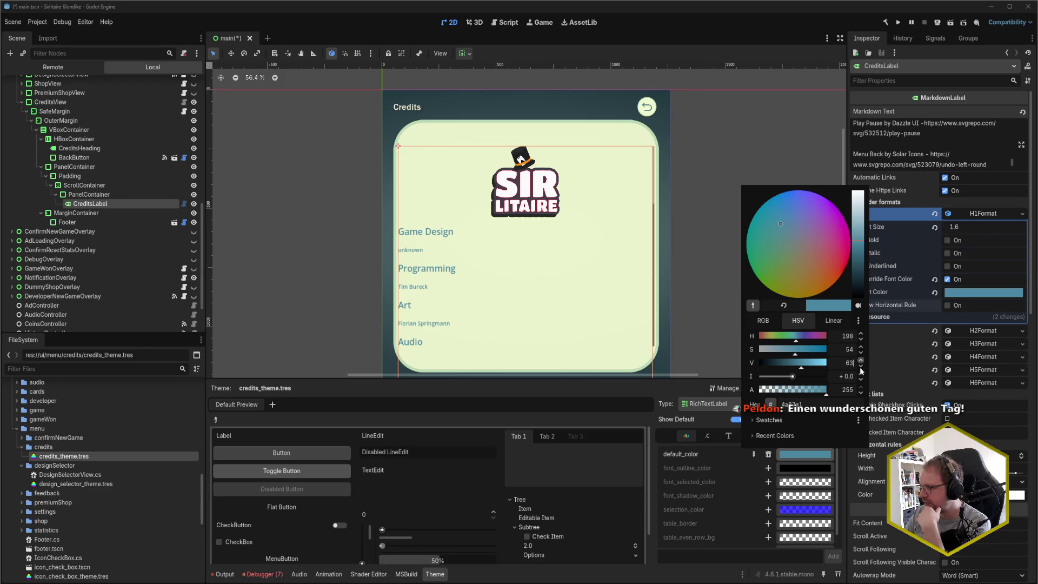
left_click_drag(795, 371, 768, 368)
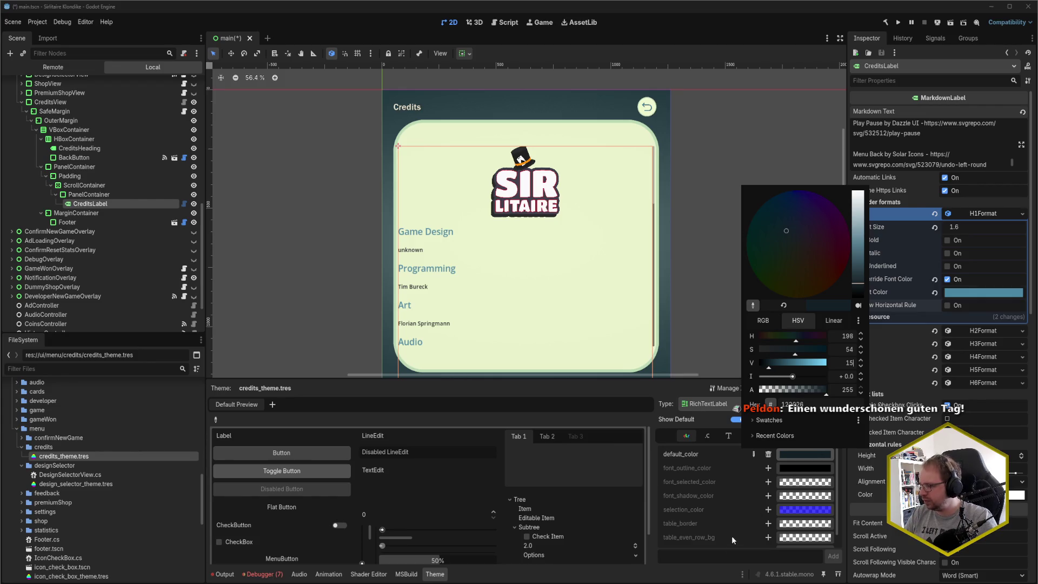
left_click(730, 560)
key("ctrl+s")
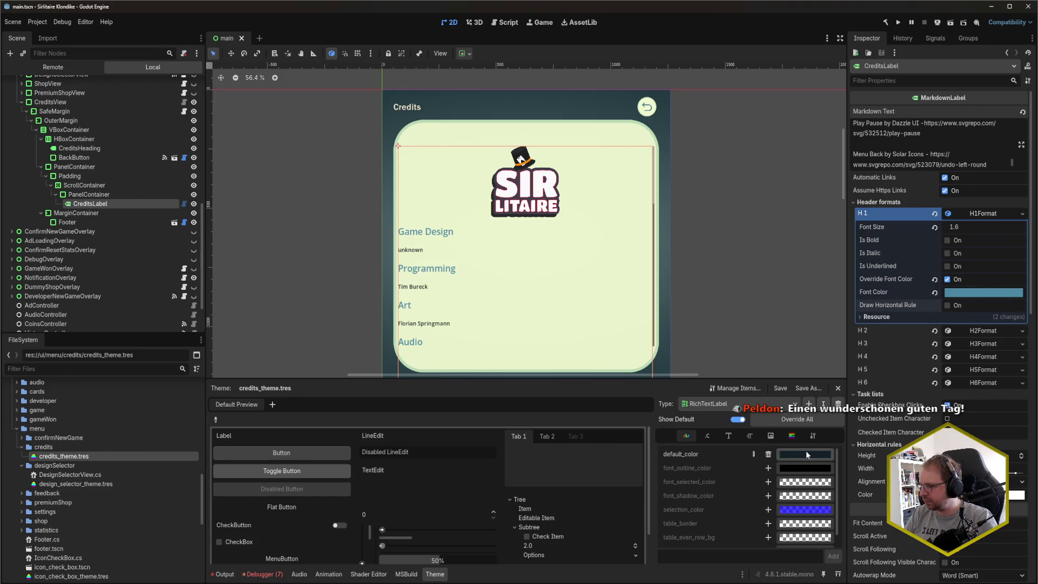
- Fine-tune the default text colour's brightness and save again
left_click(807, 454)
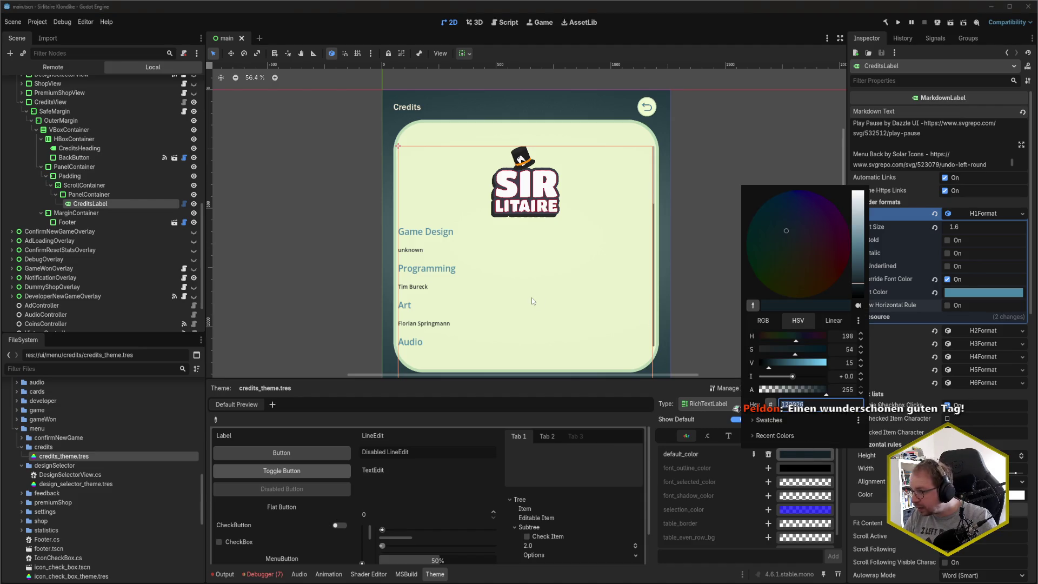
left_click(847, 361)
key("Escape")
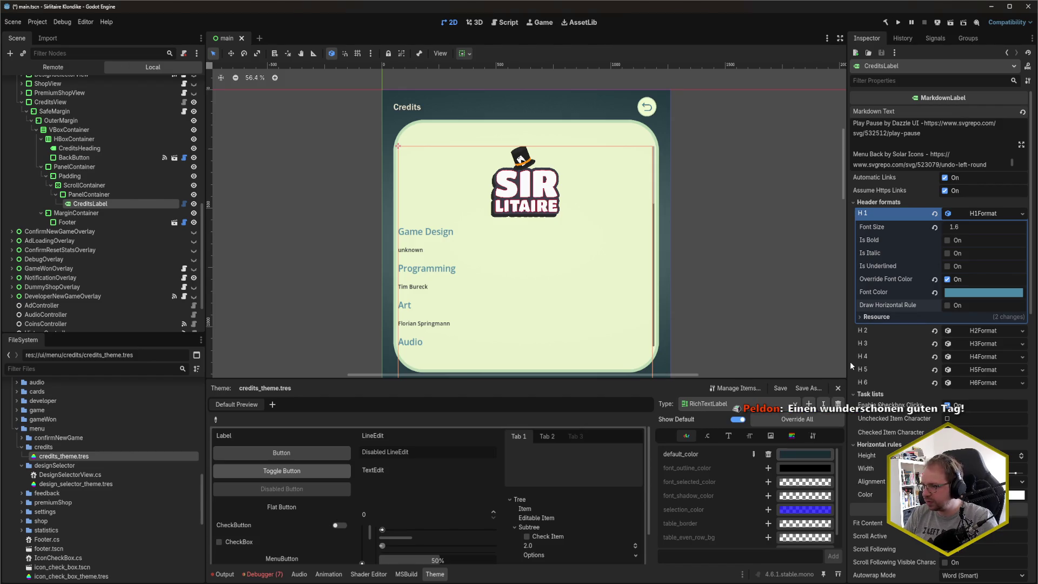
key("ctrl+s")
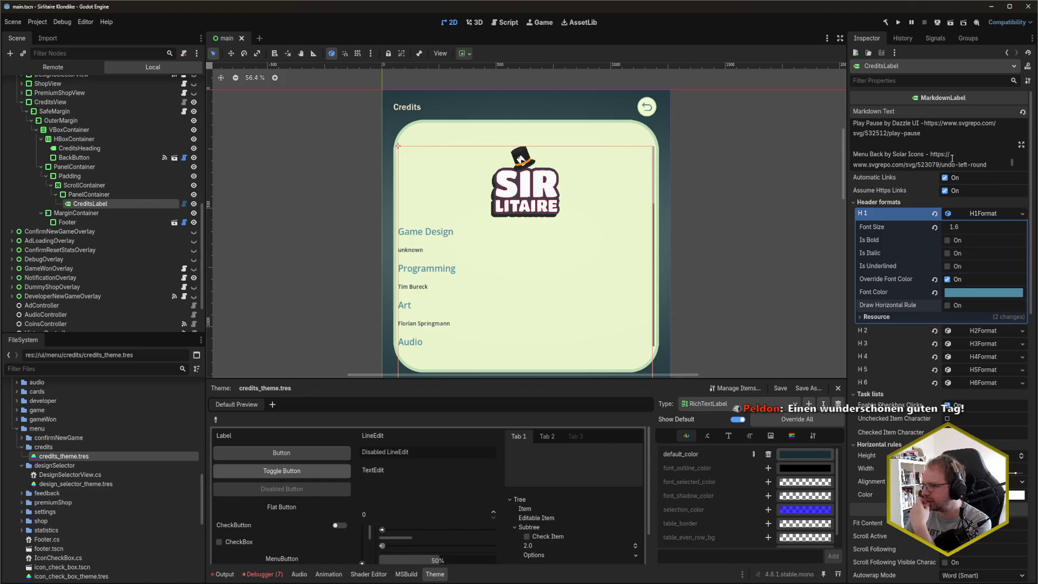
- Move the logo's closing [/center] tag so all credits are centered, then save
scroll(941, 149, "up", 10)
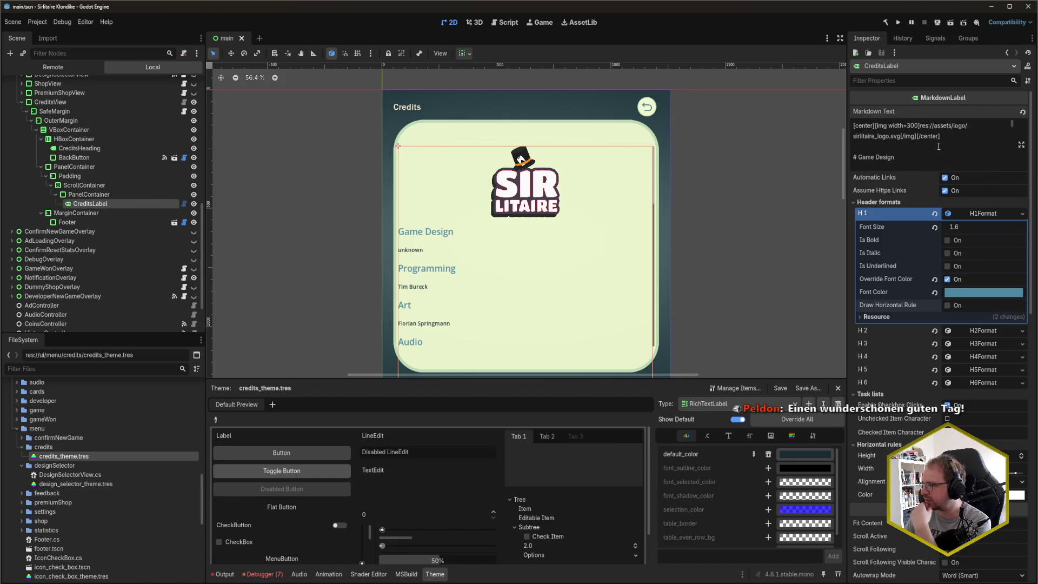
left_click(973, 136)
key("shift+Left")
key("shift+Left")
key("shift+Left")
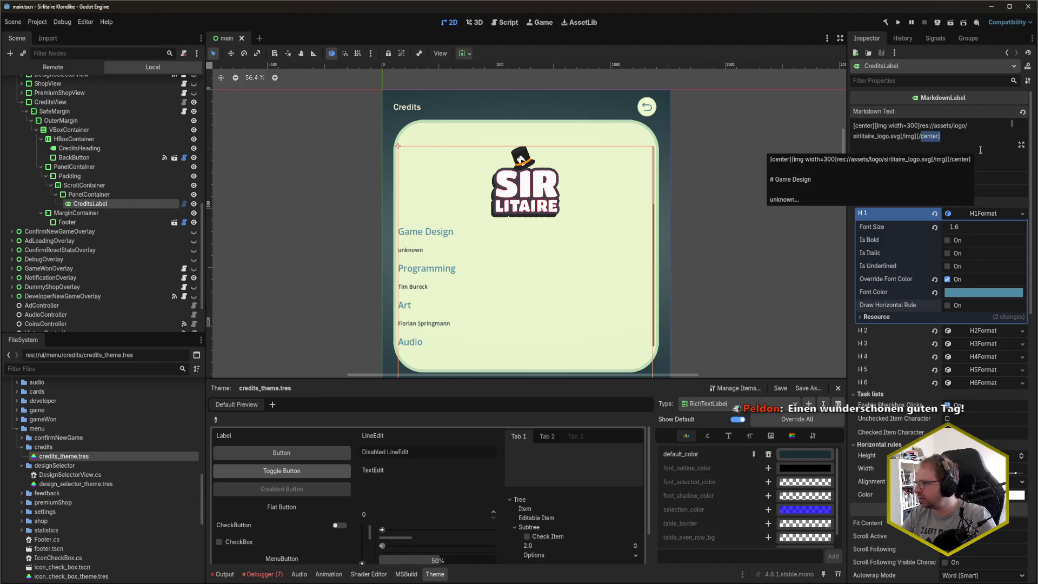
key("BackSpace")
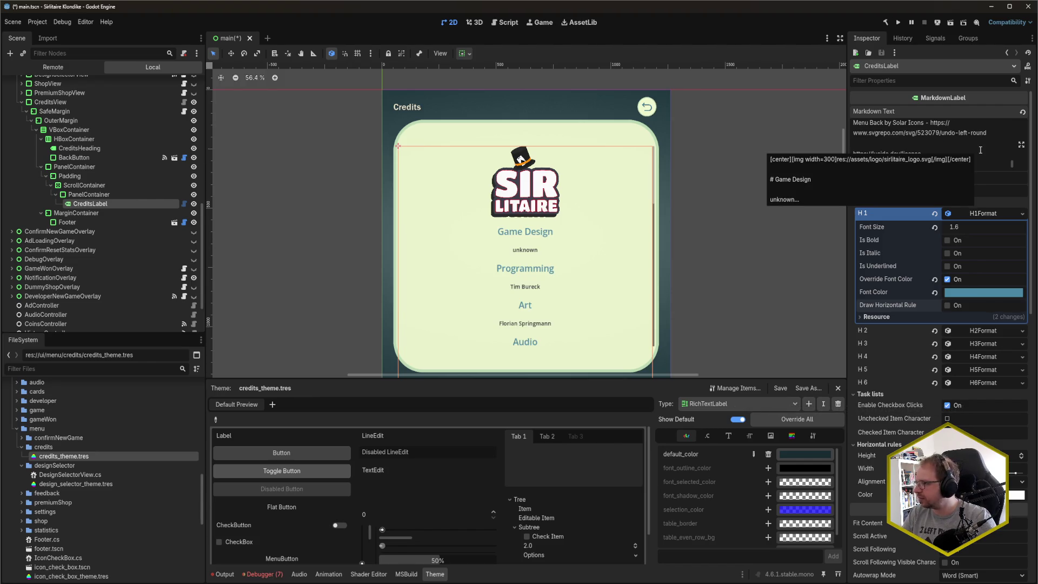
key("ctrl+s")
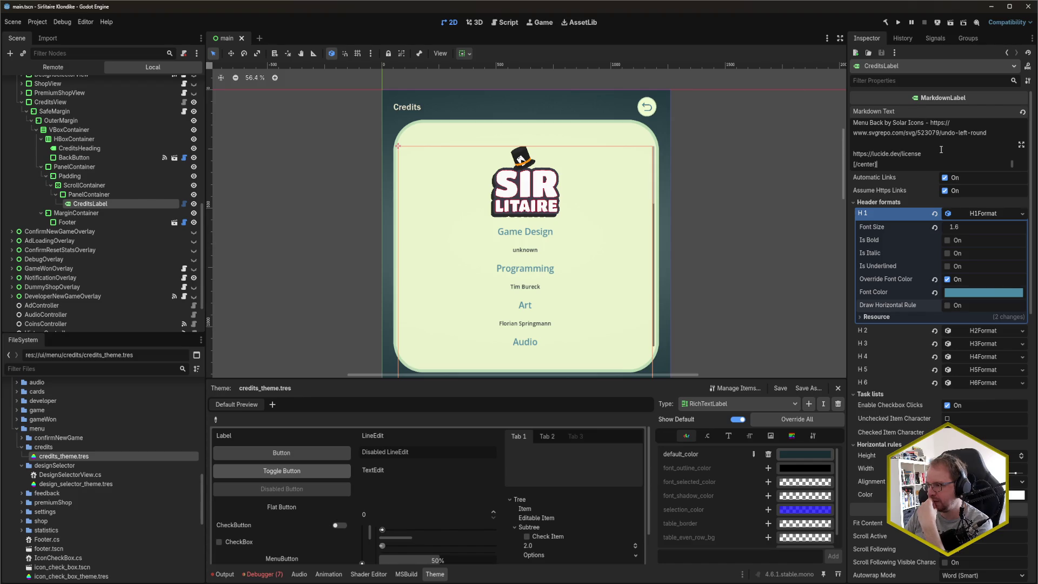
- Check the line below the logo and select the CreditsView node
scroll(941, 162, "up", 5)
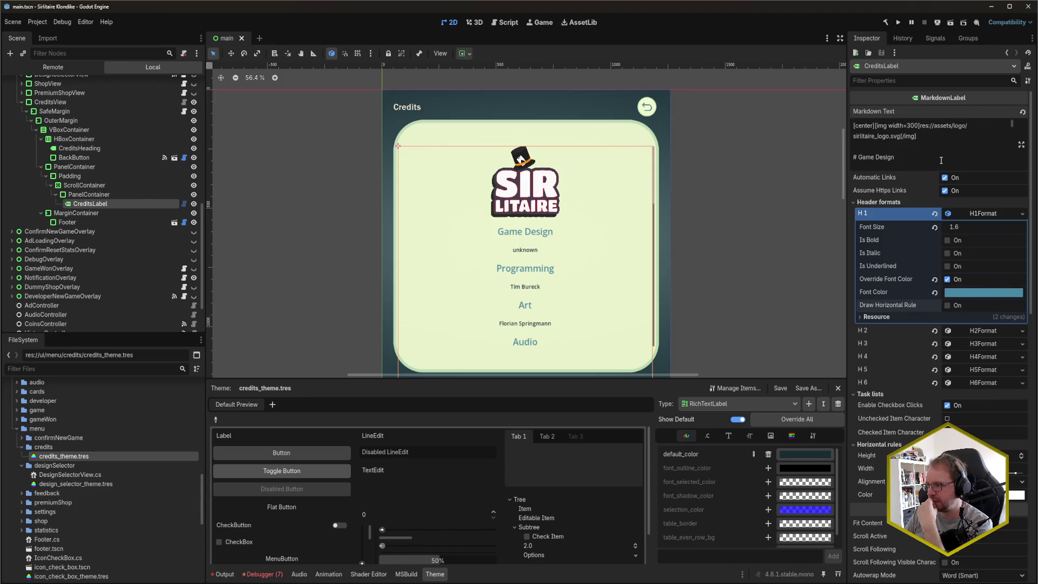
left_click(925, 146)
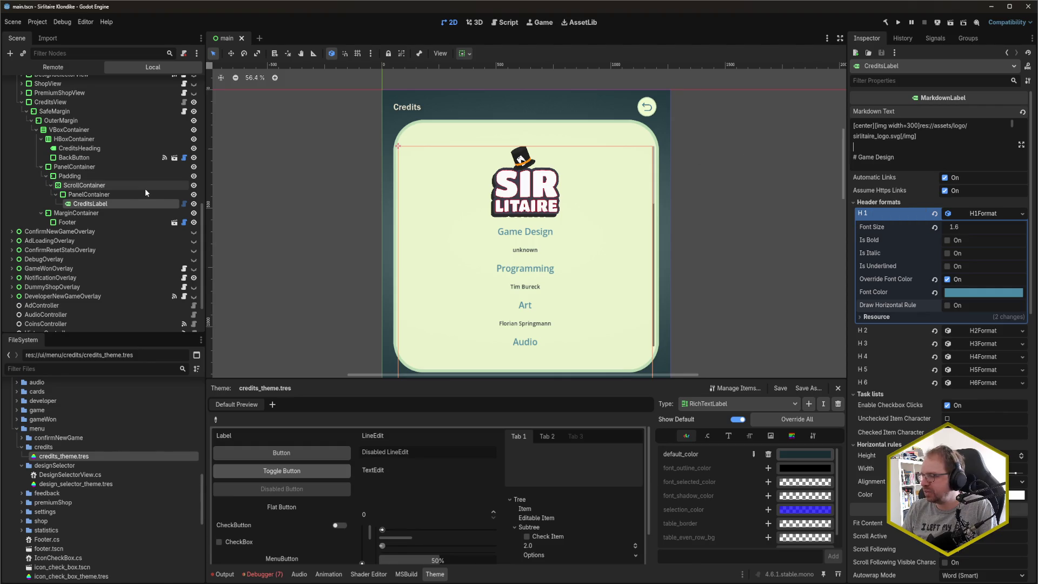
left_click(73, 104)
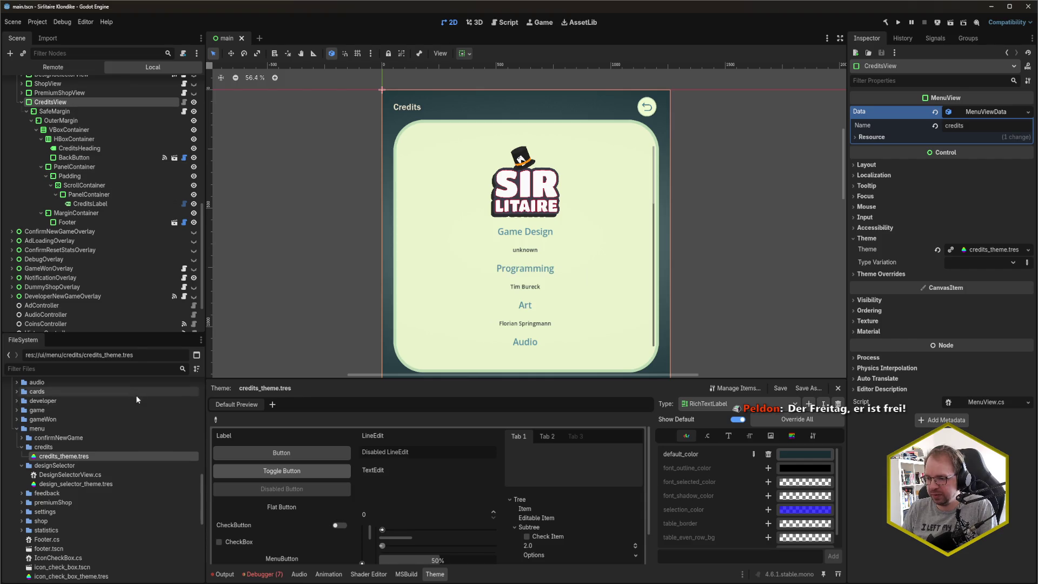
- In Rider, switch the project panel to the solution view and expand the ui/menu folder
key("alt+Tab")
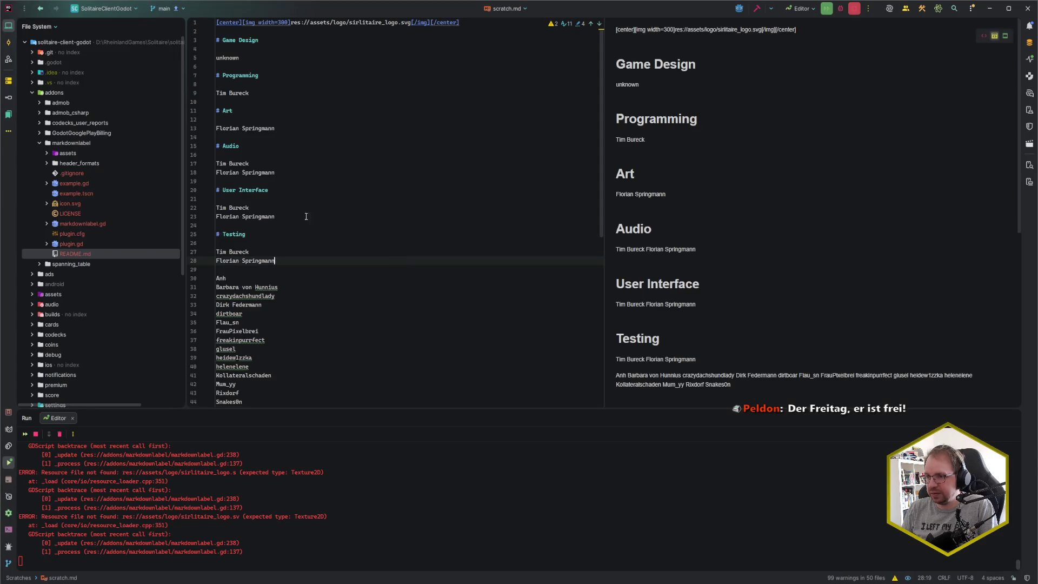
left_click(38, 93)
left_click(38, 26)
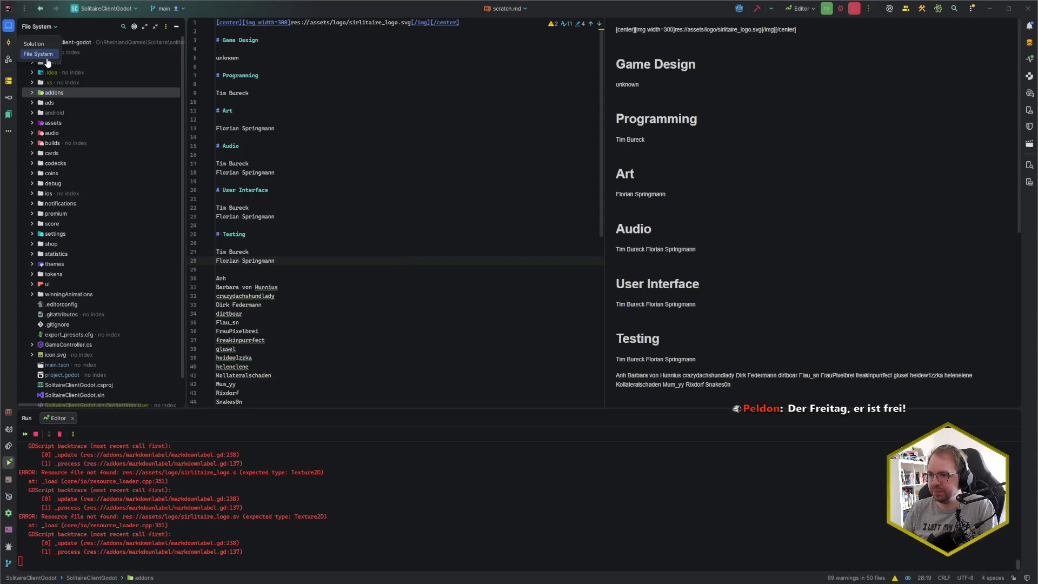
left_click(33, 41)
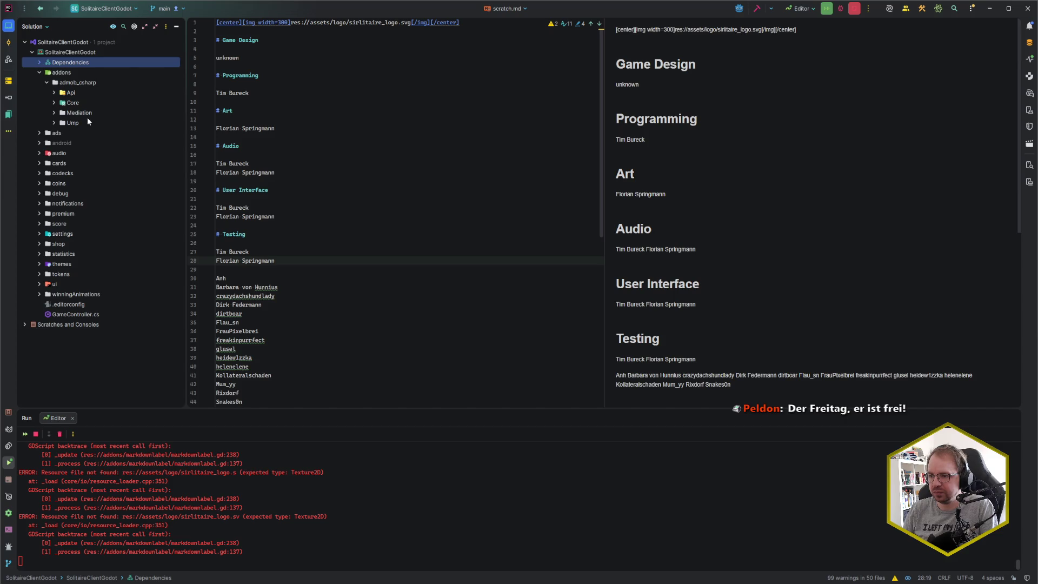
left_click(39, 284)
scroll(44, 244, "down", 3)
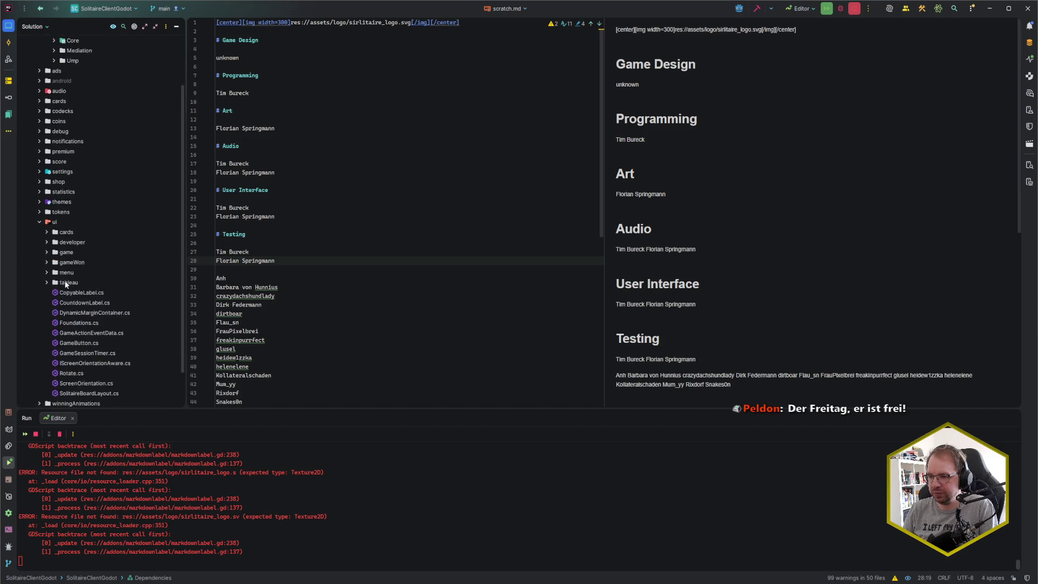
left_click(44, 241)
left_click(45, 242)
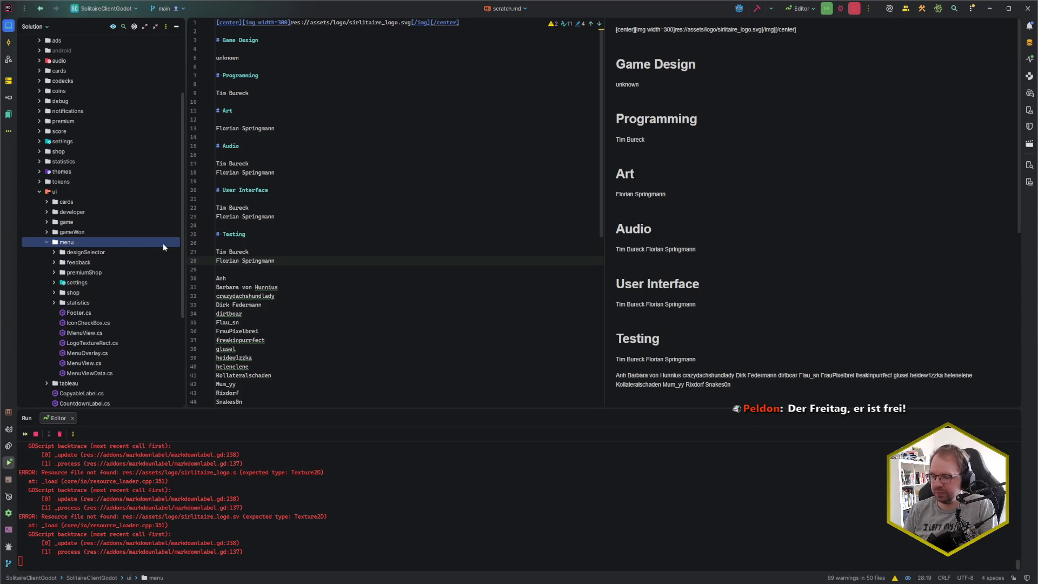
- Try a new 'credits' directory under menu, cancel because it already exists, and return to Godot
key("alt+Insert")
type("f")
key("BackSpace")
type("d")
key("Return")
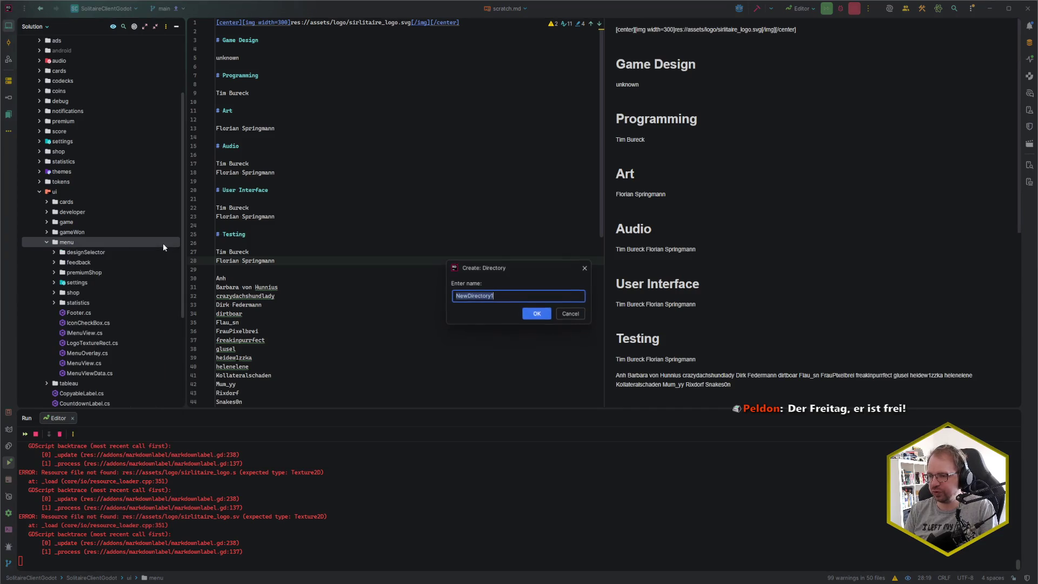
type("credits")
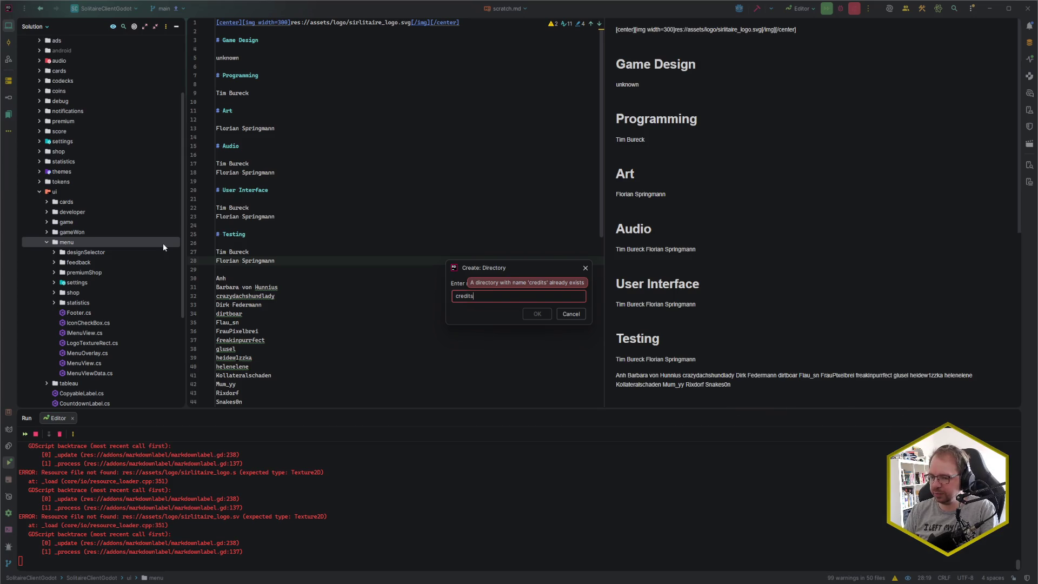
key("Escape")
key("alt+Tab")
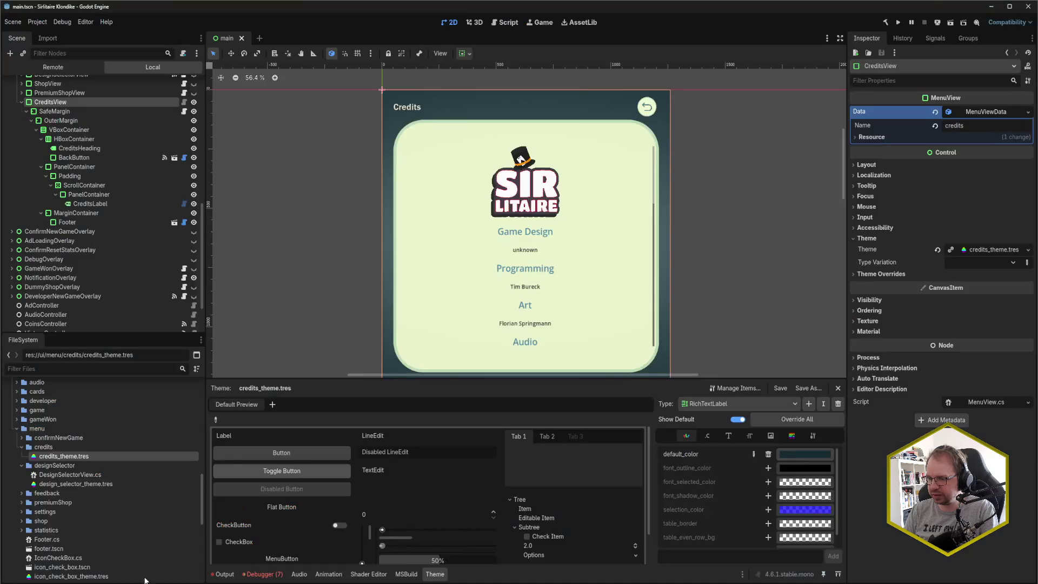
- Add a new script named AutoScroll.cs to the ui/menu/credits folder
left_click(74, 448)
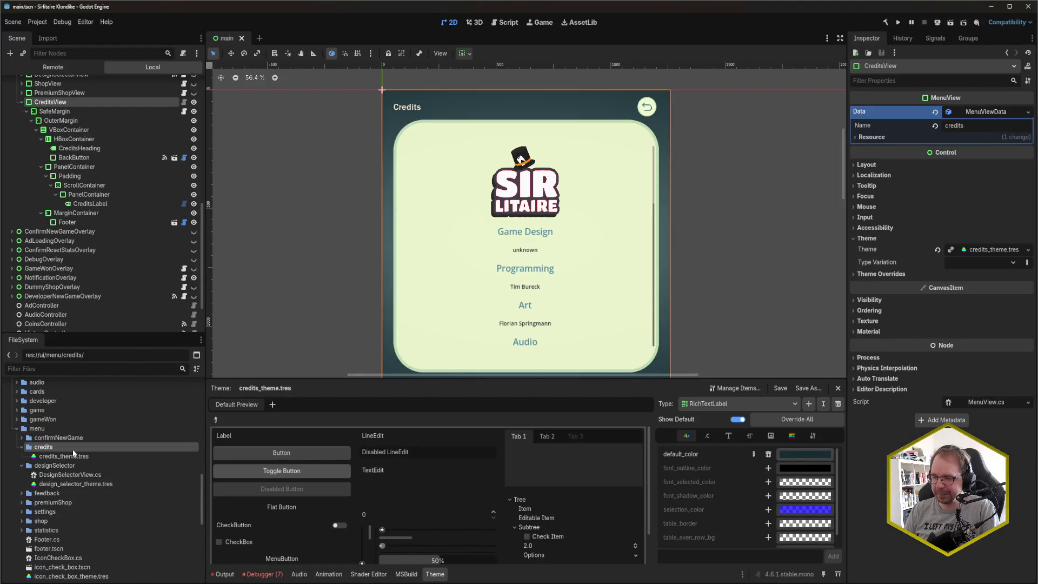
right_click(73, 450)
mouse_move(126, 434)
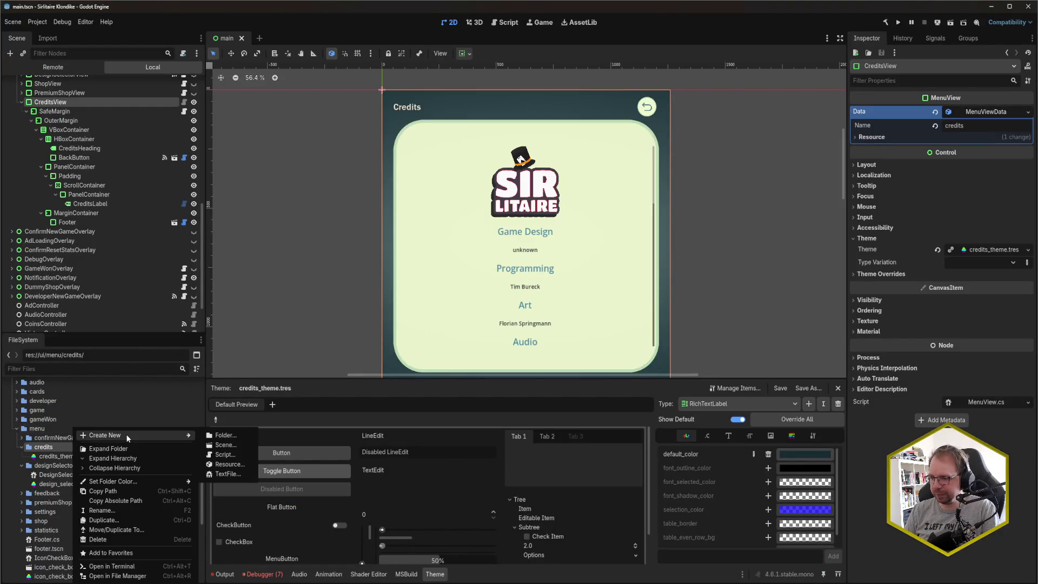
left_click(242, 455)
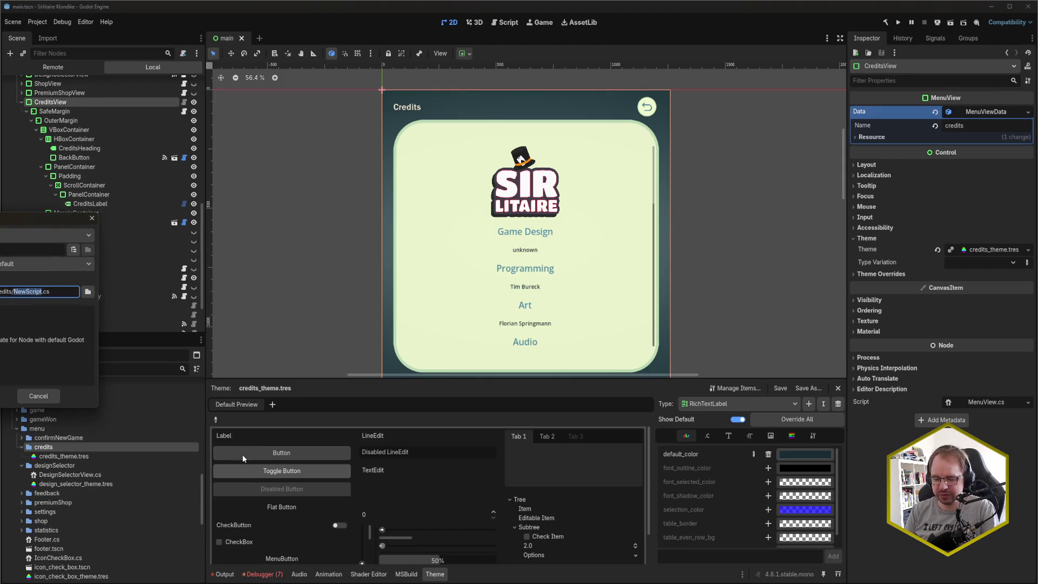
type("AutoScroll")
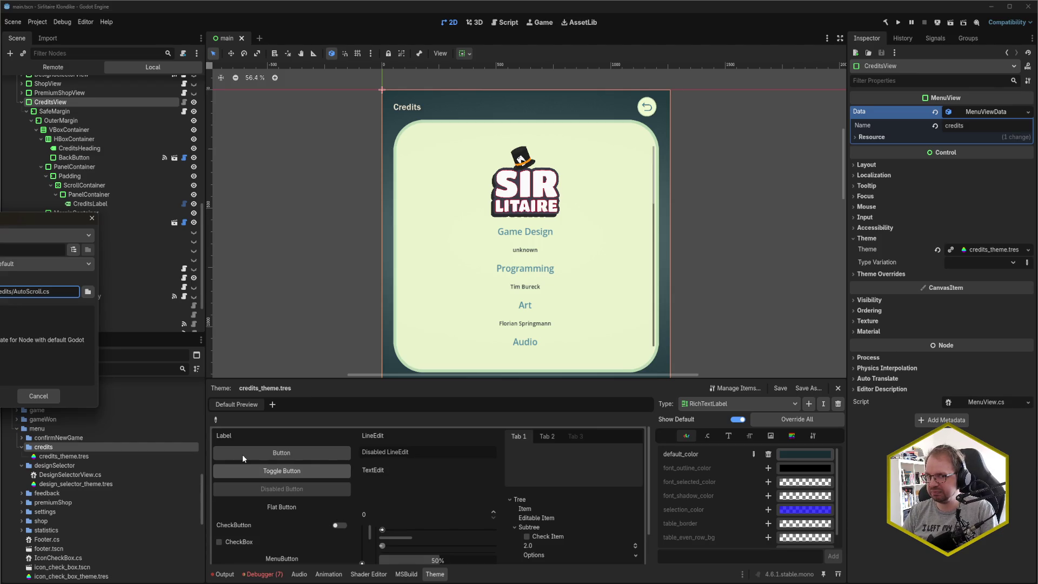
key("Return")
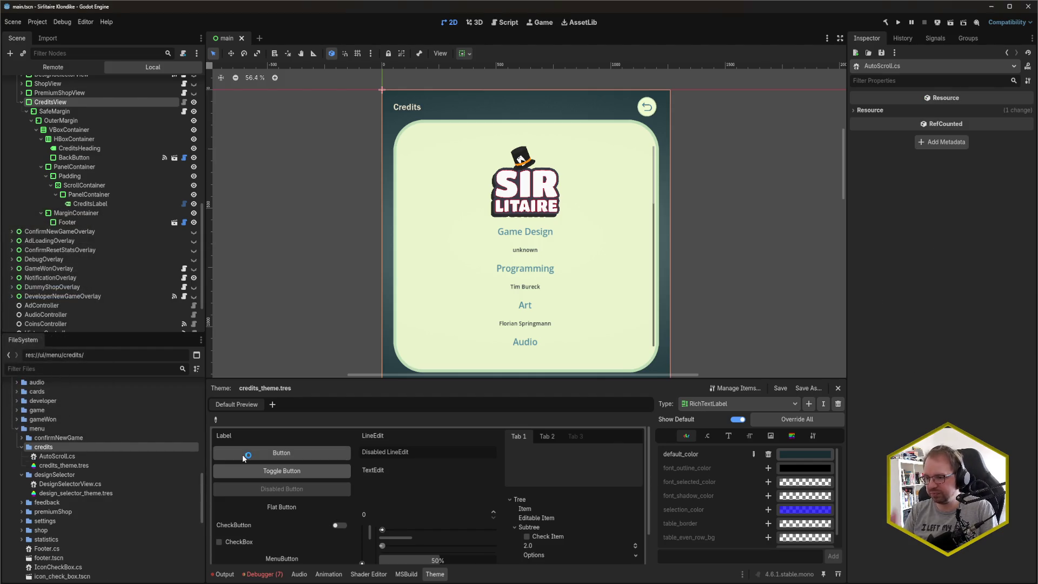
- Open AutoScroll.cs in Rider and delete the _Ready and _Process template methods
double_click(90, 456)
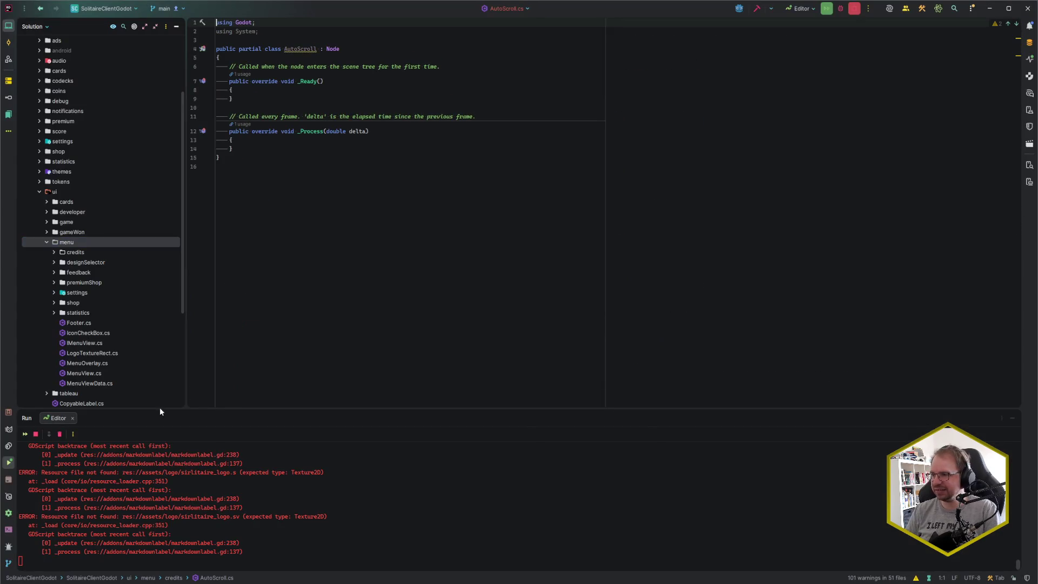
left_click(313, 147)
left_click(315, 157)
left_click(270, 151)
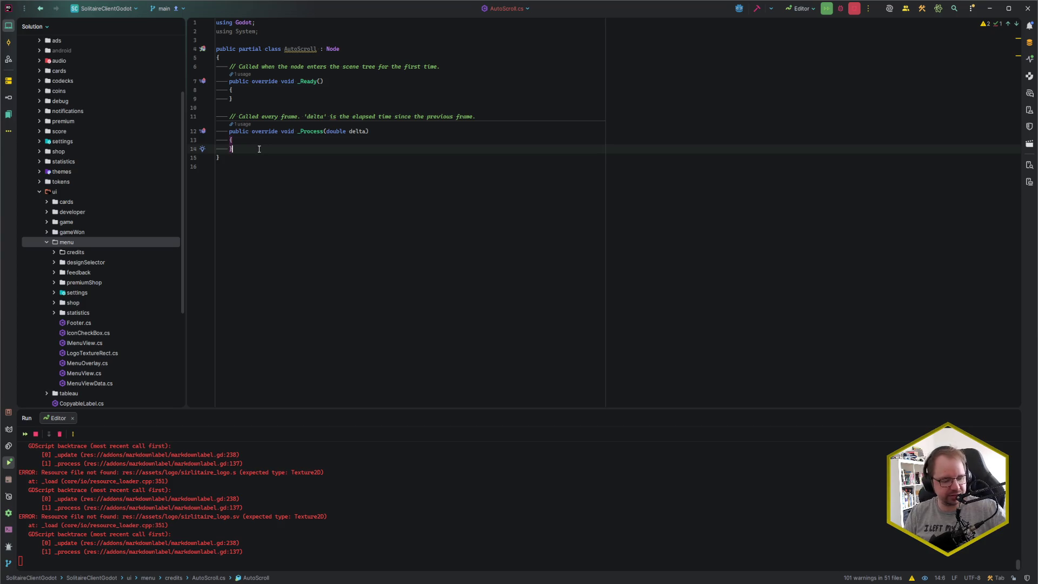
left_click_drag(259, 149, 216, 69)
key("BackSpace")
key("Return")
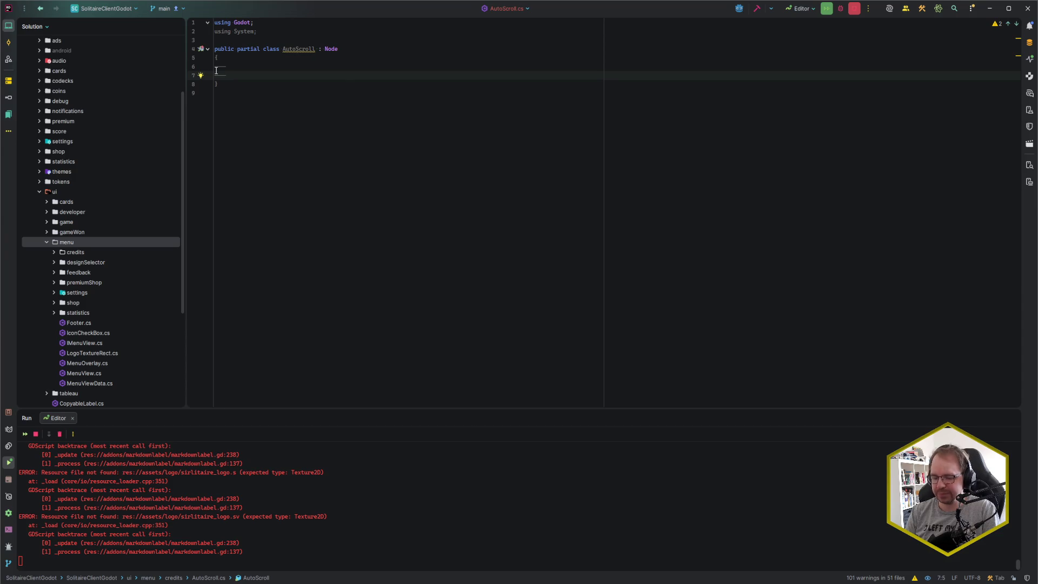
- Declare a private ScrollContainer field named _scrollContainer
type("private ScollC")
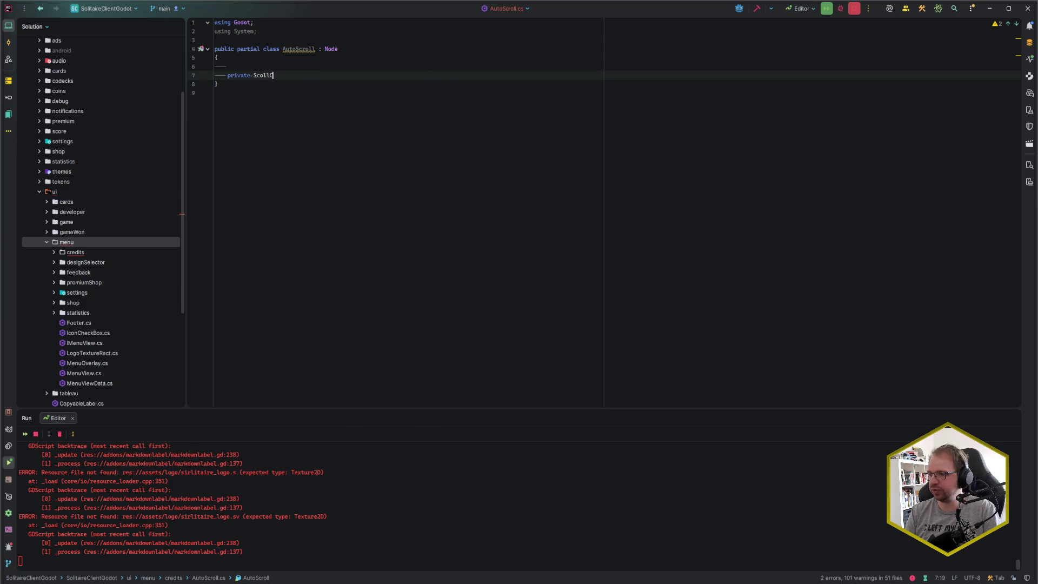
key("BackSpace")
key("BackSpace")
key("BackSpace")
key("BackSpace")
key("BackSpace")
key("BackSpace")
type("ScrollContainer")
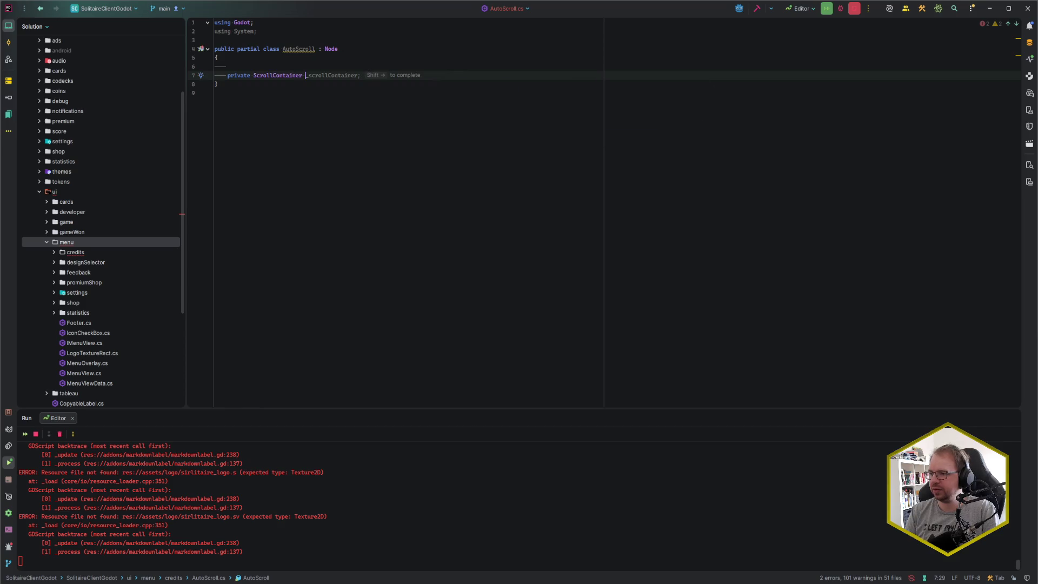
key("shift+Right")
key("Return")
key("Return")
- Add a _Ready override, then remove it again as unwanted
type("override void _Read")
key("Return")
key("shift+Home")
key("BackSpace")
type("_scrC")
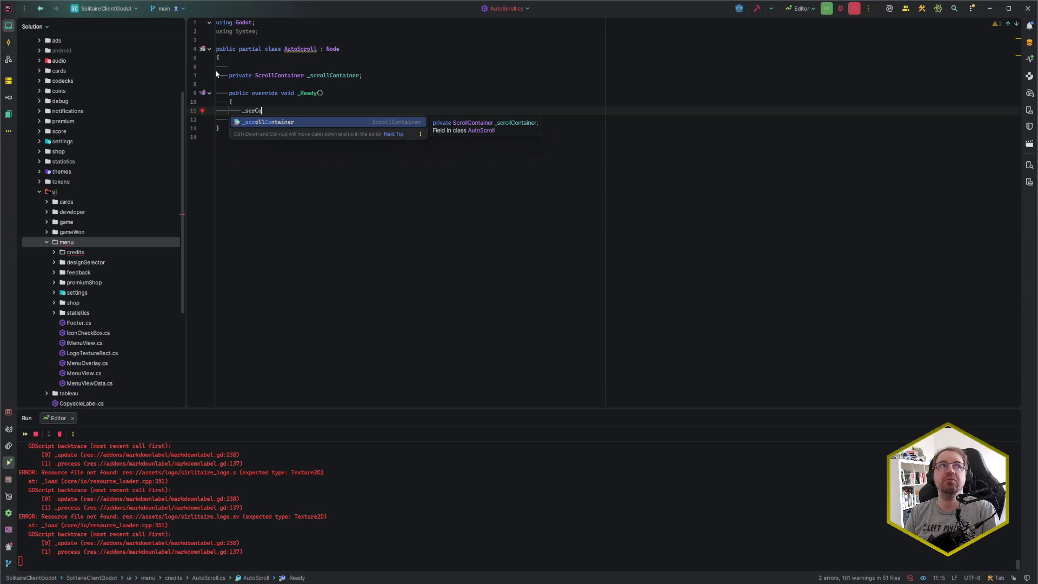
key("Escape")
key("ctrl+BackSpace")
key("shift+Down")
key("shift+Up")
key("shift+Up")
key("shift+Up")
key("BackSpace")
- Mark the _scrollContainer field with [Export] and make it public
key("Up")
key("Return")
type("[Exp")
key("Return")
key("Down")
key("ctrl+Left")
key("ctrl+shift+Right")
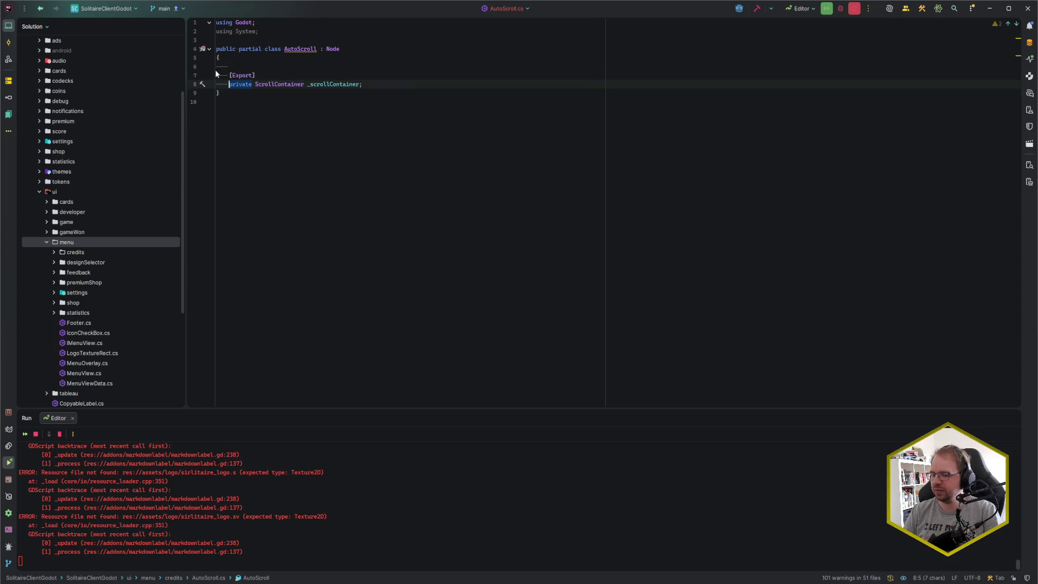
type("pu")
key("Down")
key("Return")
key("Escape")
key("ctrl+Right")
key("ctrl+Right")
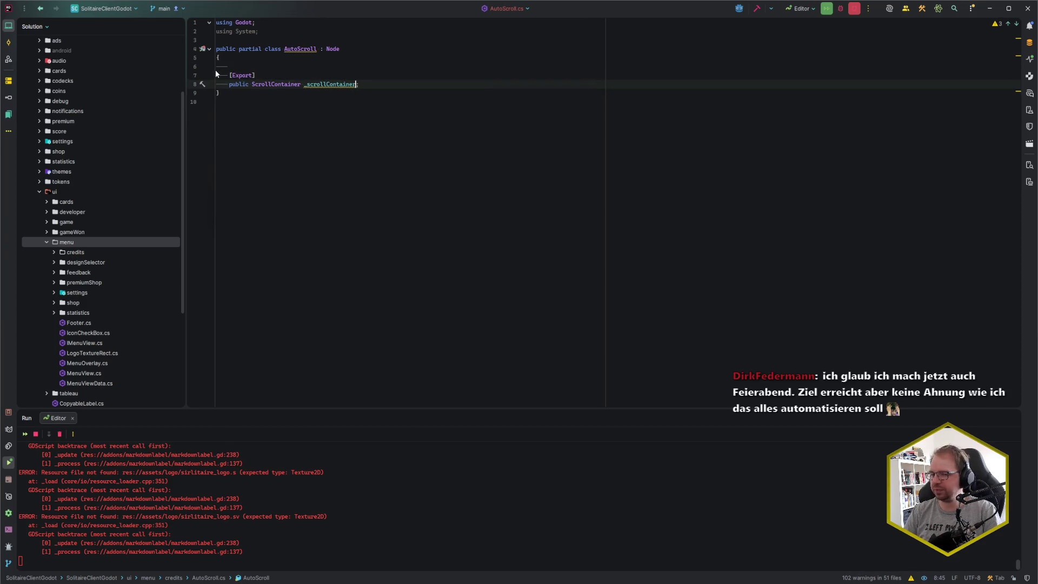
key("End")
key("Return")
key("Return")
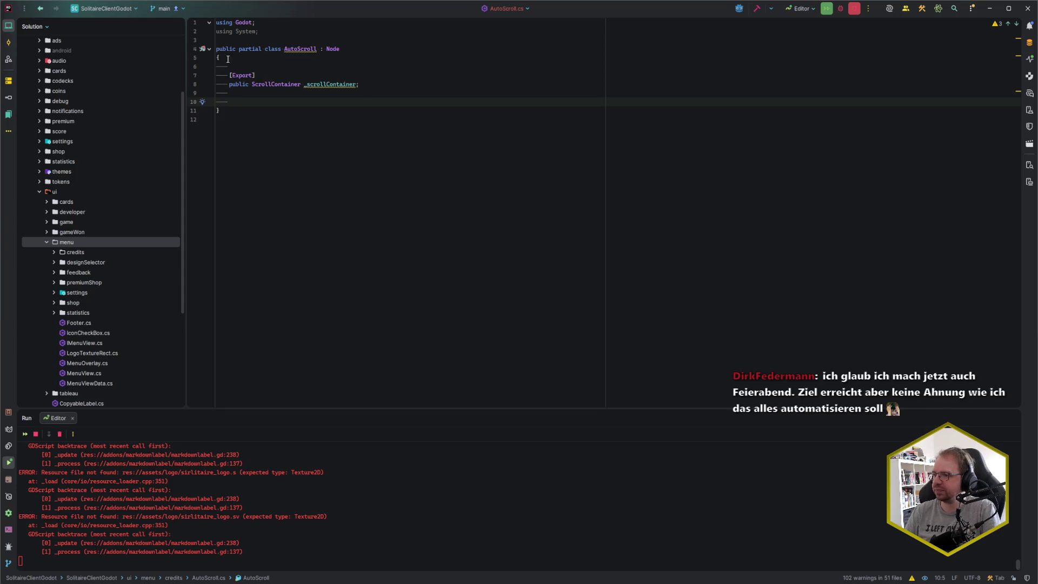
- Rename the _scrollContainer field to ScrollContainer via the quick-fix menu
left_click(311, 85)
key("alt+Return")
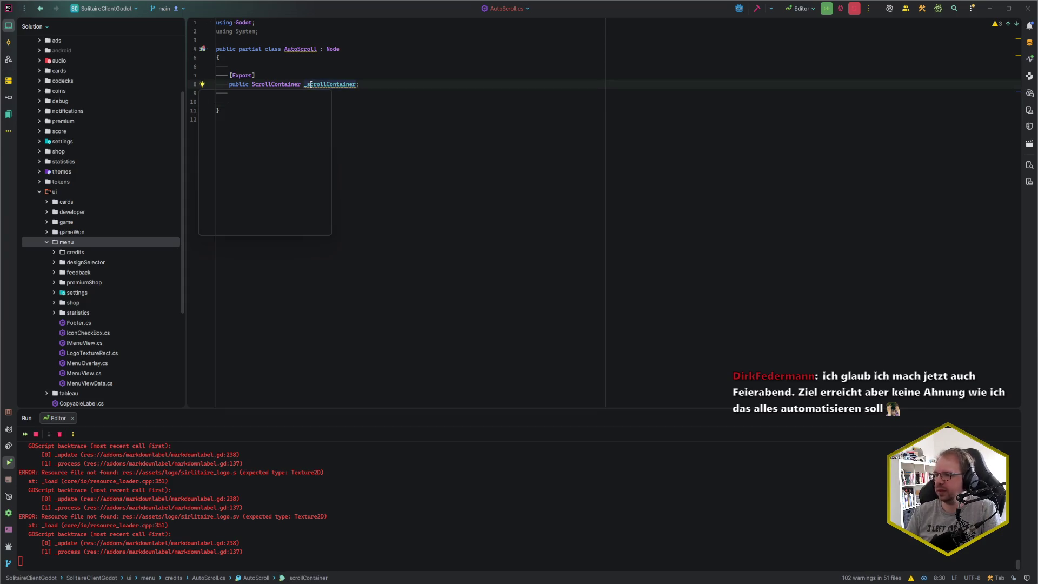
key("Return")
key("Down")
key("Down")
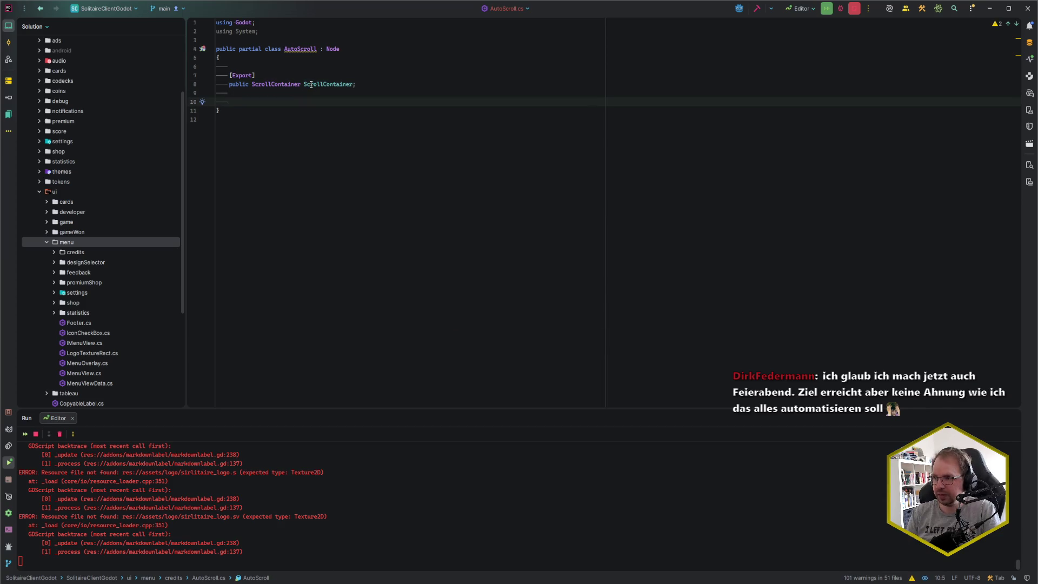
key("Up")
key("Up")
key("Up")
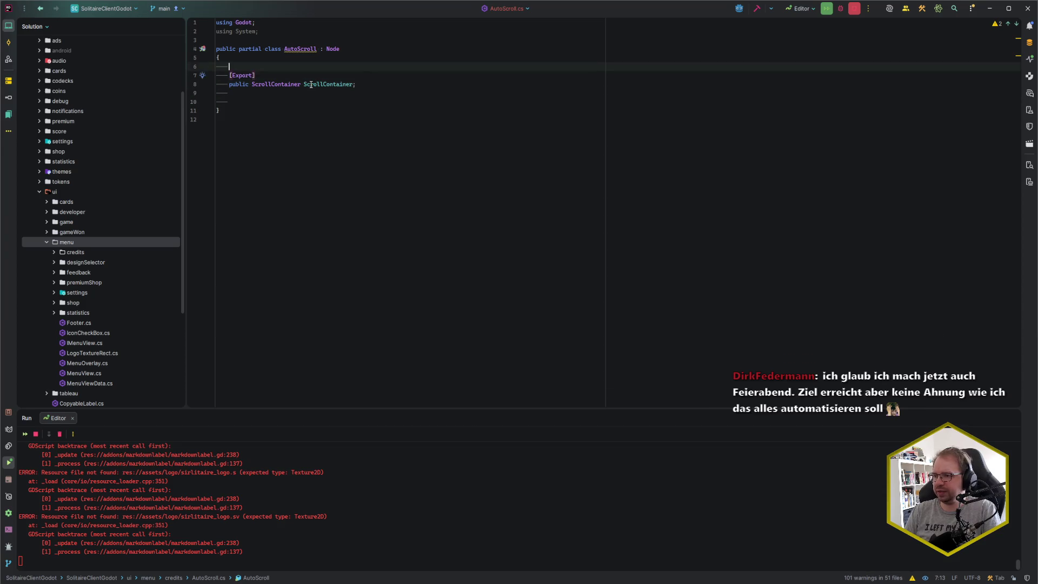
key("Down")
key("Down")
key("Down")
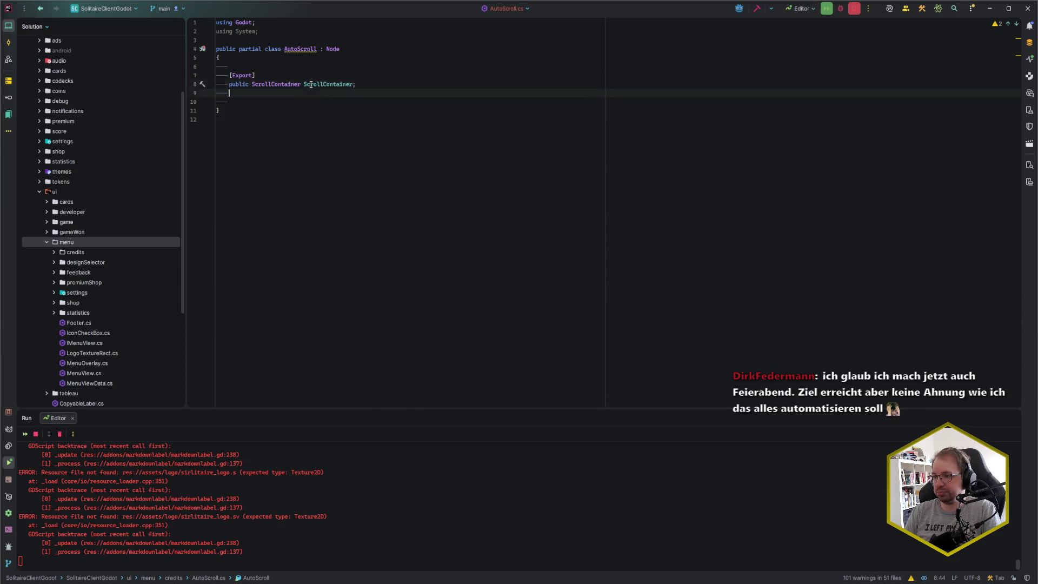
- Add [ExportGroup("Scroll settings")] and an exported float ScrollSpeed property defaulting to 100
type("[ExportGroup(")
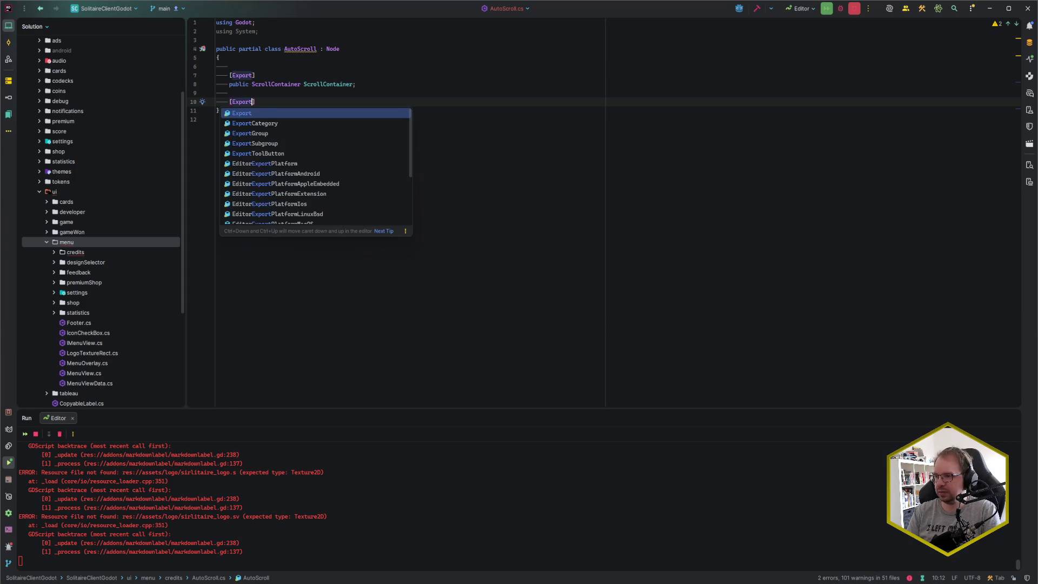
type("\"")
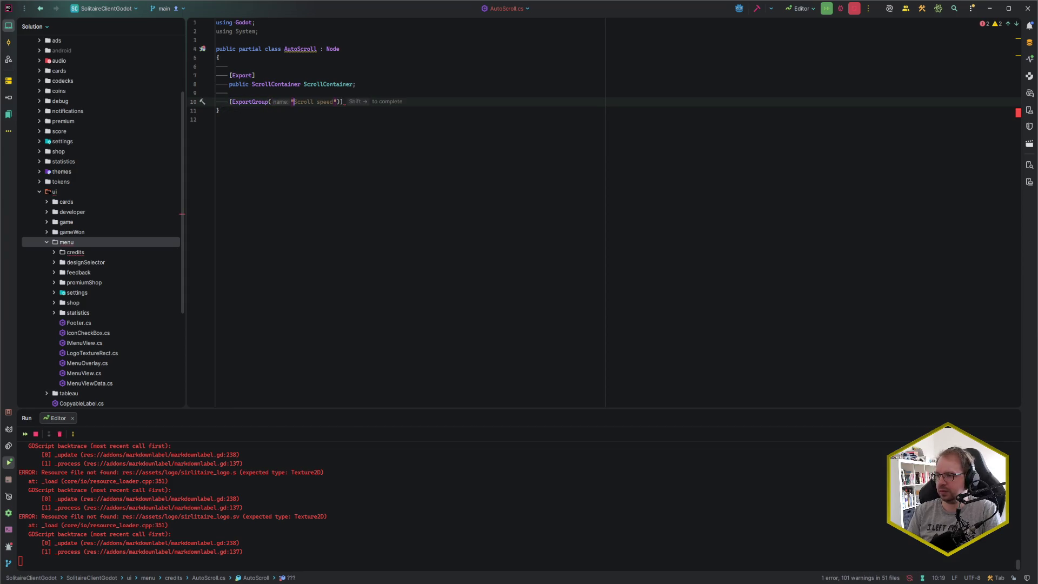
type("Scroll settings")
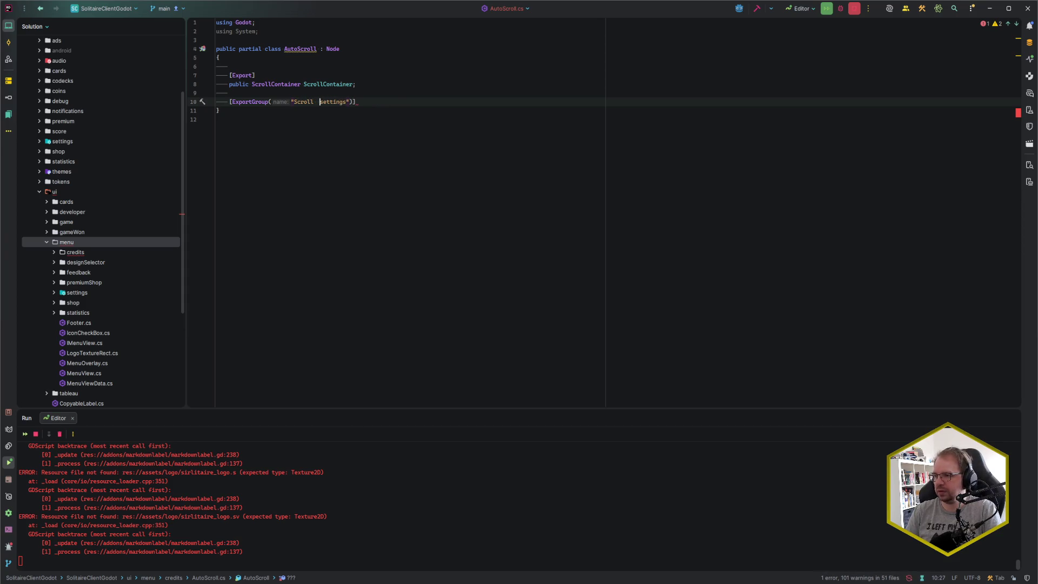
key("End")
key("Return")
type("[Export] public")
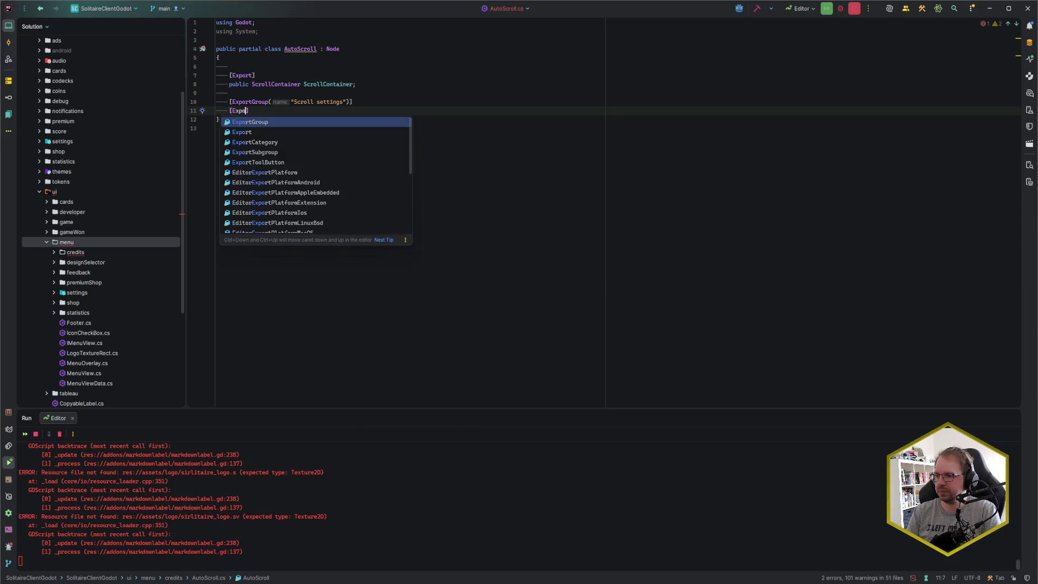
key("shift+Right")
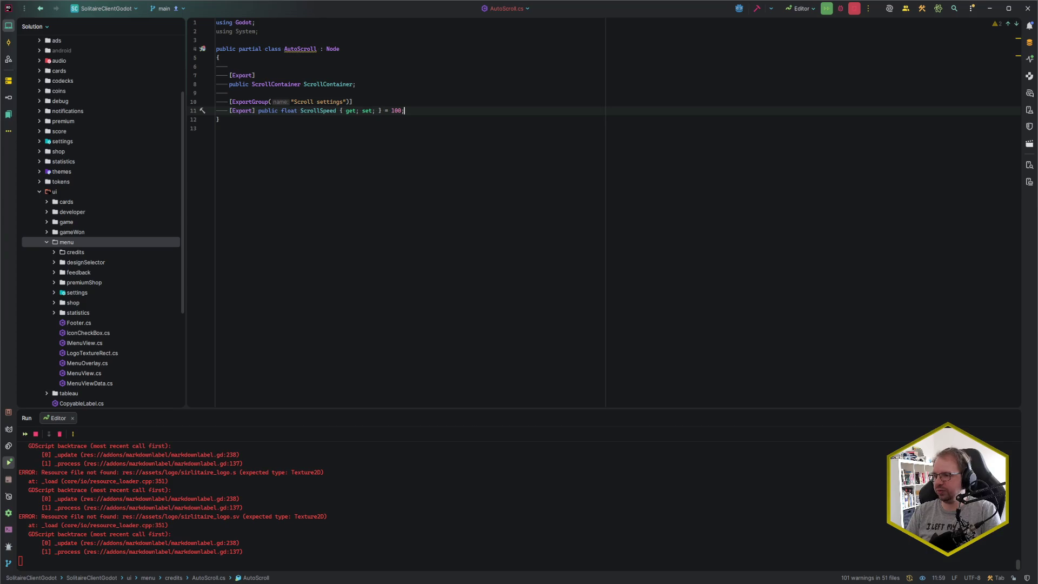
key("End")
key("Return")
key("Return")
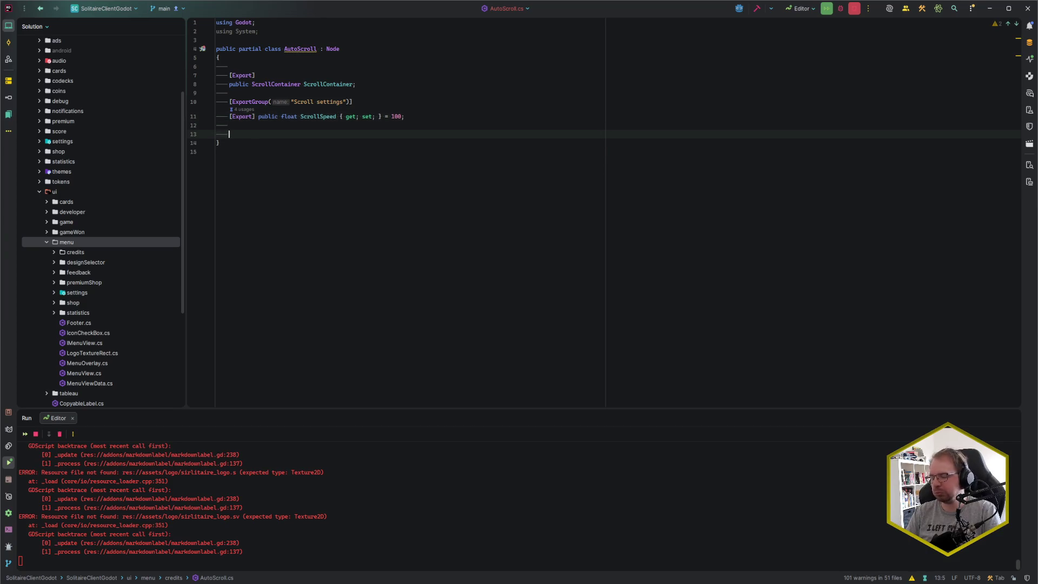
type("override")
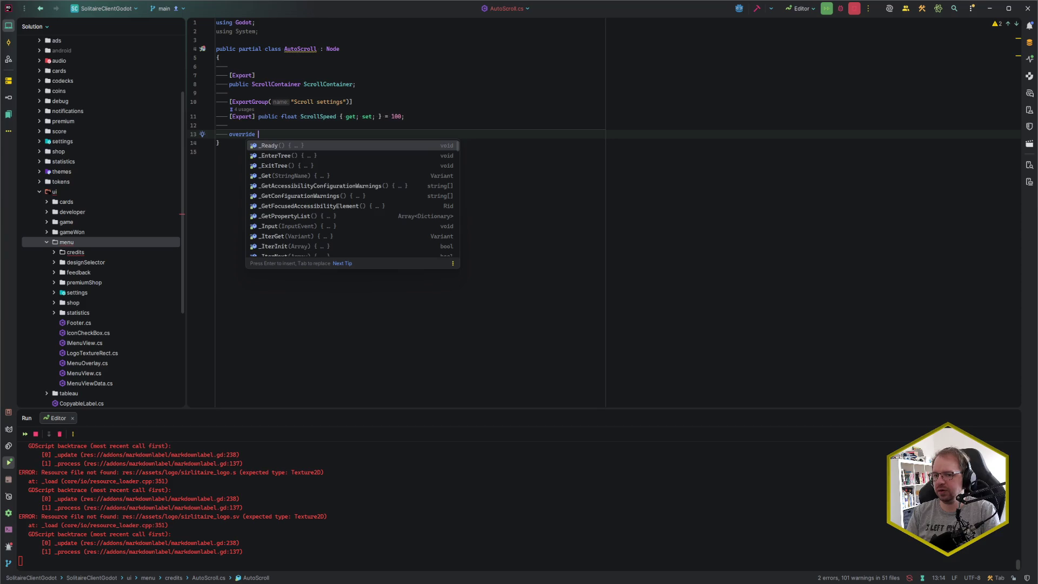